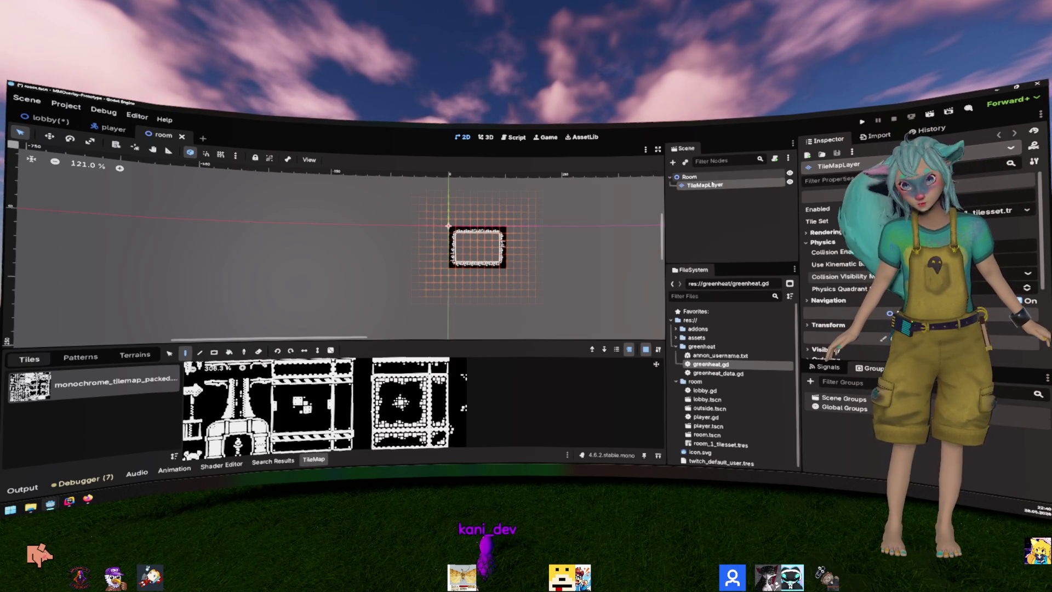
- Expand the TileMapLayer's Navigation section to reveal its Visibility Mode setting
left_click(849, 303)
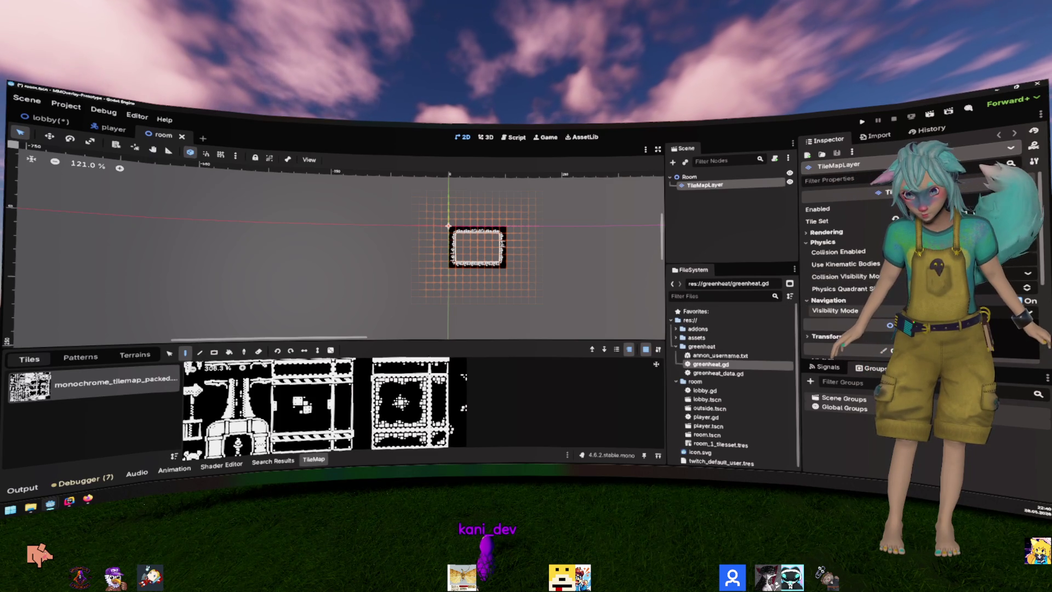
mouse_move(835, 310)
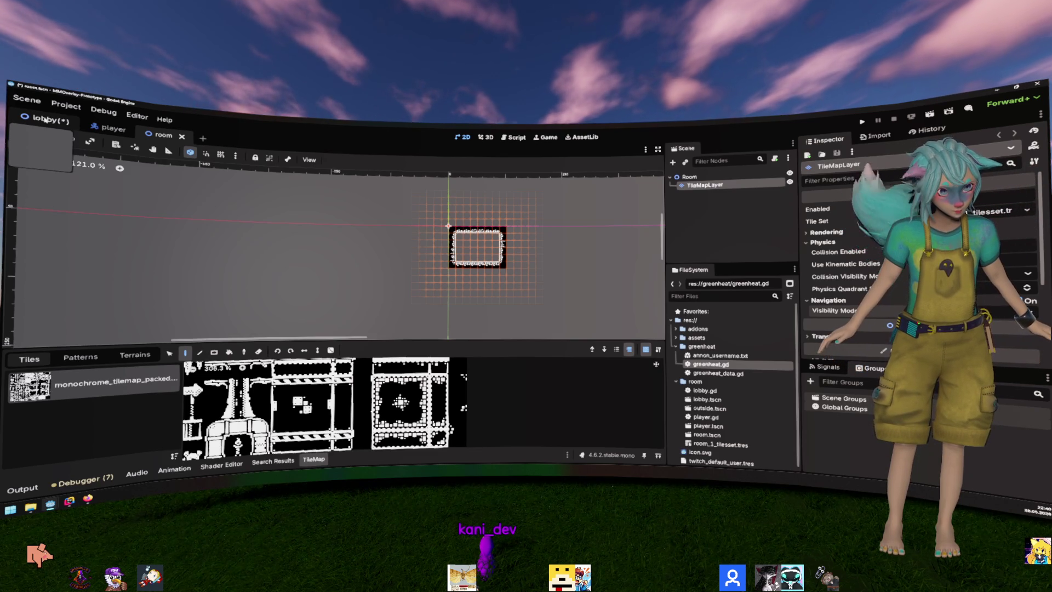
- Glance at the lobby scene, return to room, reselect TileMapLayer and open its TileSet editor
left_click(45, 118)
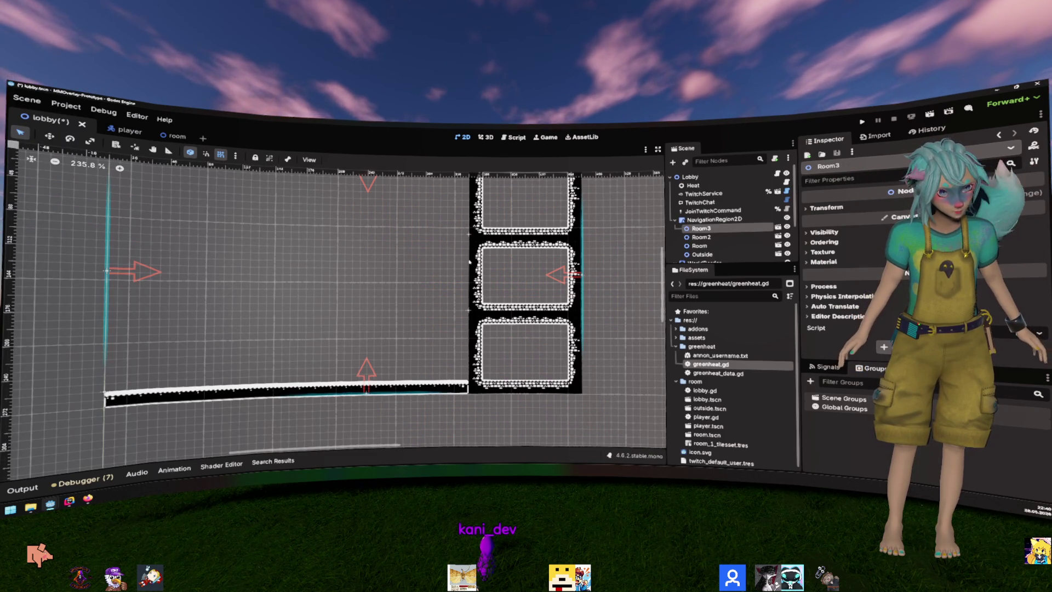
key("ctrl+Tab")
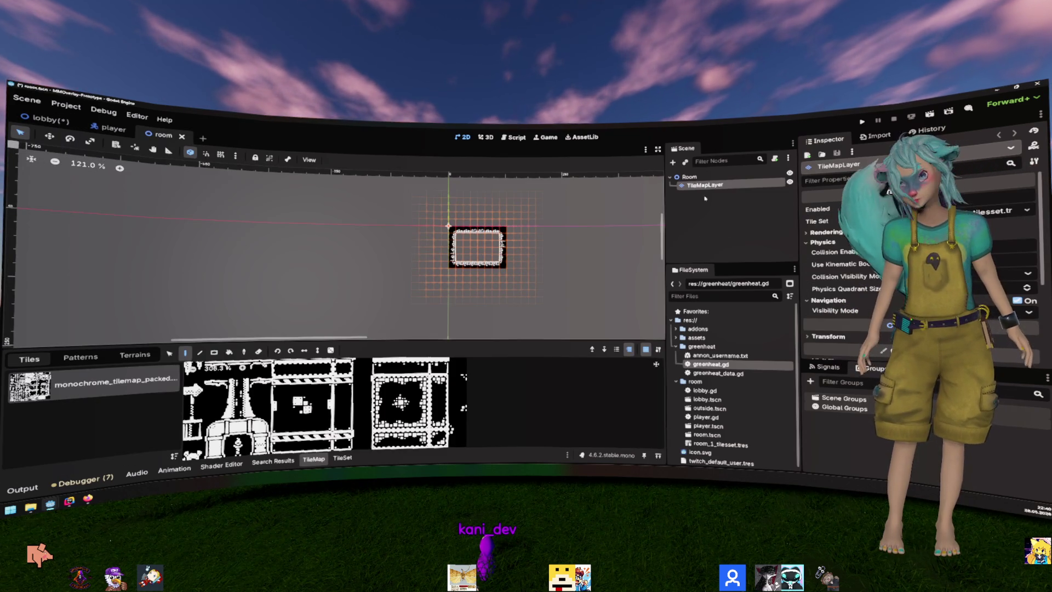
left_click(690, 176)
left_click(705, 185)
scroll(850, 253, "down", 5)
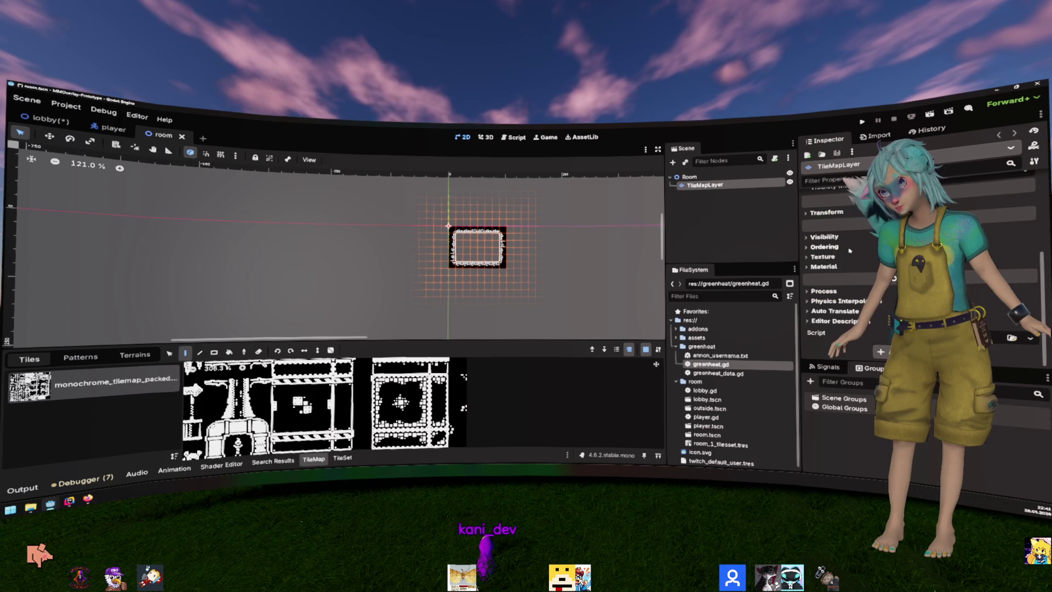
scroll(850, 253, "up", 3)
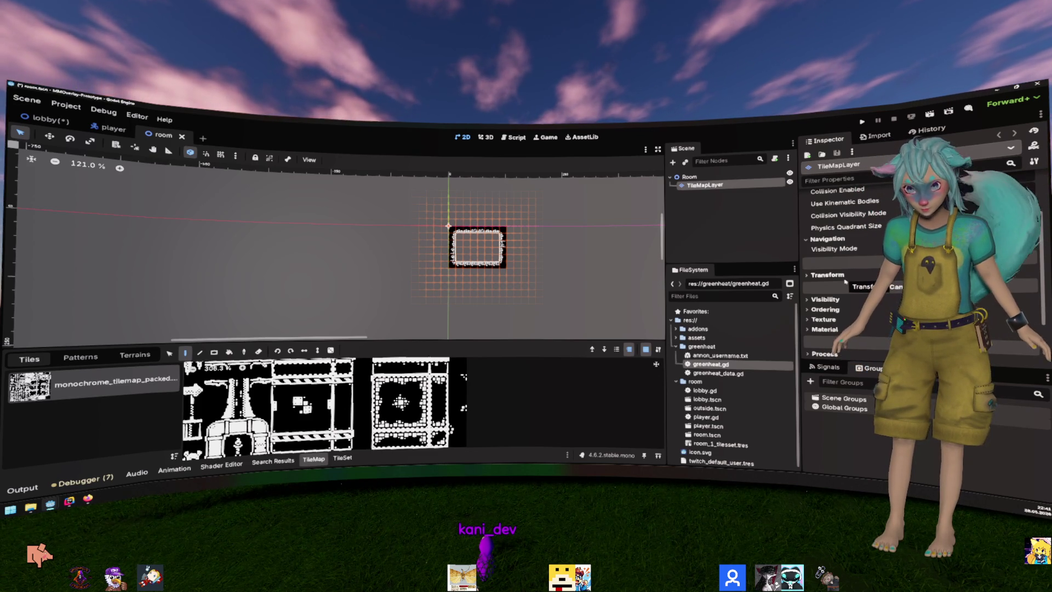
scroll(845, 282, "up", 3)
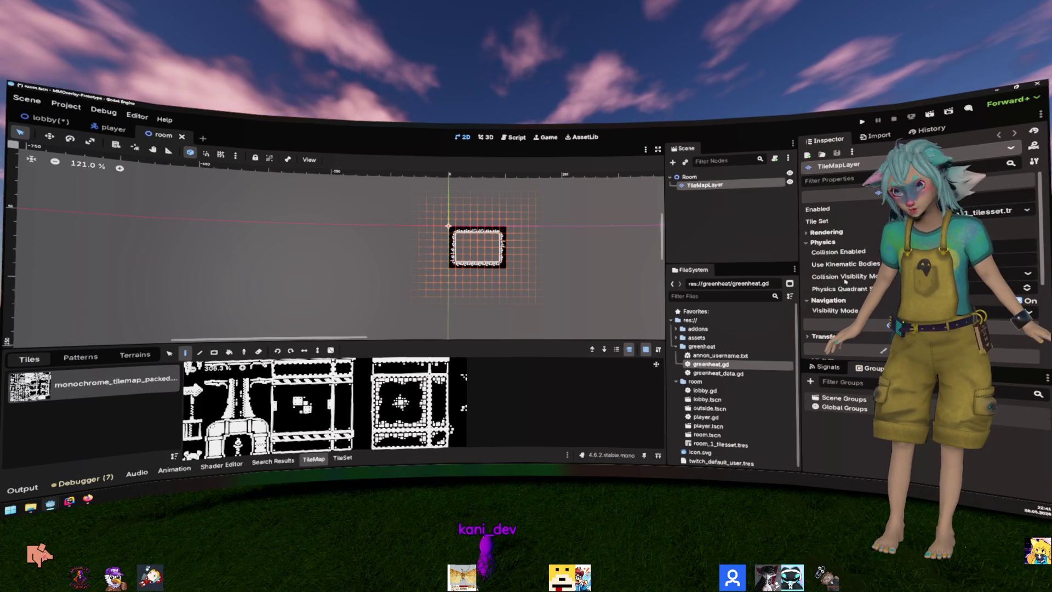
left_click(342, 458)
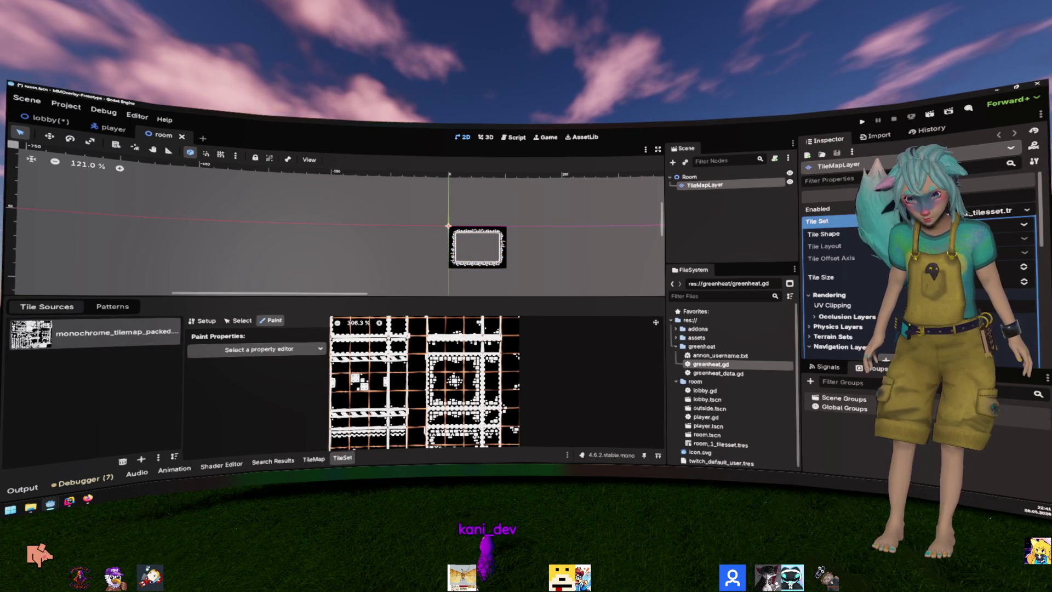
- Expand the Tile Set properties, then return to the TileMap painting panel zoomed on the room frame
left_click(987, 211)
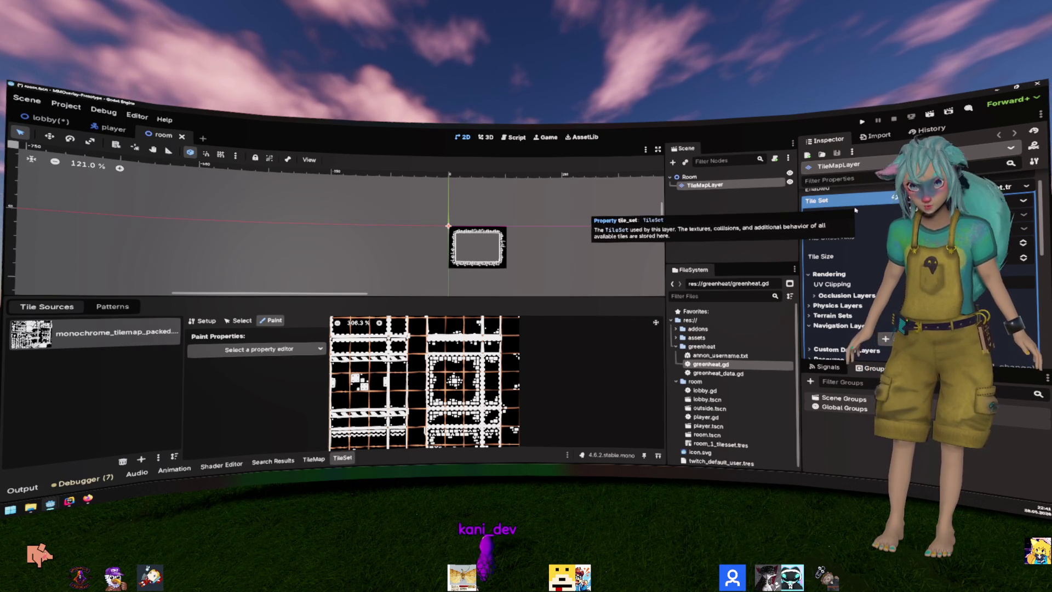
scroll(856, 210, "down", 3)
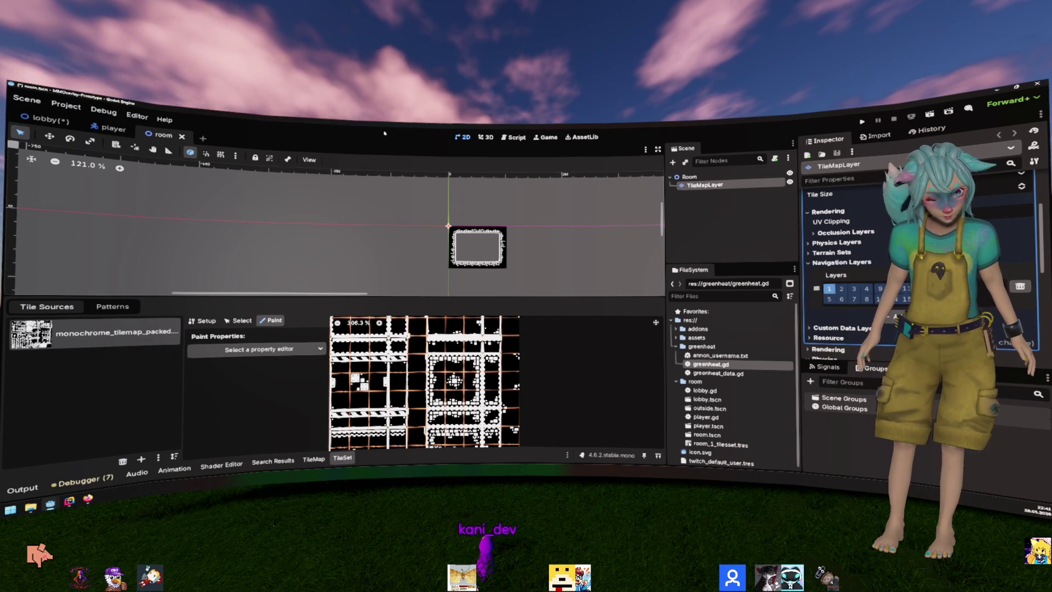
left_click(740, 184)
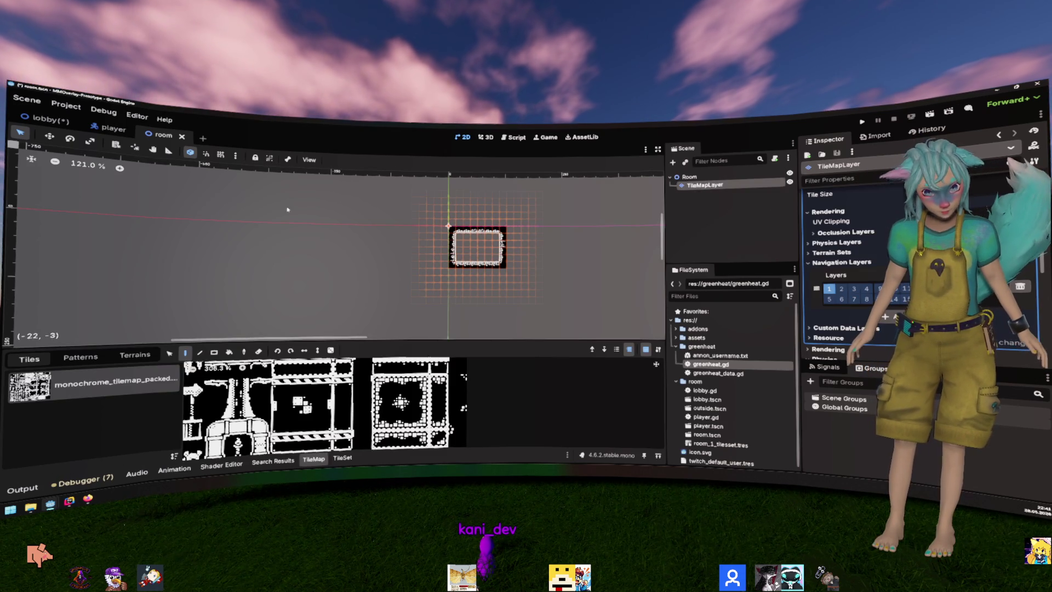
scroll(400, 269, "up", 1)
scroll(399, 269, "up", 1)
scroll(399, 270, "up", 4)
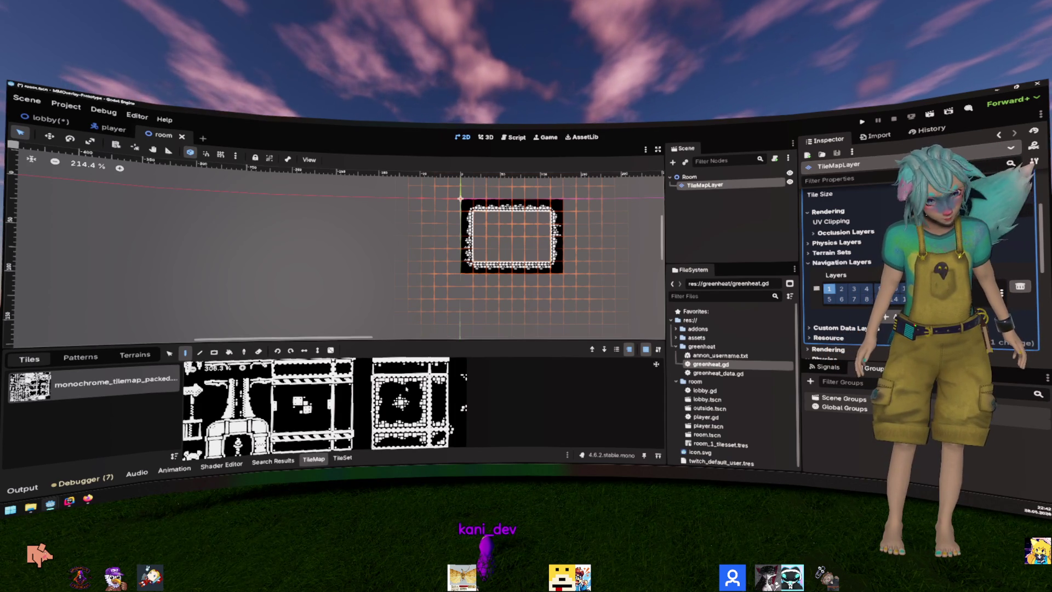
- Browse the TileMap panel's Patterns and Terrains tabs, return to Tiles, then open the TileSet editor
scroll(438, 383, "down", 2)
scroll(384, 406, "up", 3)
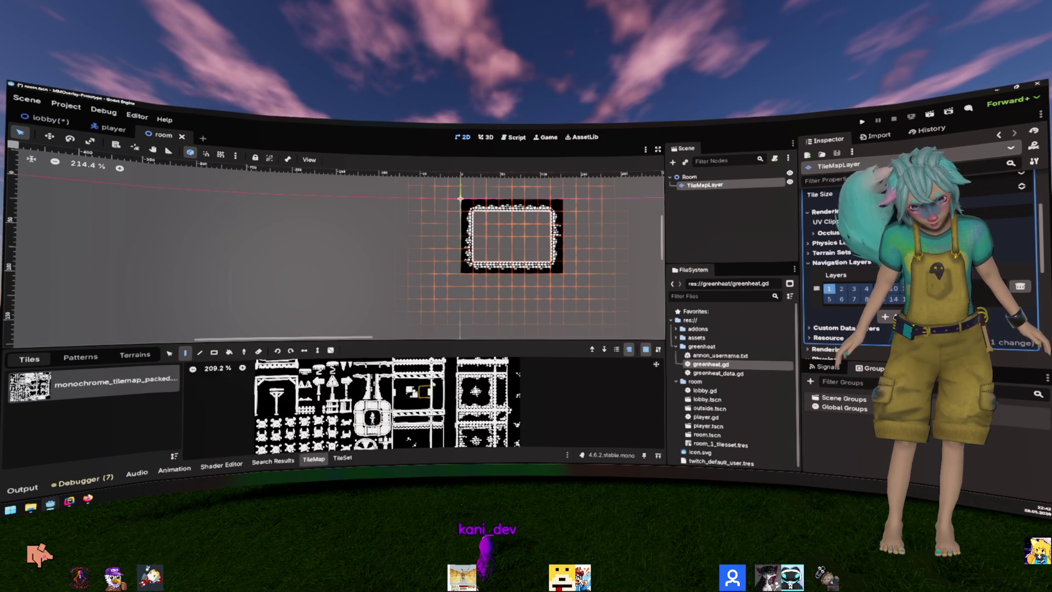
scroll(340, 436, "up", 2)
scroll(340, 436, "right", 2)
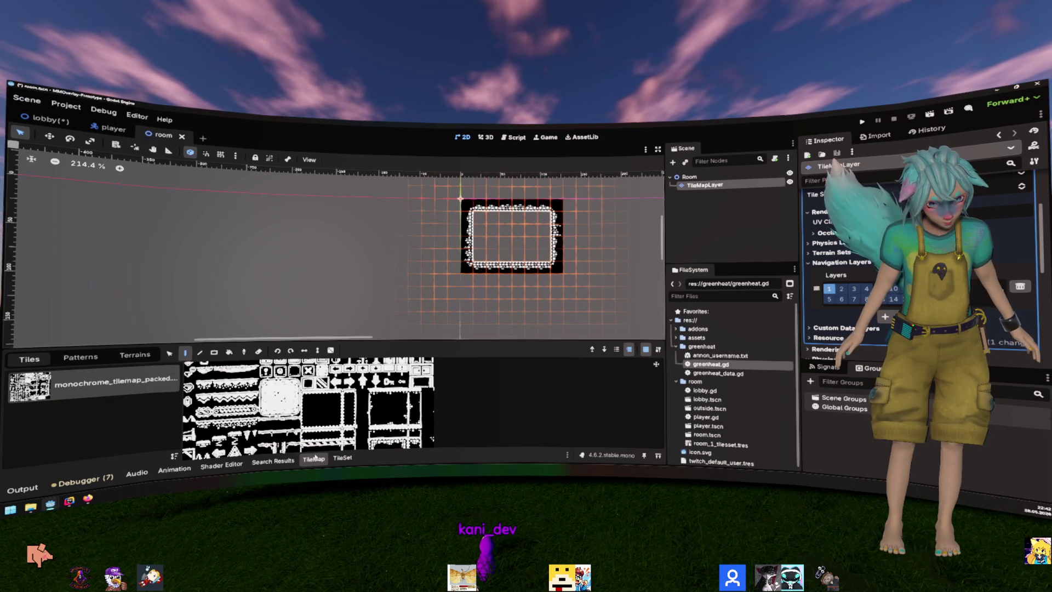
scroll(430, 364, "up", 3)
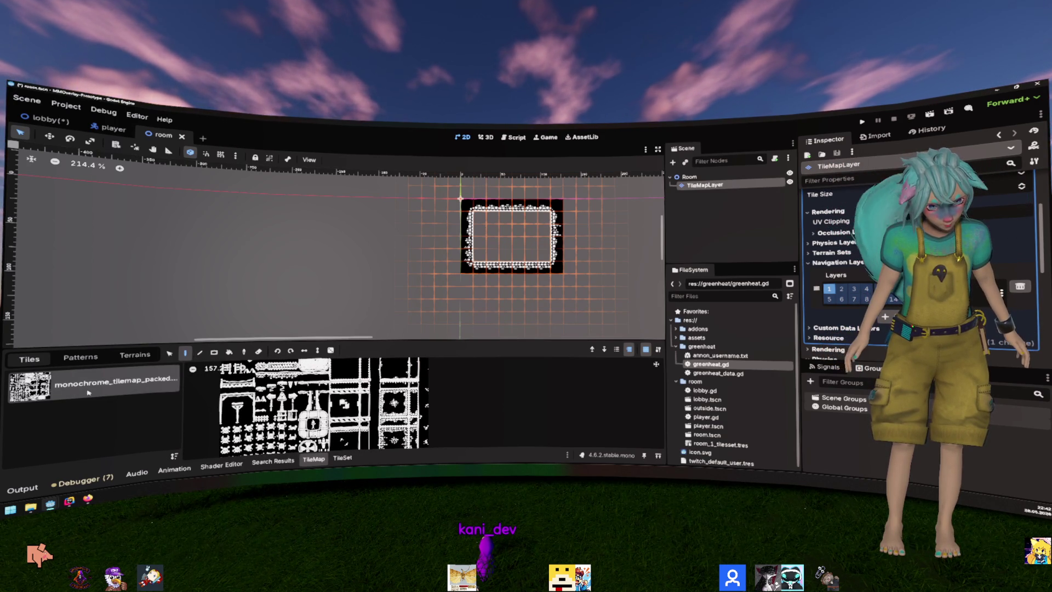
left_click(80, 357)
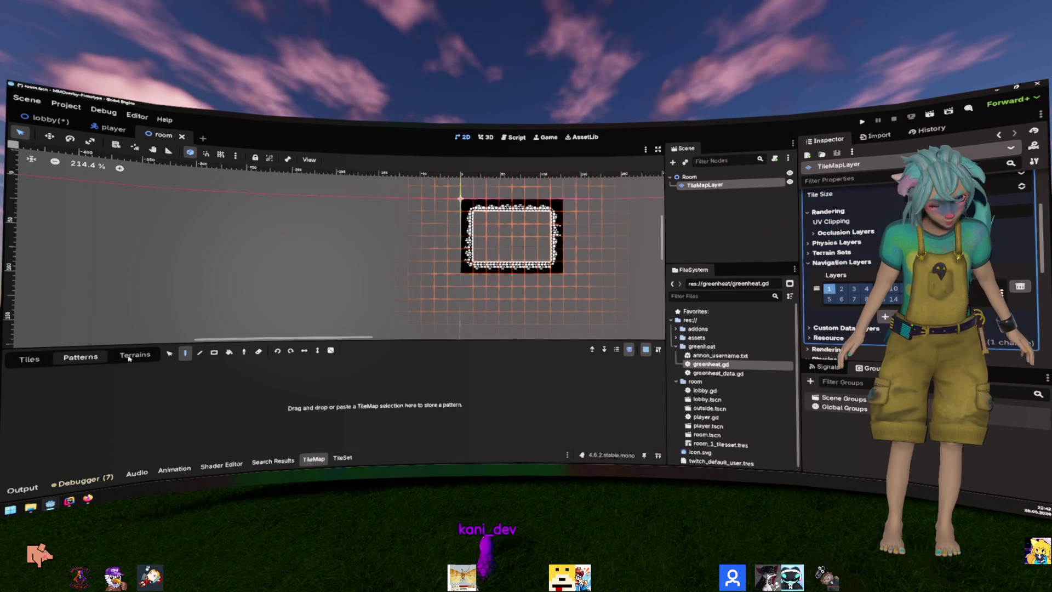
left_click(130, 357)
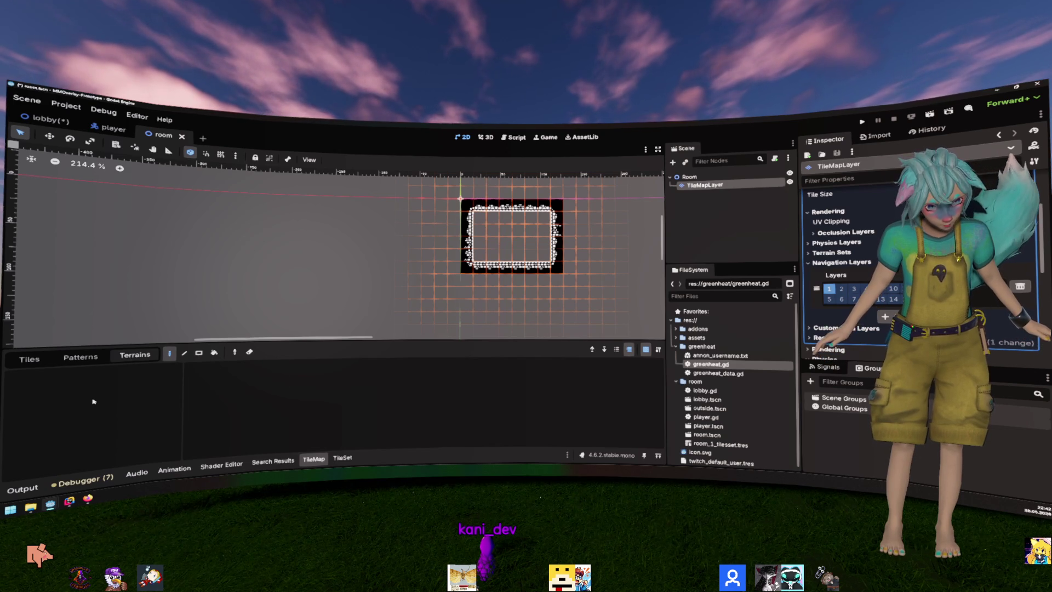
left_click(80, 356)
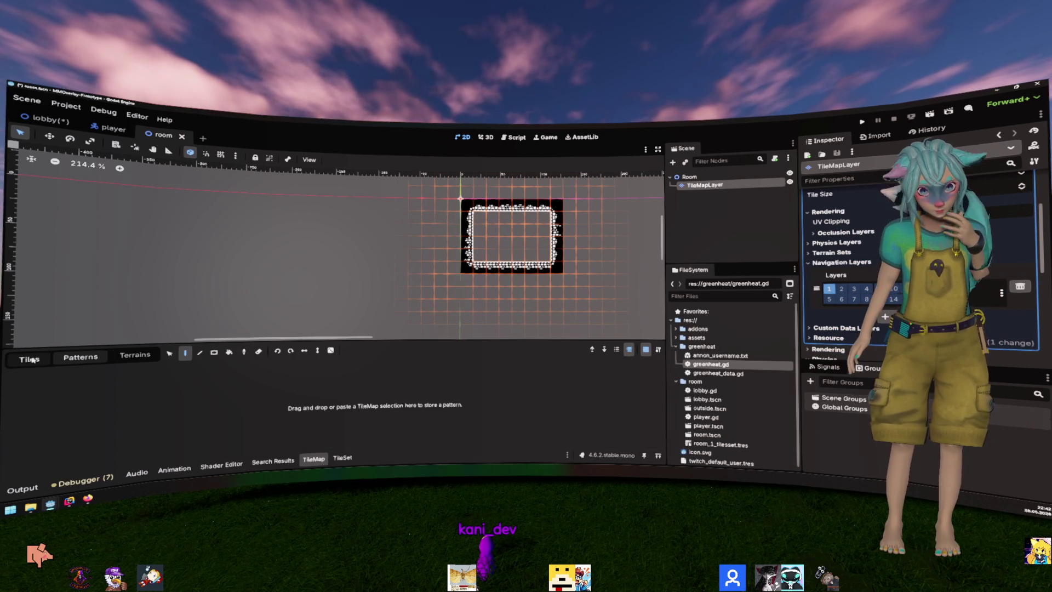
left_click(32, 360)
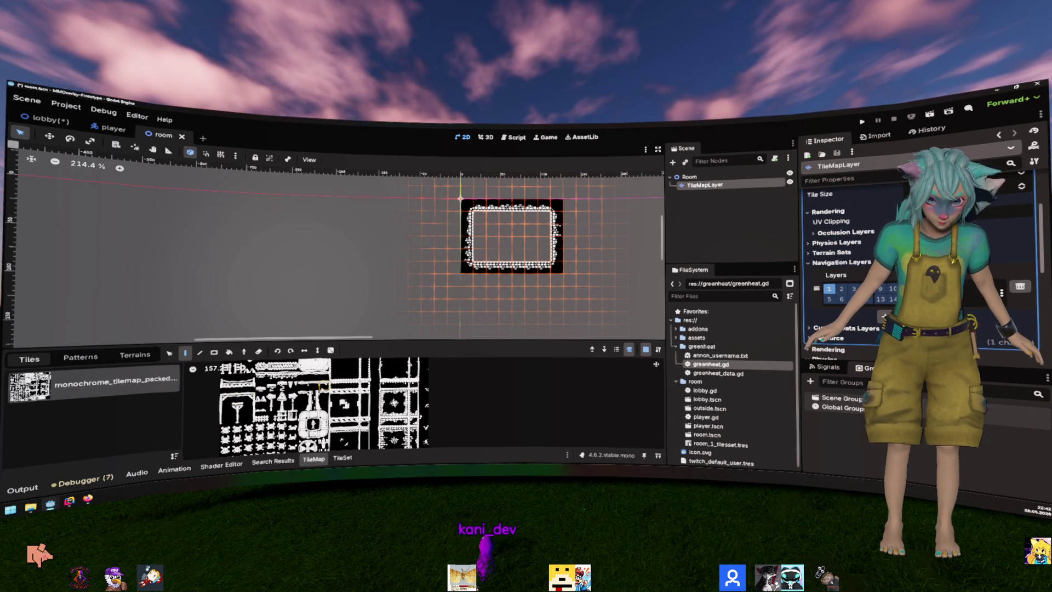
left_click(342, 457)
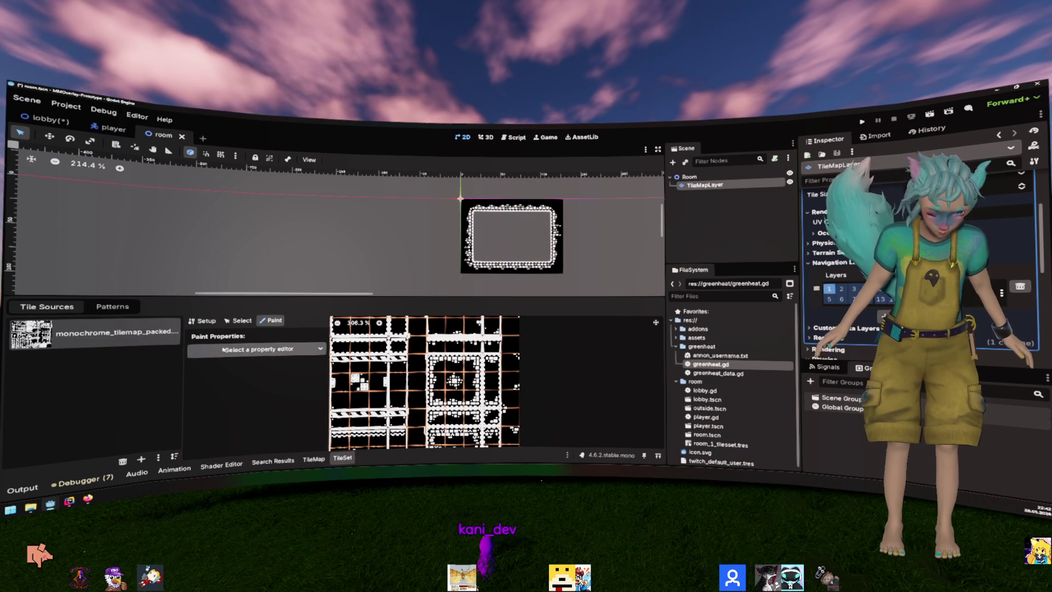
- Choose Navigation Layer 0 as the paint property and paint a column of room-frame tiles
left_click(257, 350)
left_click(235, 444)
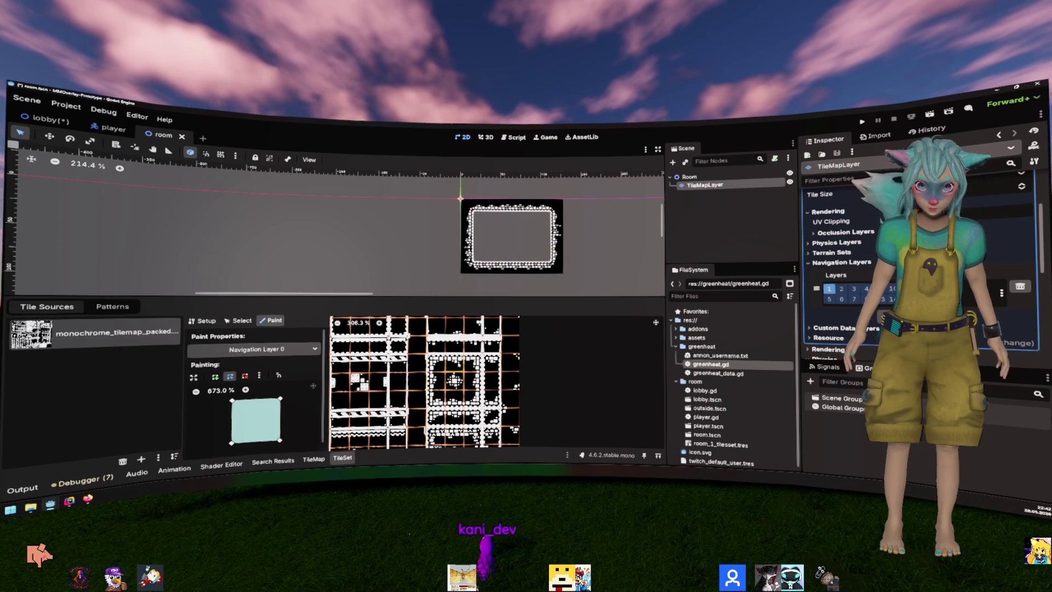
mouse_move(437, 363)
left_mouse_down()
mouse_move(472, 363)
mouse_move(474, 386)
mouse_move(436, 406)
mouse_move(466, 403)
mouse_move(476, 381)
mouse_move(446, 406)
mouse_move(482, 406)
mouse_move(472, 439)
mouse_move(436, 438)
mouse_move(436, 420)
left_mouse_up()
scroll(564, 381, "down", 1)
scroll(578, 364, "up", 2)
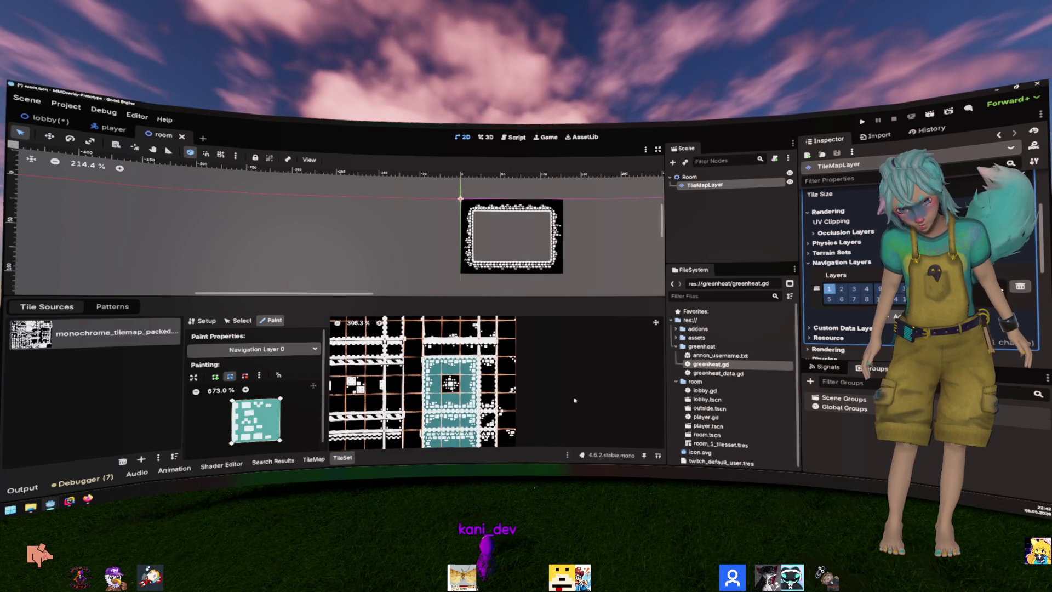
- Paint Navigation Layer 0 onto the top rows of atlas tiles, then switch to the lobby scene
left_click(471, 362)
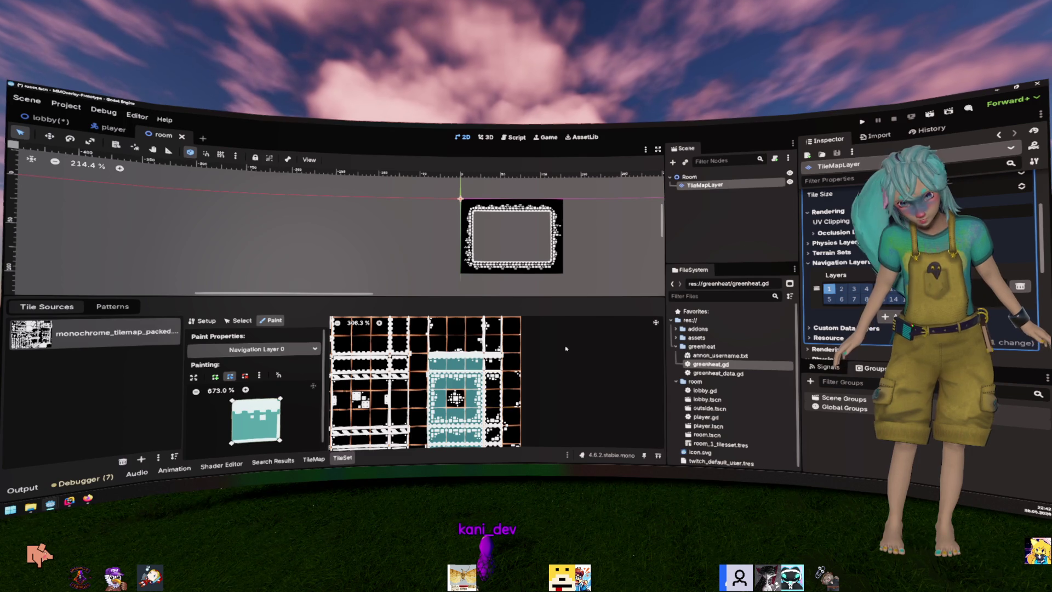
scroll(510, 395, "up", 2)
left_click_drag(430, 353, 468, 355)
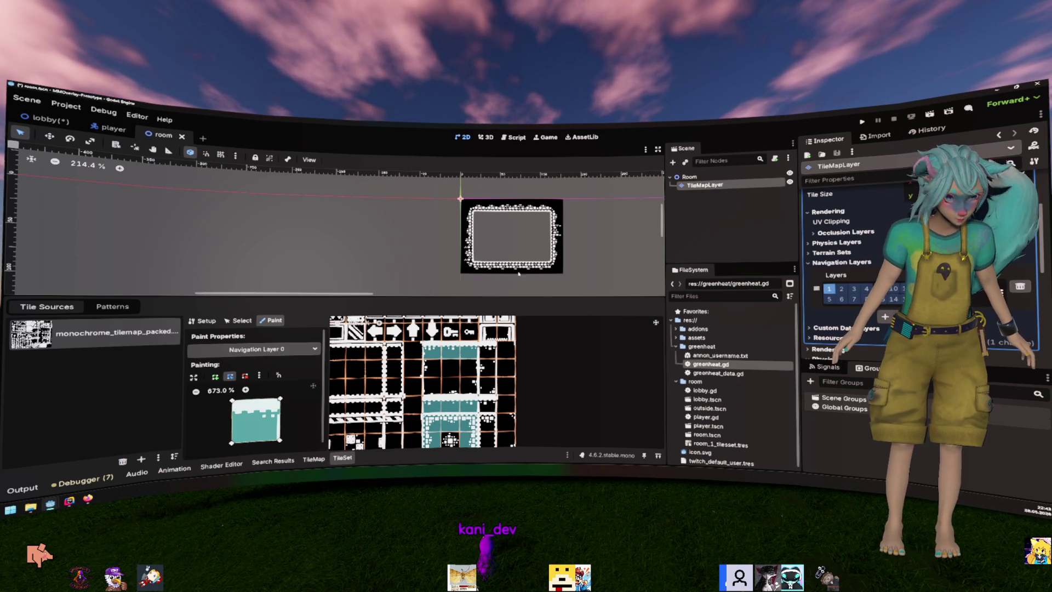
scroll(485, 295, "down", 1)
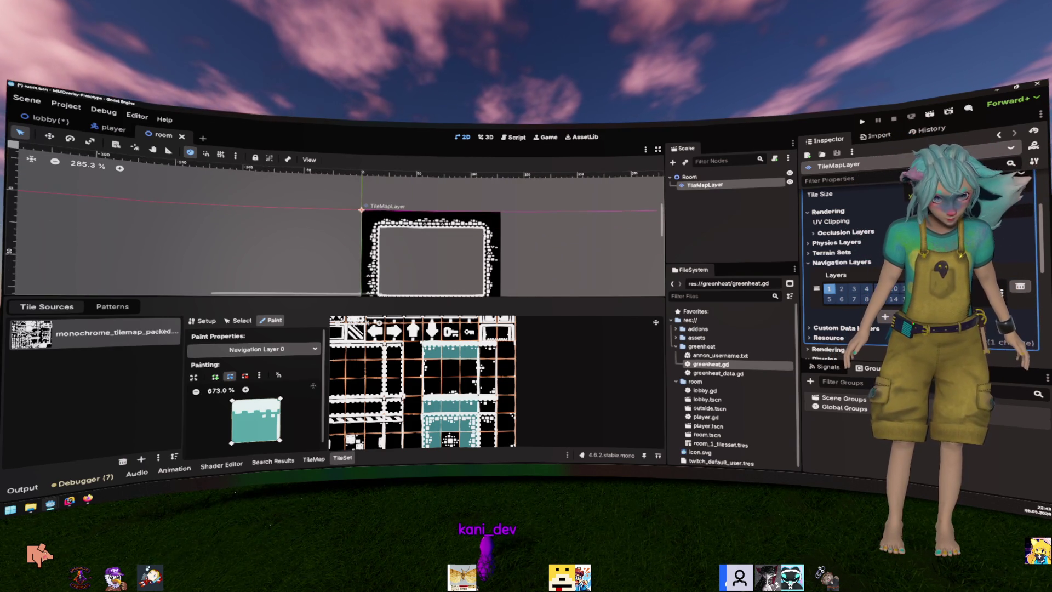
left_click(47, 118)
- Save the lobby scene and check the navigation polygon's source geometry mode options
key("ctrl+s")
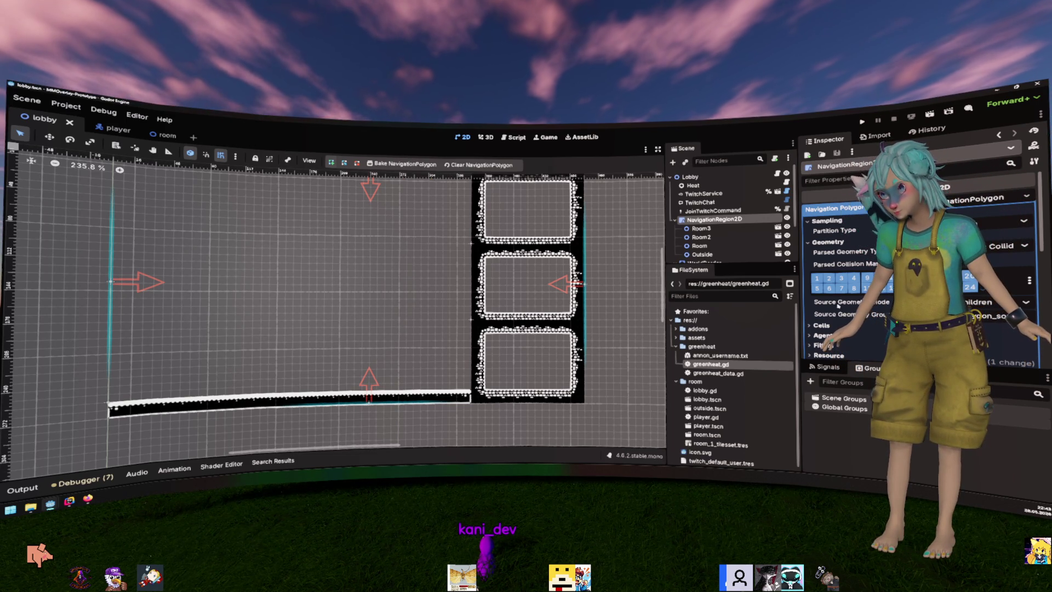
left_click(1003, 302)
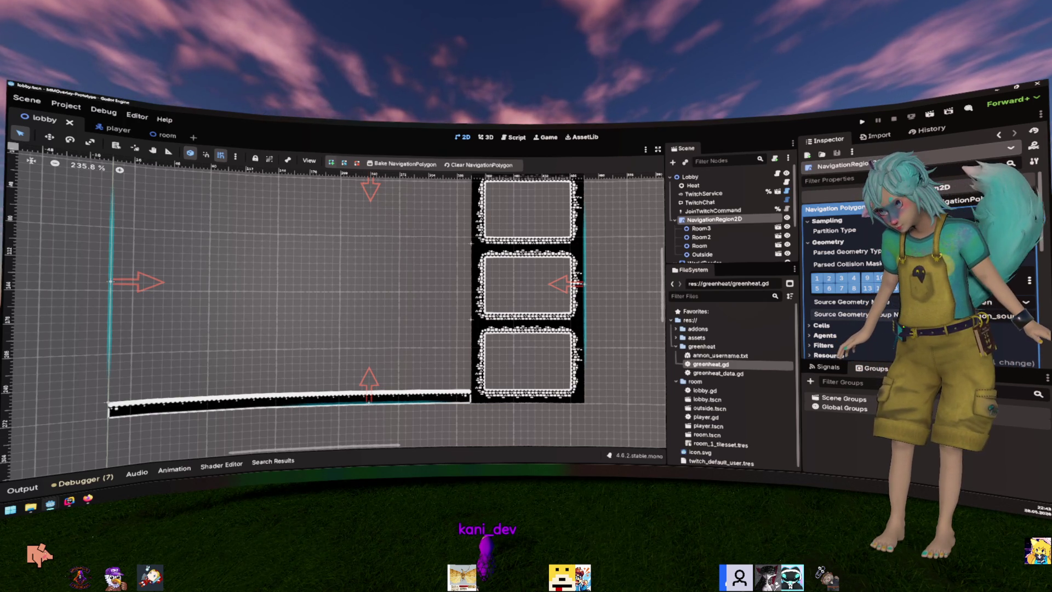
mouse_move(869, 315)
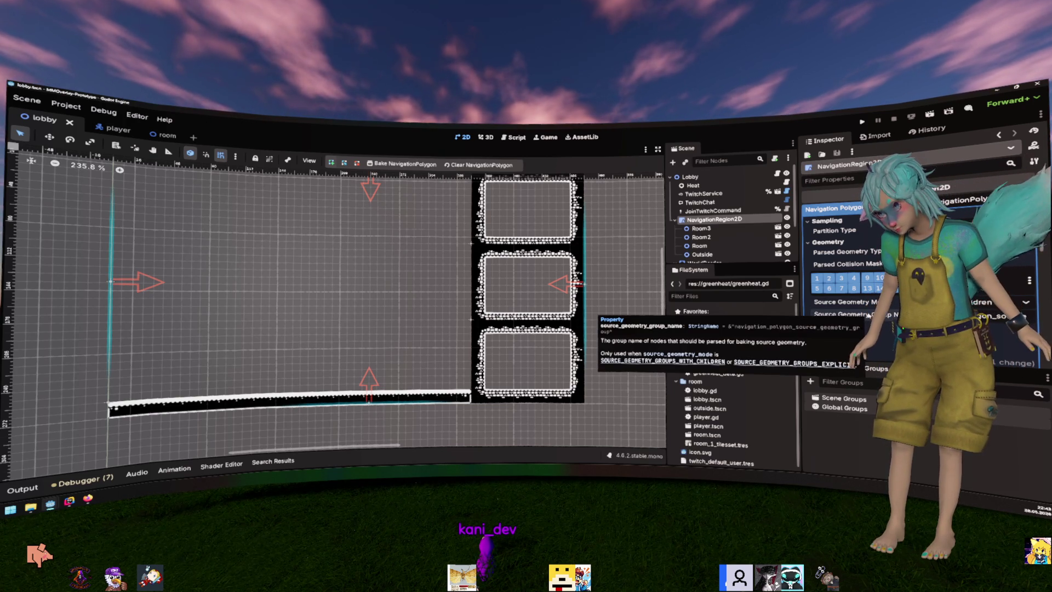
scroll(868, 311, "down", 1)
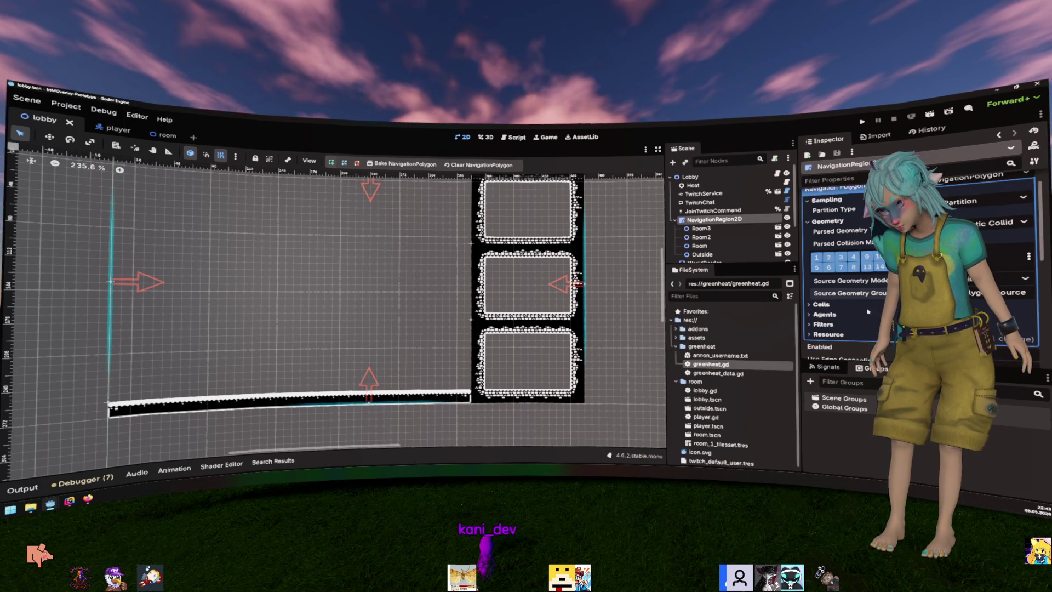
- Expand Cells, fold Agents and Filters, then place the first polygon point at the floor's left end
left_click(839, 307)
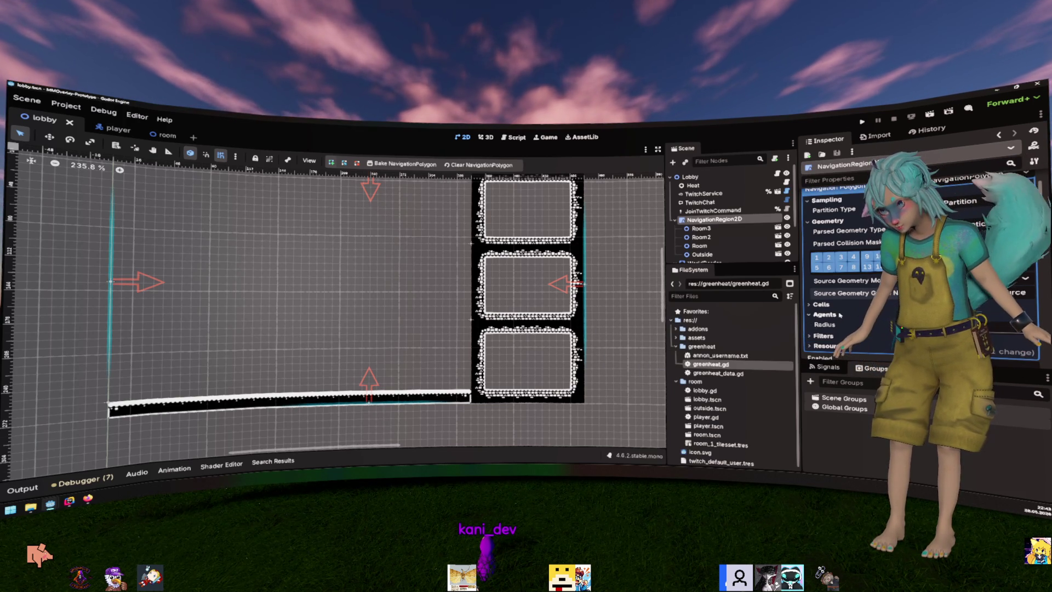
left_click(833, 314)
scroll(874, 296, "down", 3)
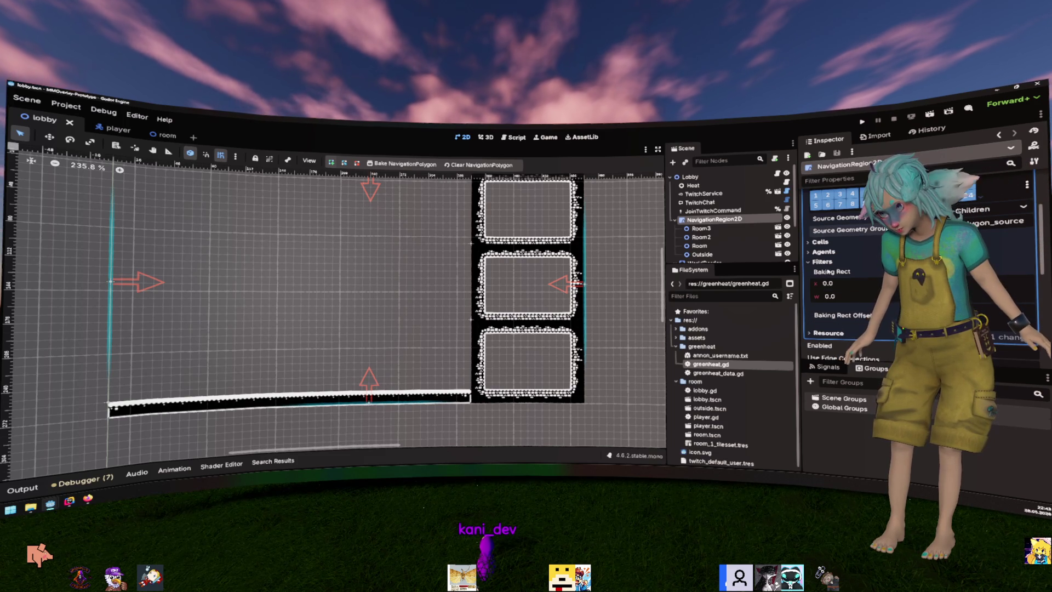
left_click(831, 262)
scroll(861, 282, "up", 4)
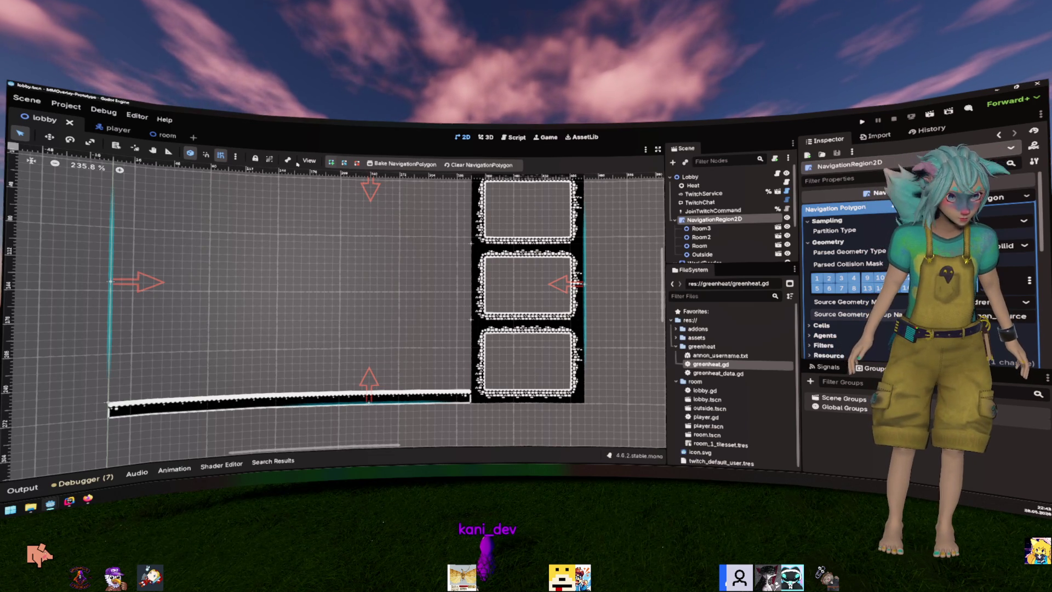
left_click(119, 394)
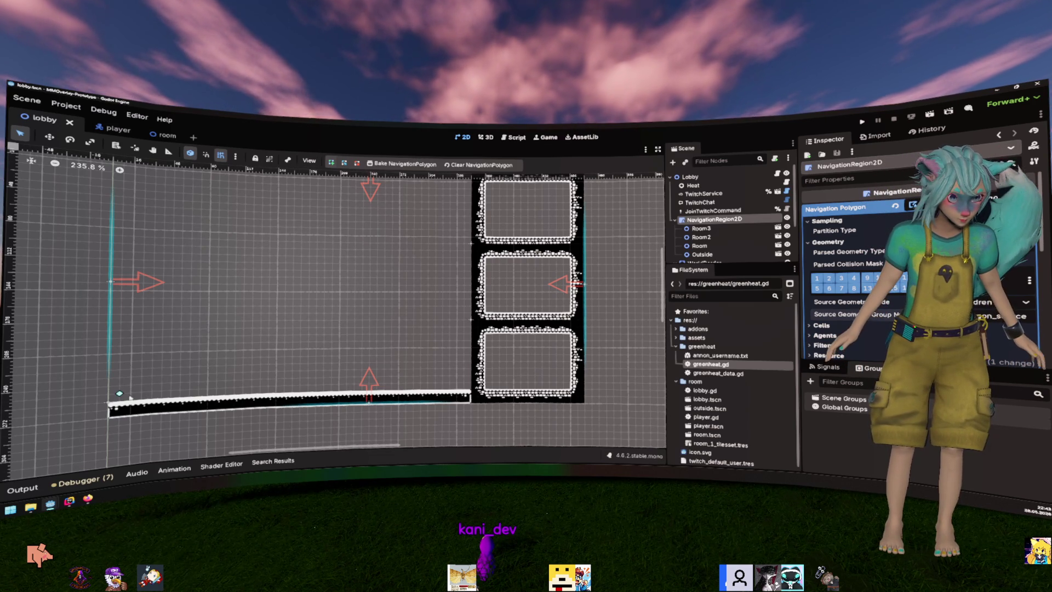
- Add a polygon point at the floor's right end and close the shape near its start
left_click(463, 383)
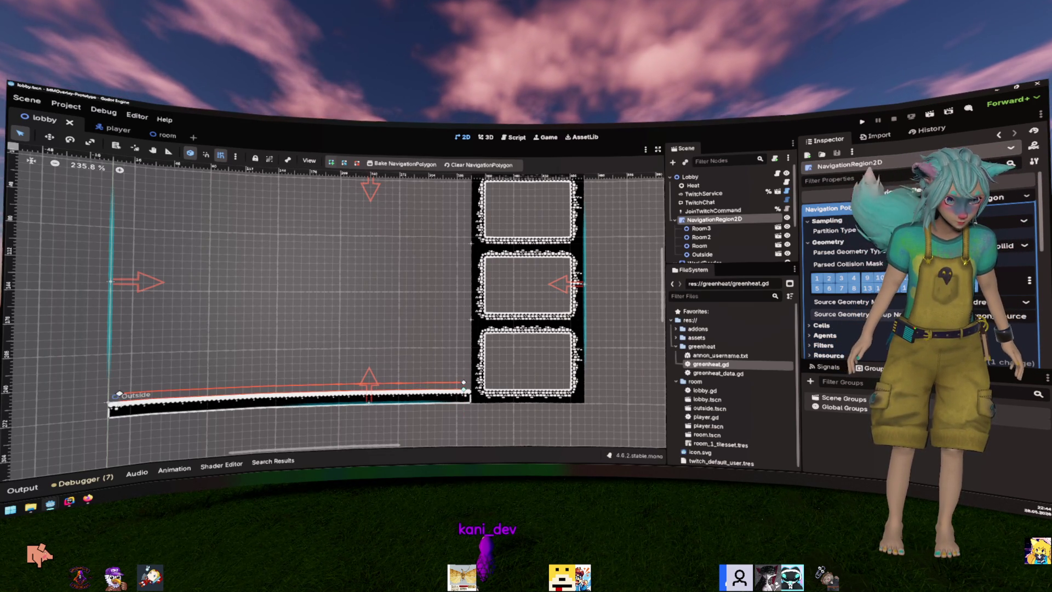
left_click(118, 401)
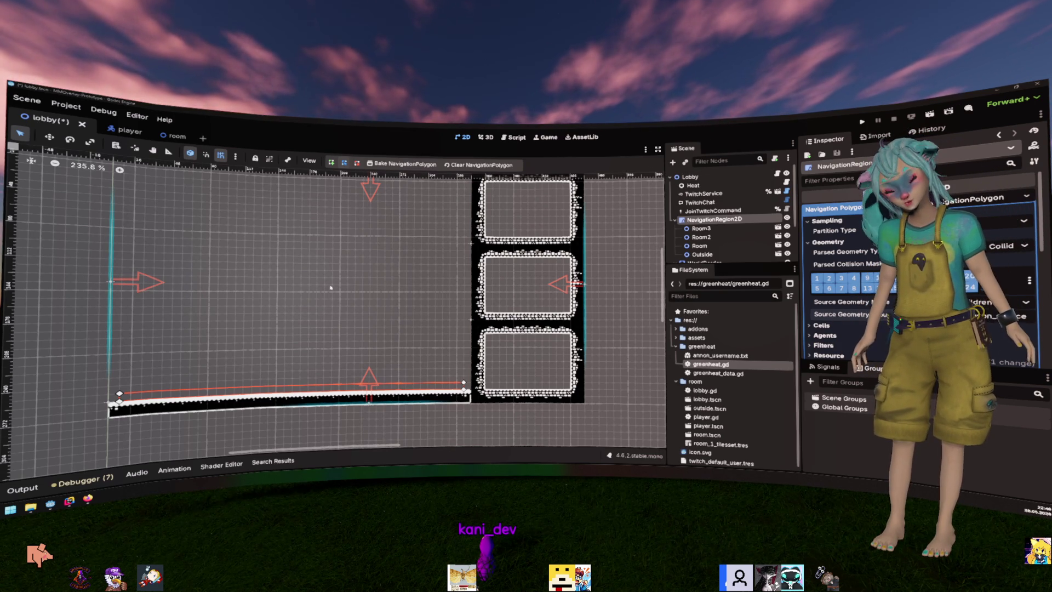
- Move Room3, Room2, Room and Outside directly under Lobby, then peek at the room scene
left_click(716, 228)
left_click(702, 255, "shift")
left_click_drag(702, 254, 707, 219)
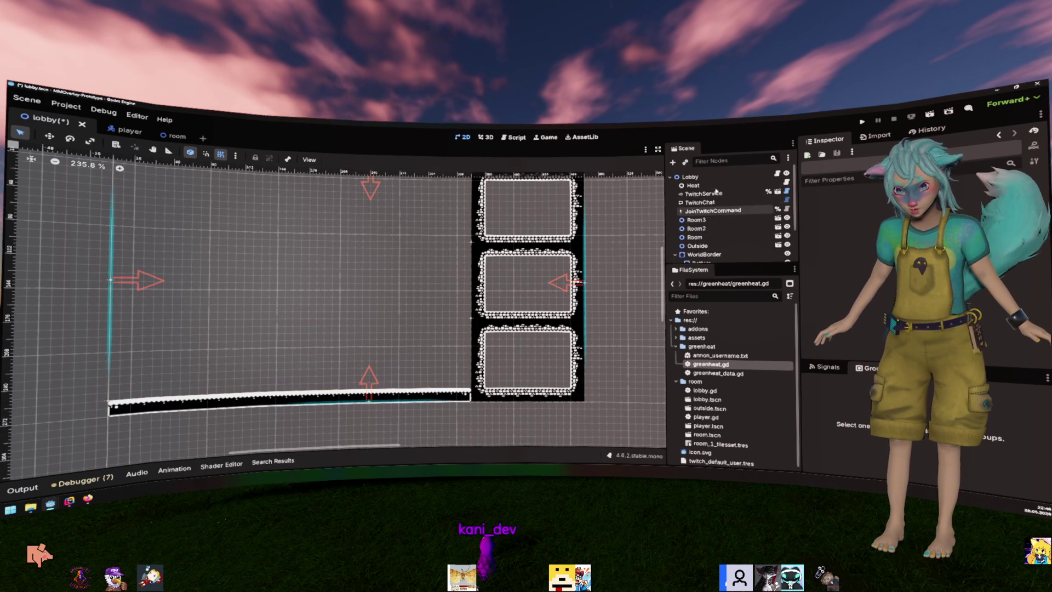
left_click(173, 135)
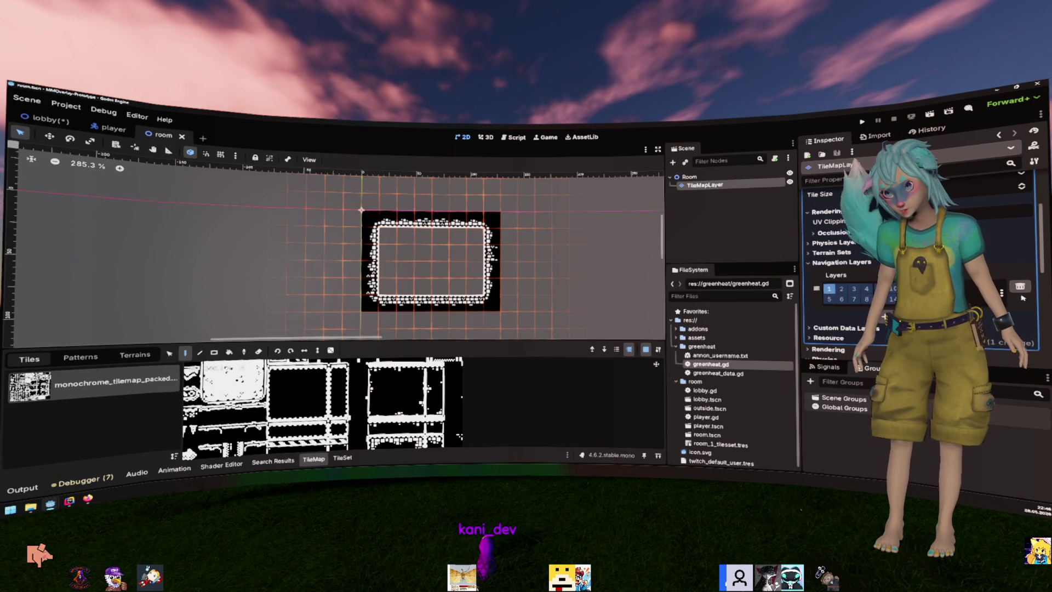
left_click(46, 119)
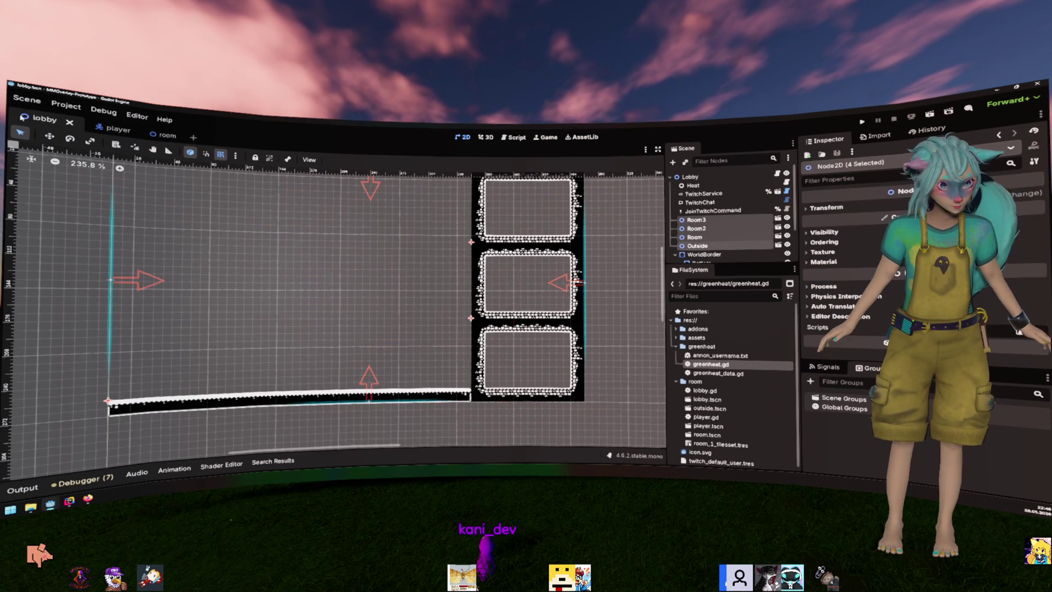
mouse_move(323, 268)
left_mouse_down()
mouse_move(405, 285)
mouse_move(400, 301)
left_mouse_up()
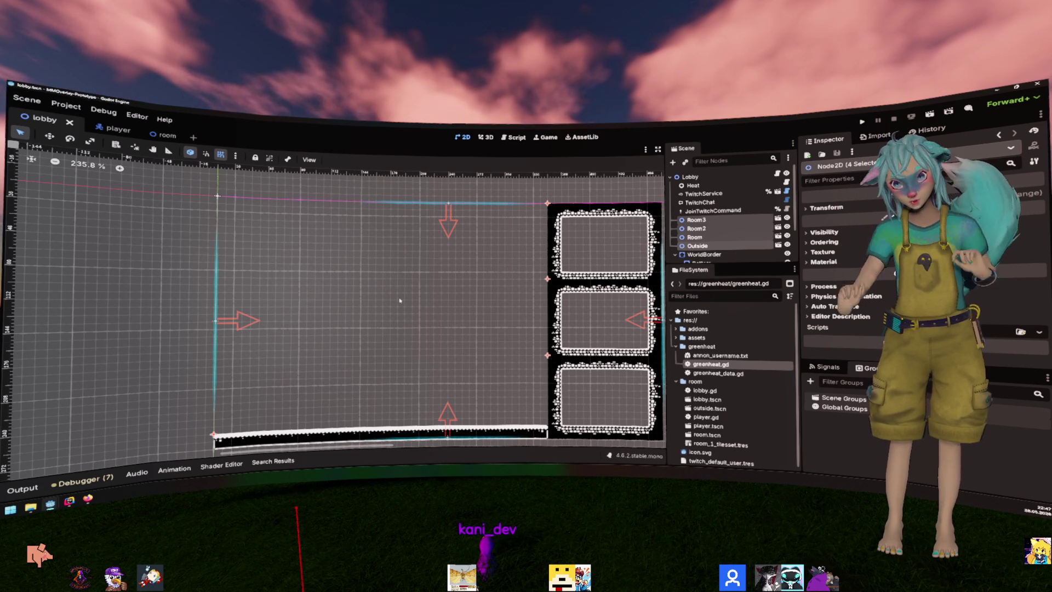
scroll(450, 279, "down", 1)
scroll(450, 279, "right", 1)
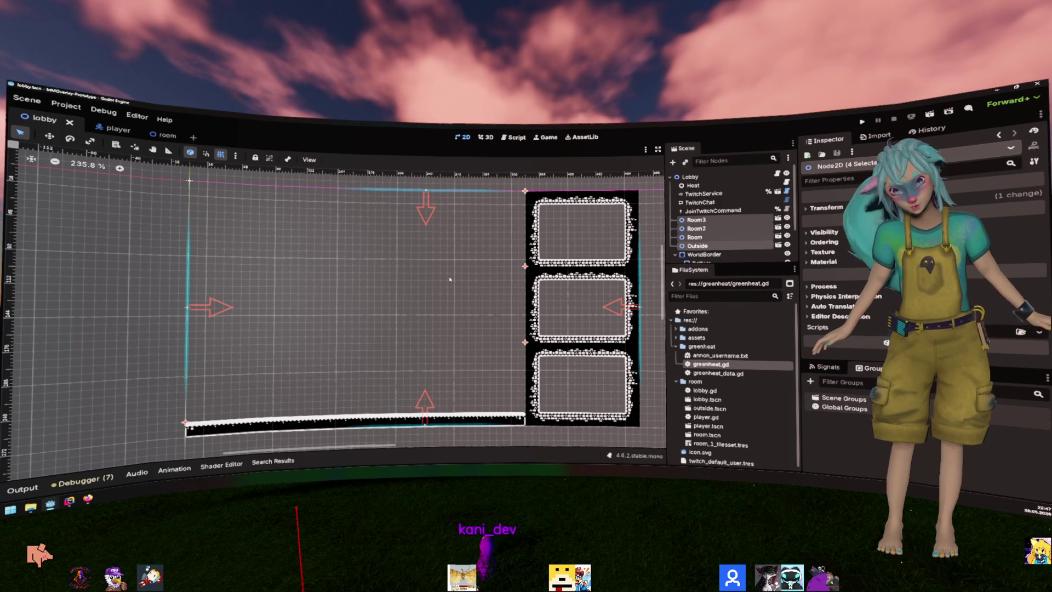
scroll(450, 279, "right", 2)
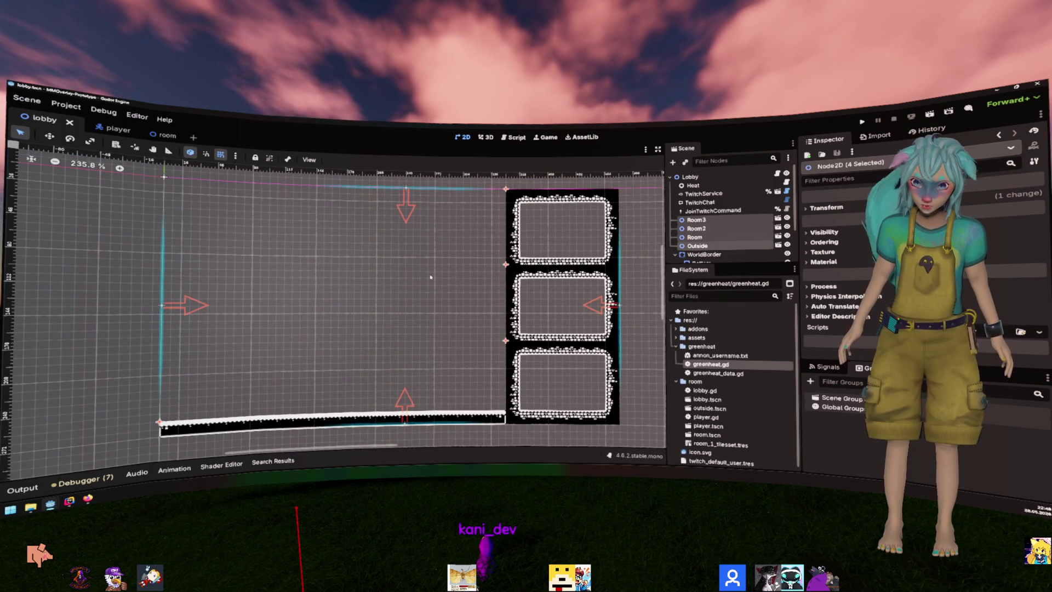
left_click(400, 285)
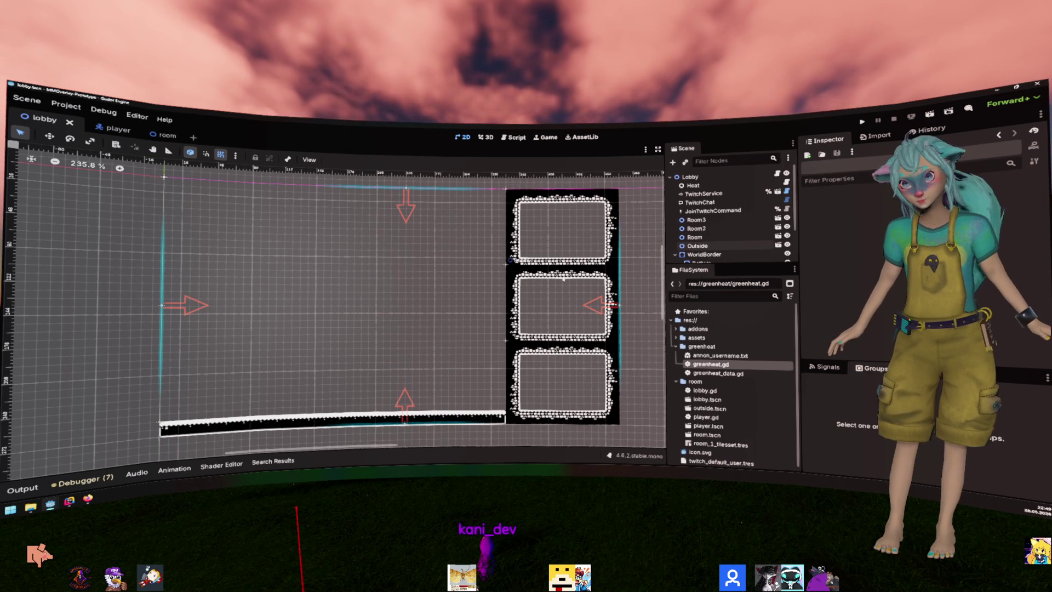
- Scroll the lobby view to show the three stacked room frames and the floor strip
scroll(457, 274, "left", 3)
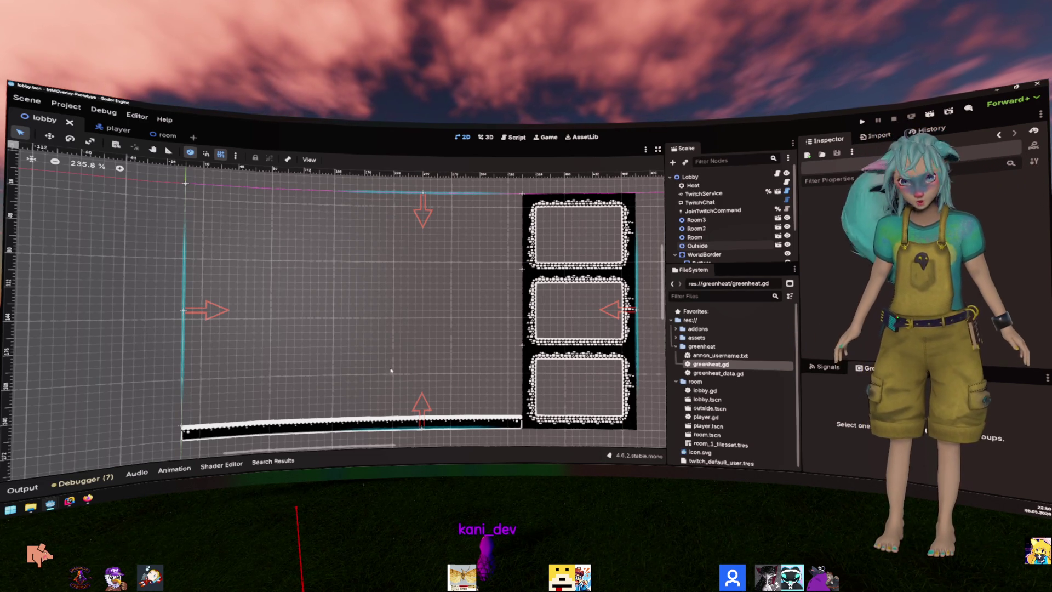
- Glance at the player scene, collapse the greenheat folder, and open the room folder's context menu
left_click(117, 127)
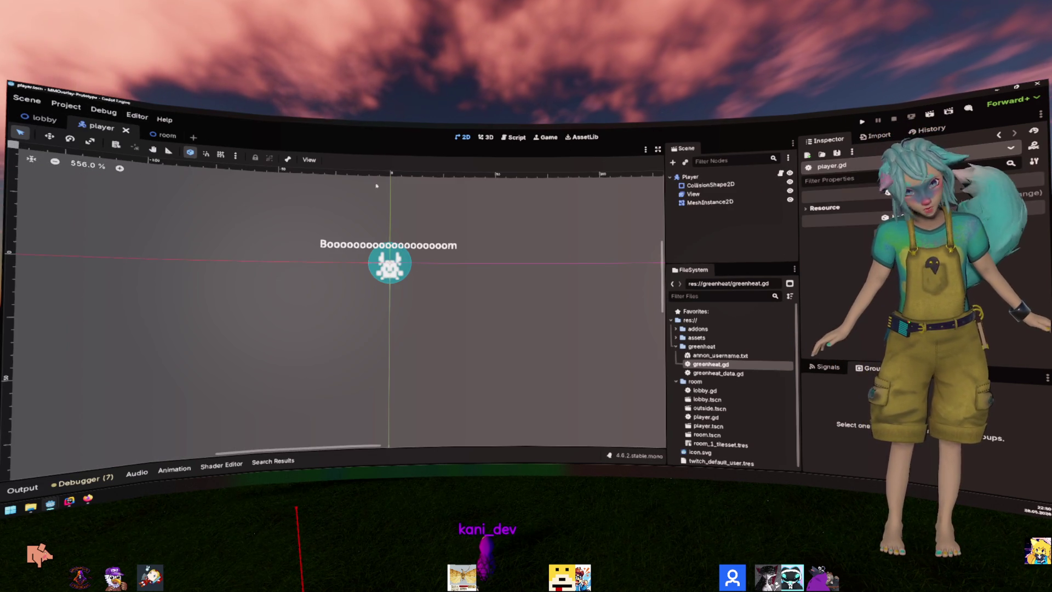
left_click(44, 118)
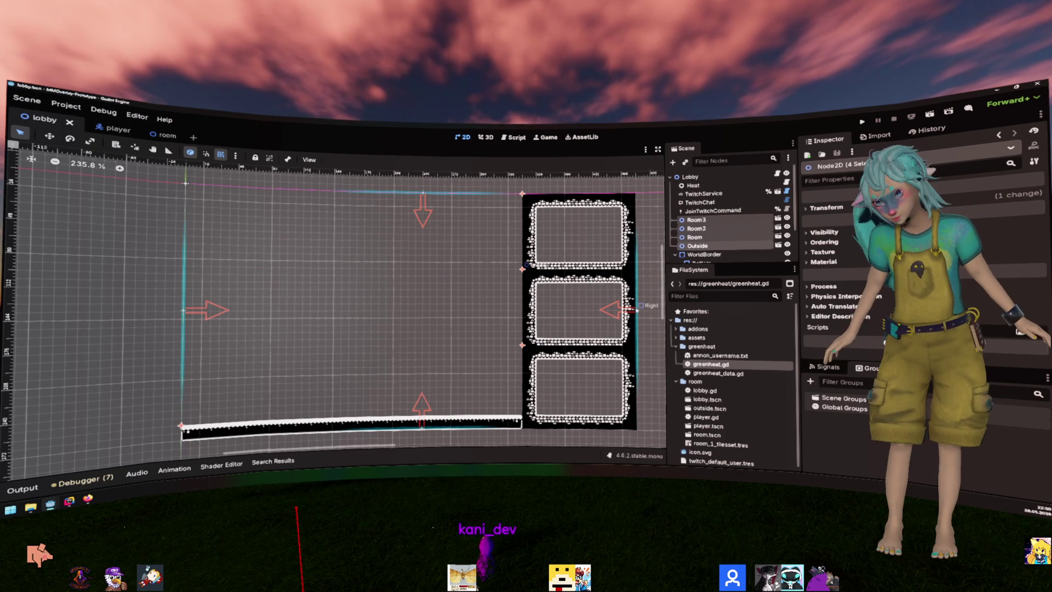
double_click(707, 347)
right_click(716, 355)
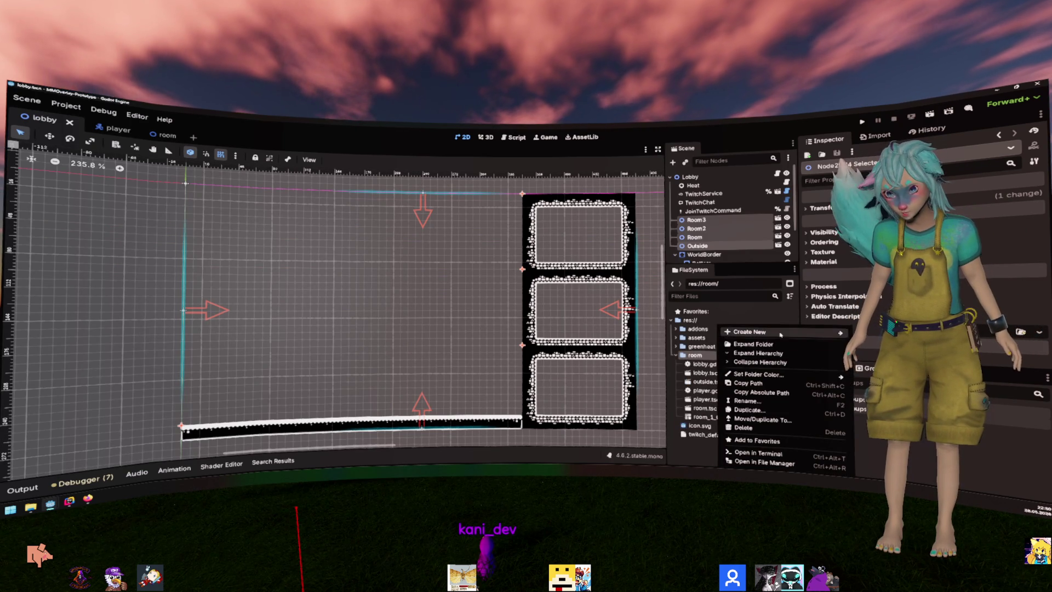
right_click(719, 328)
right_click(722, 328)
right_click(729, 329)
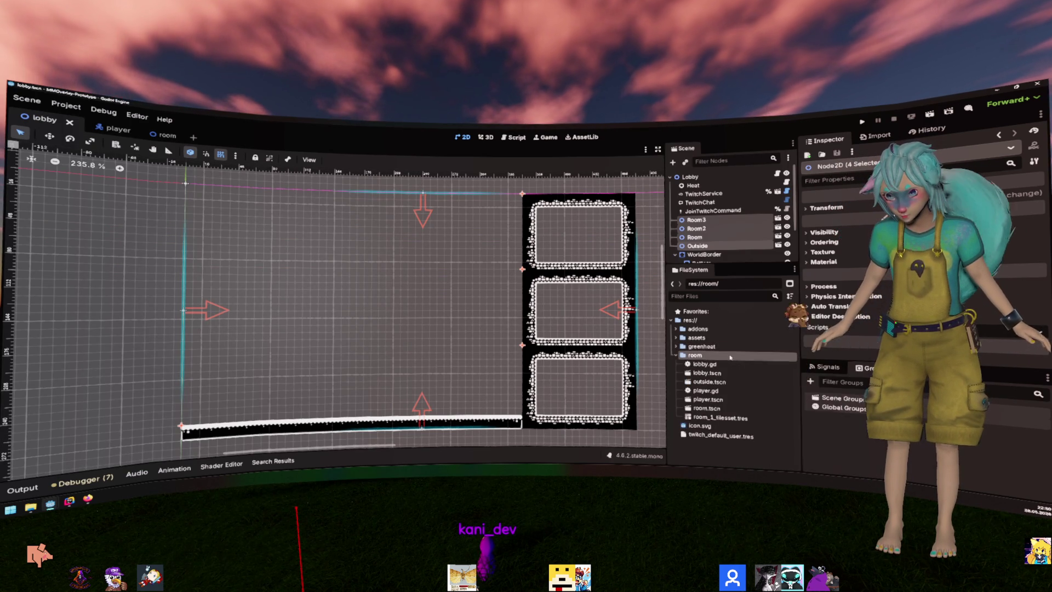
right_click(735, 329)
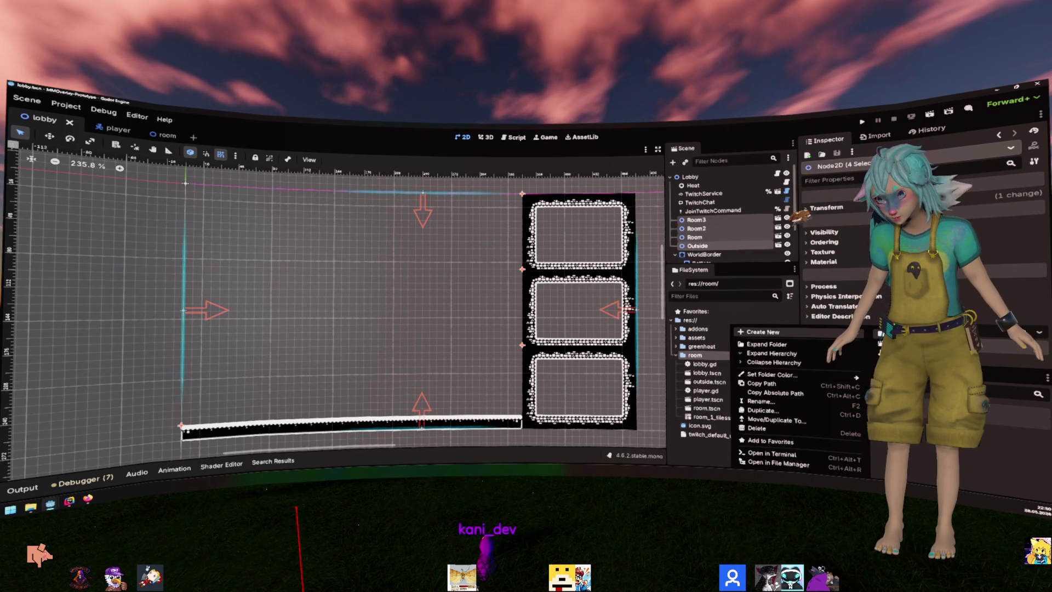
- Create a new 2D scene named position_finder in the room folder
left_click(883, 344)
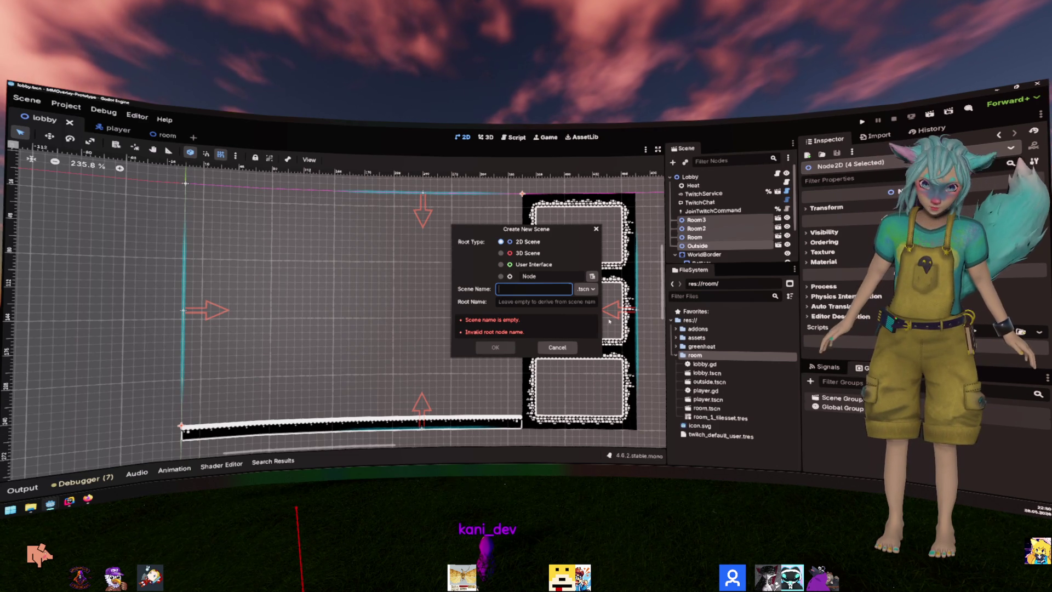
type("lo")
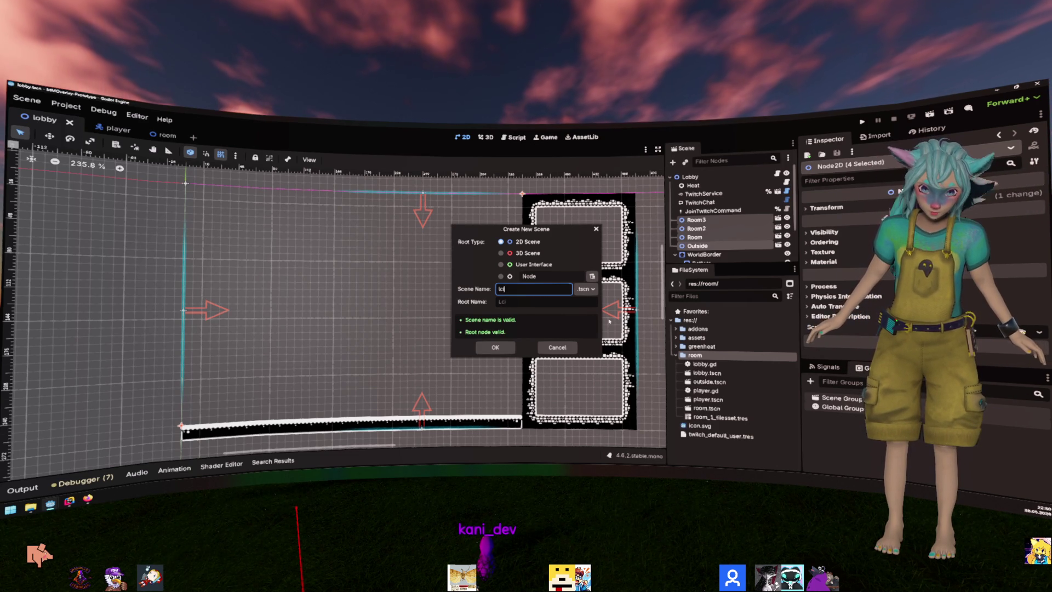
key("BackSpace")
key("BackSpace")
type("position_finder")
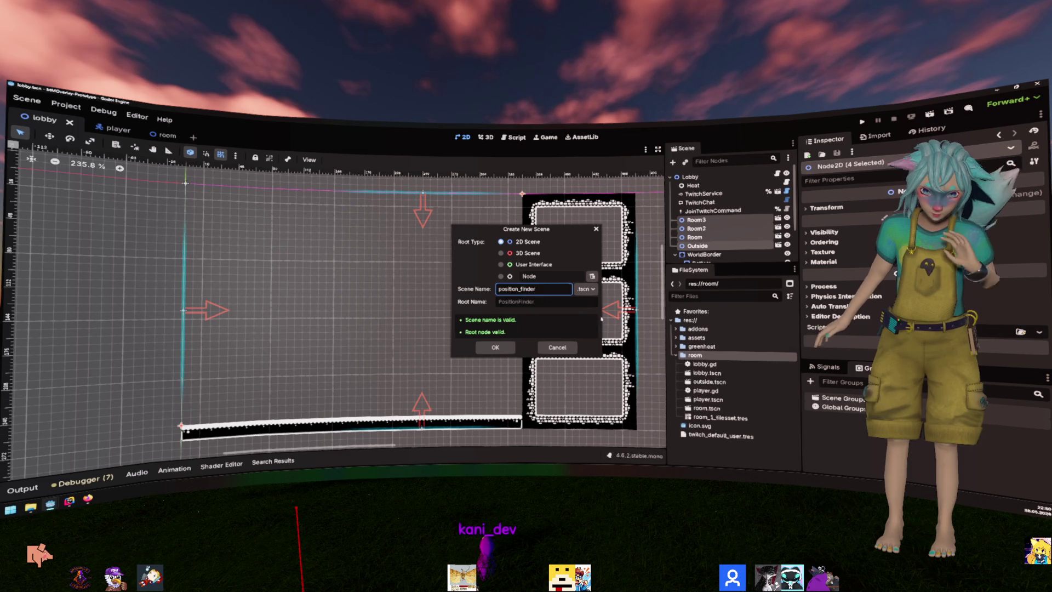
left_click(495, 348)
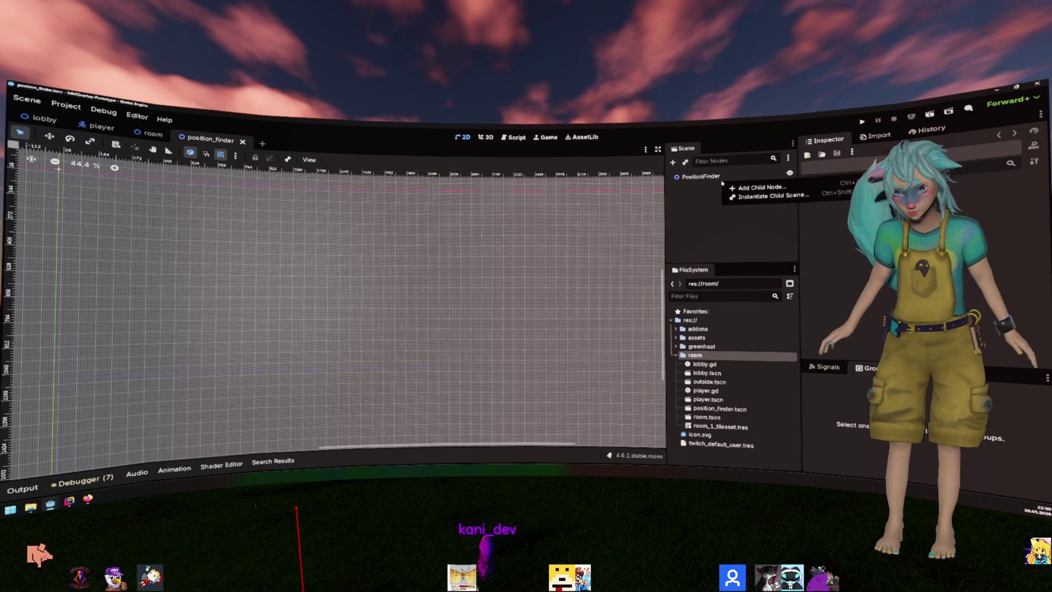
- Convert the PositionFinder root node to a RayCast2D and pan the view to the scene origin
right_click(727, 178)
left_click(769, 253)
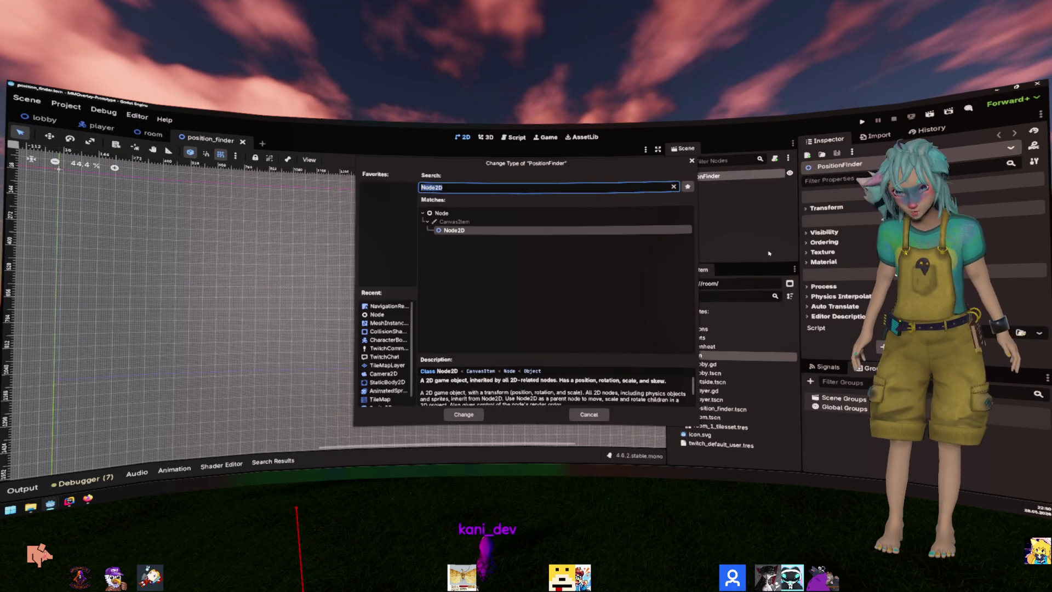
type("raycast2d")
key("Return")
right_click(715, 177)
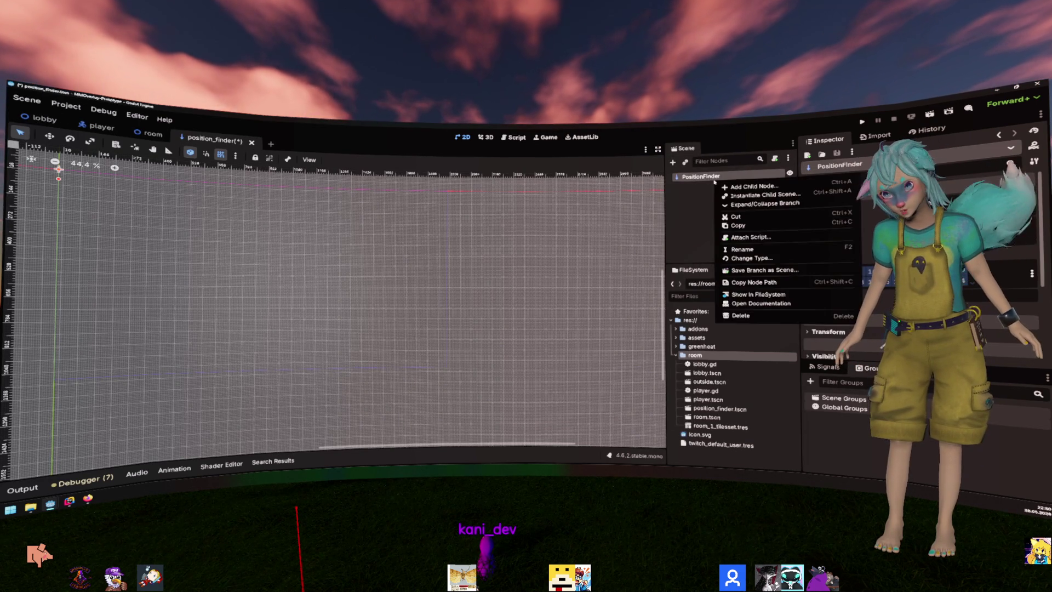
key("Escape")
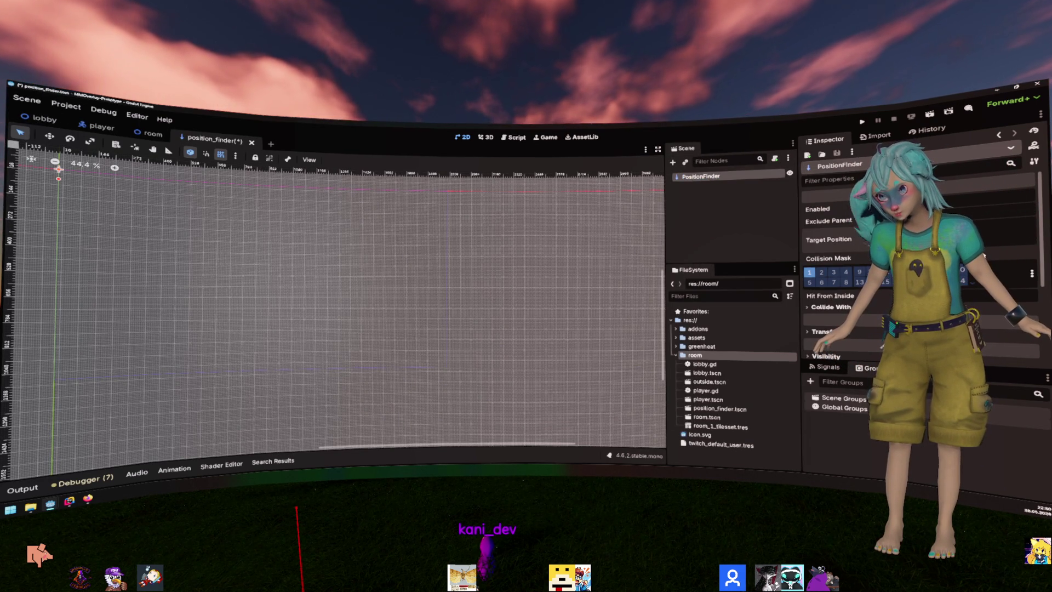
mouse_move(984, 255)
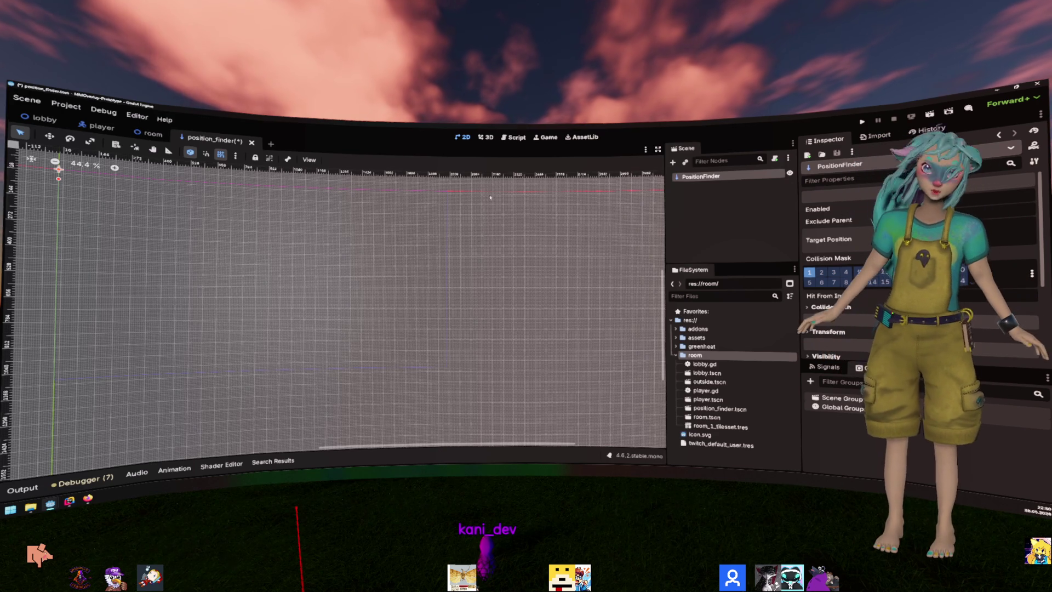
mouse_move(73, 188)
left_mouse_down()
mouse_move(267, 194)
mouse_move(402, 290)
left_mouse_up()
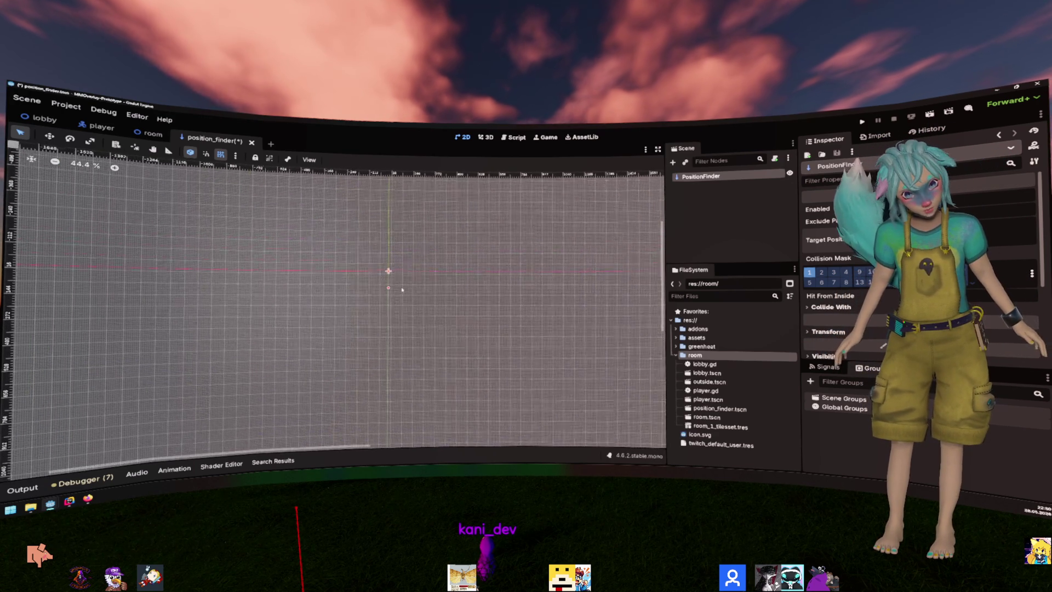
scroll(387, 269, "up", 7)
right_click(731, 177)
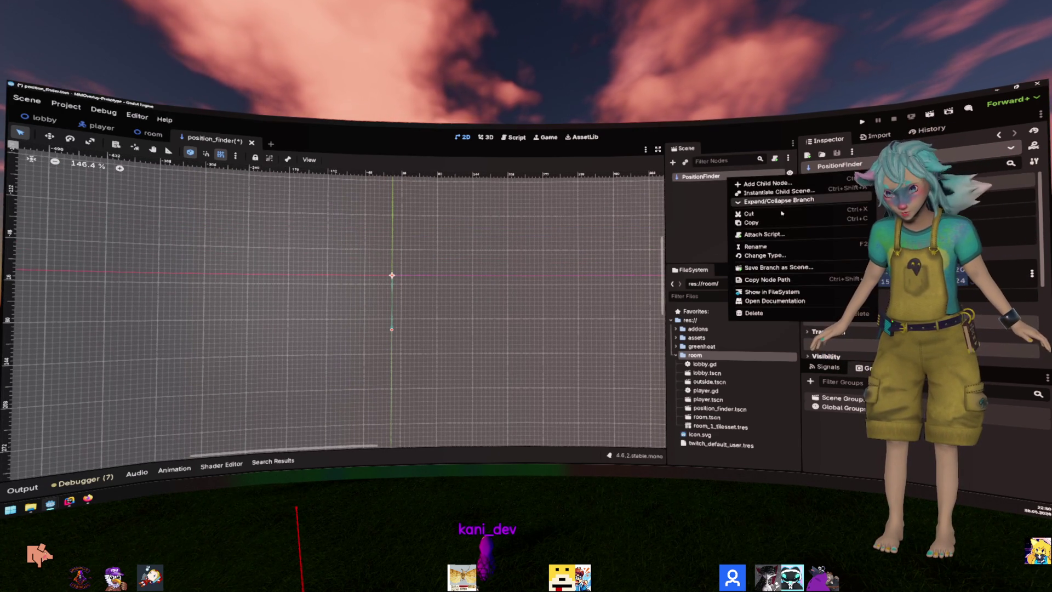
- Attach a new position_finder.gd script declaring 'signal position_foud', then close the scene tab
left_click(767, 234)
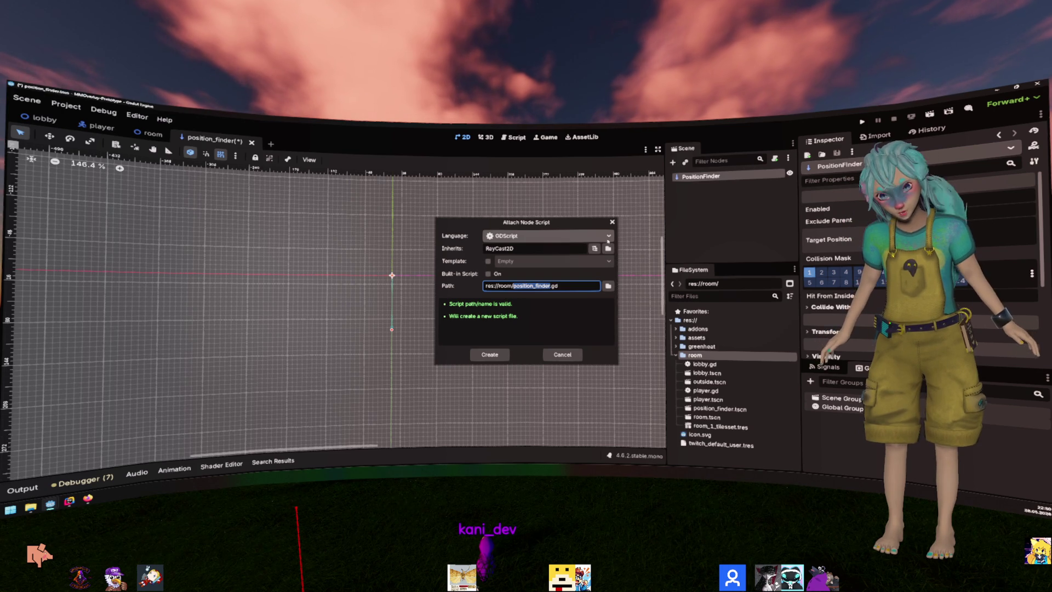
key("Return")
type("signal ")
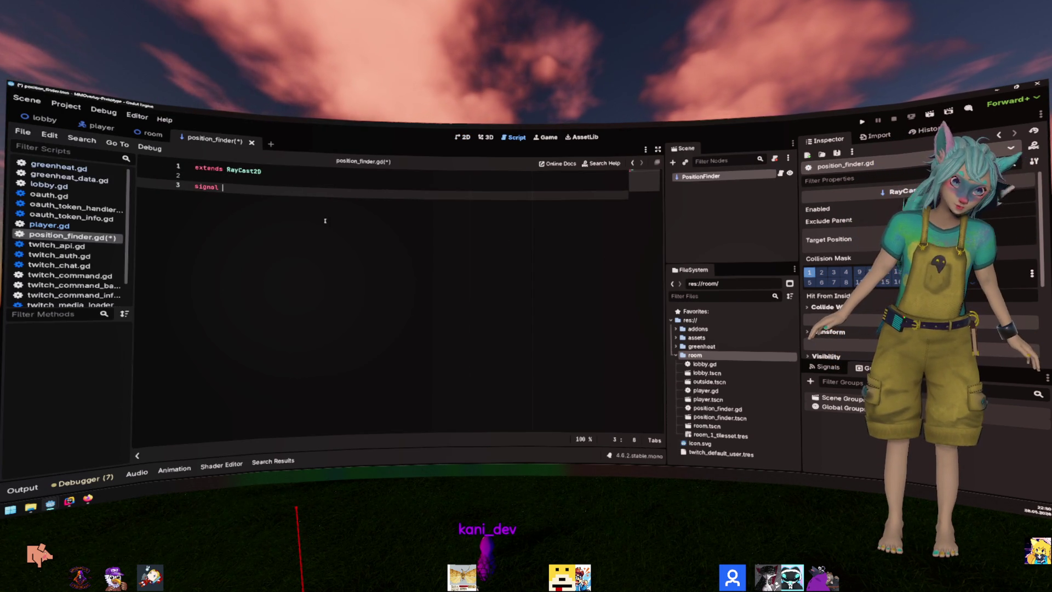
type("position")
type("_foudbn")
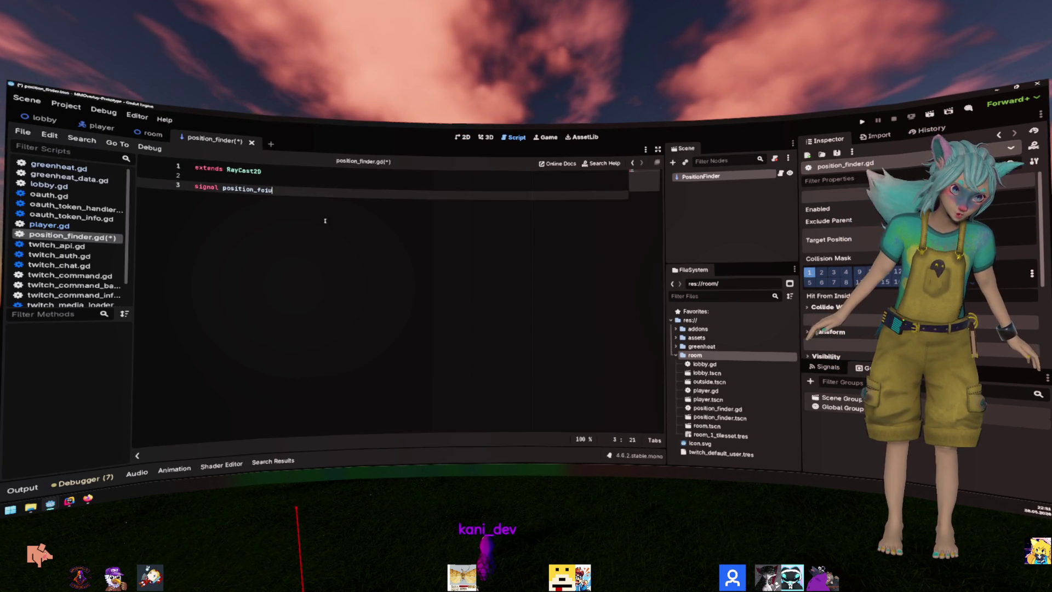
key("BackSpace")
key("BackSpace")
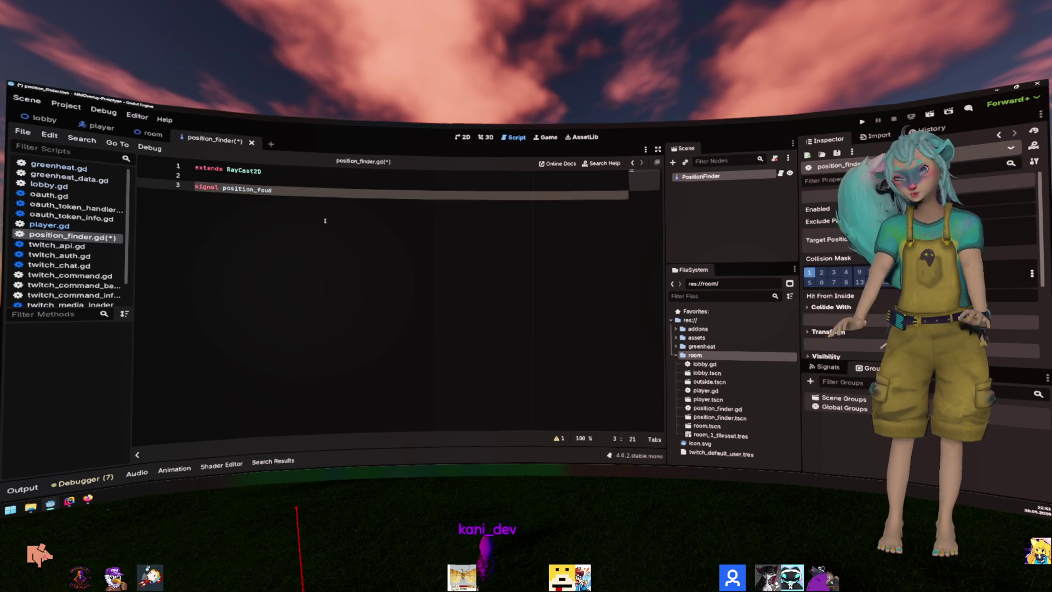
left_click(252, 142)
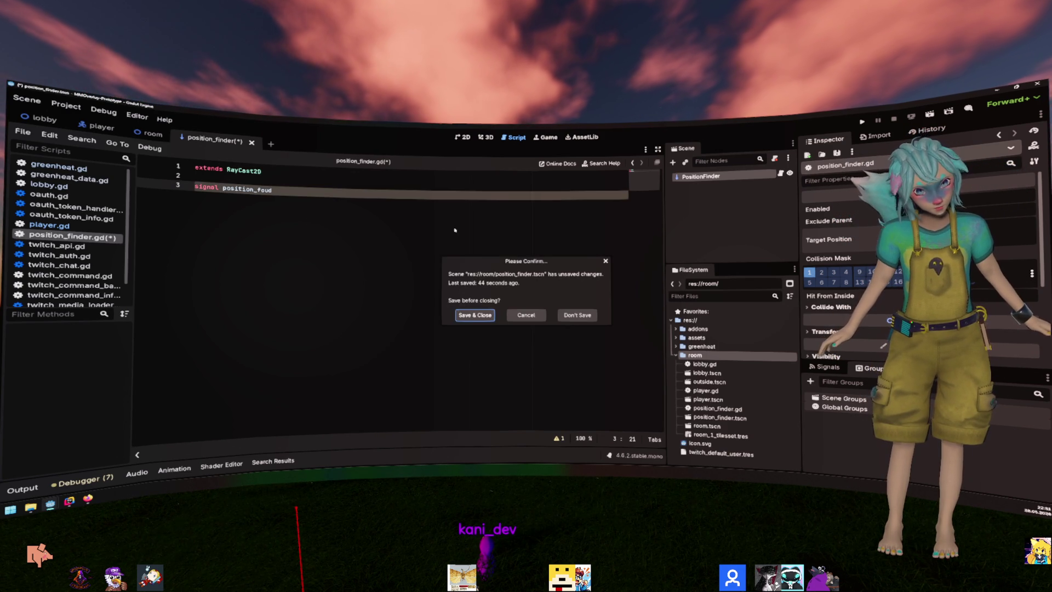
- Close the position_finder scene and script, discarding unsaved changes
left_click(578, 314)
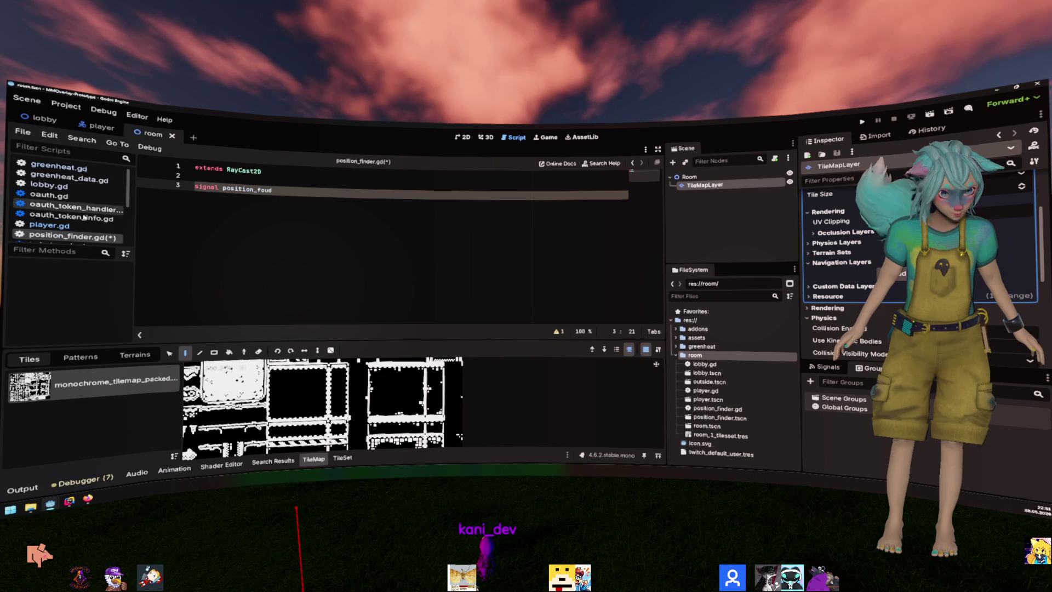
middle_click(49, 239)
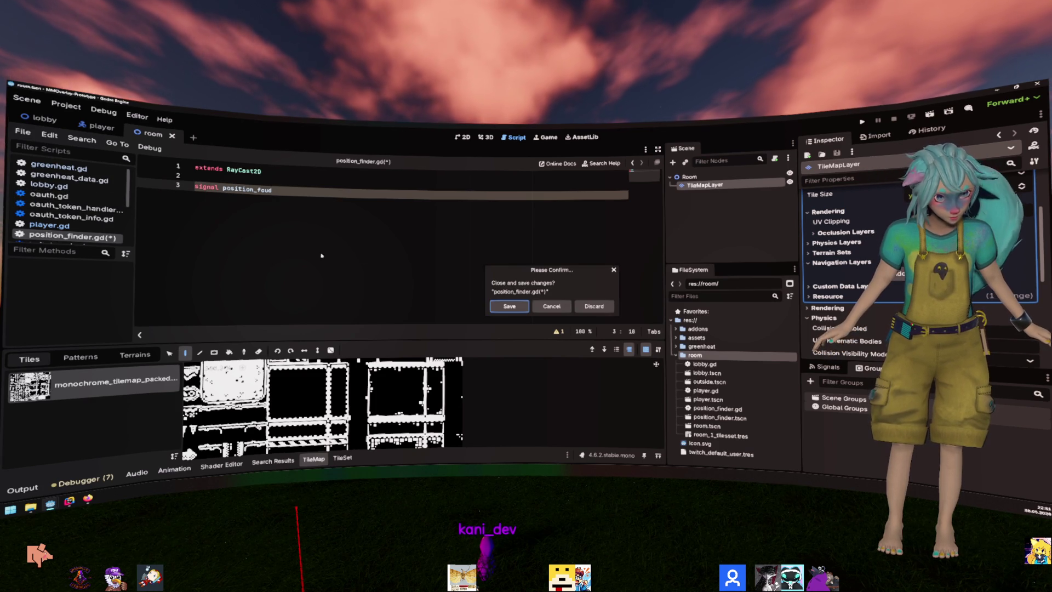
left_click(596, 306)
- Delete position_finder.tscn and position_finder.gd from the room folder
left_click(718, 409, "shift")
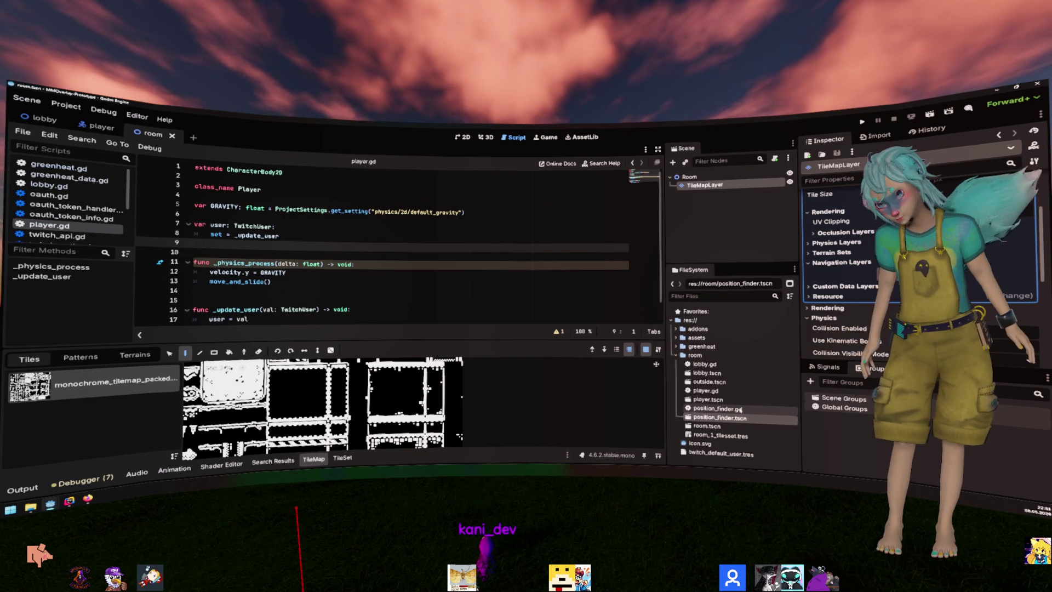
key("Delete")
key("Return")
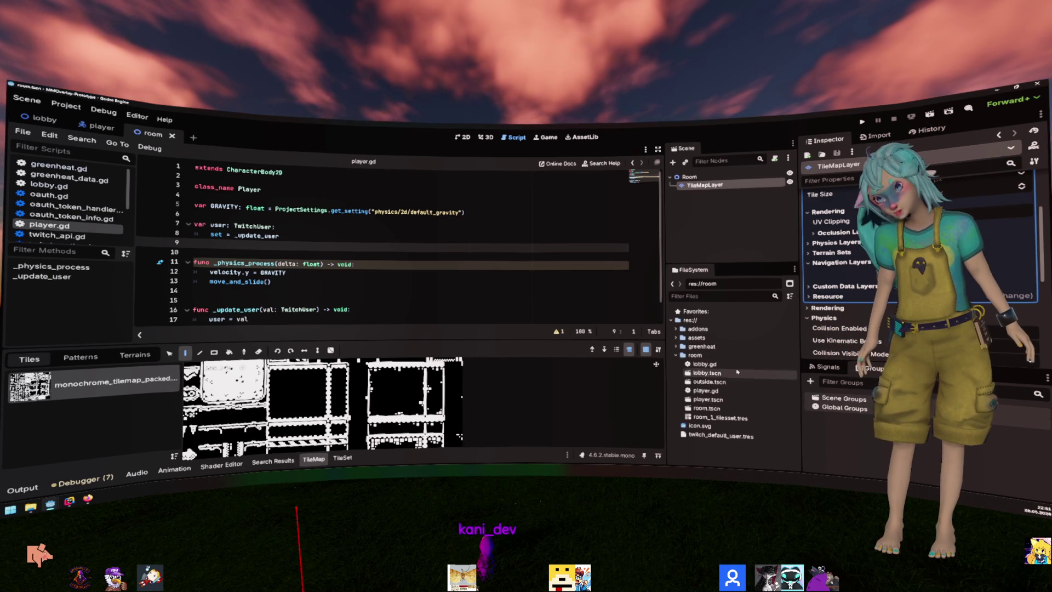
- Create a new scene file position_finder.tscn inside the room folder
right_click(728, 355)
mouse_move(789, 332)
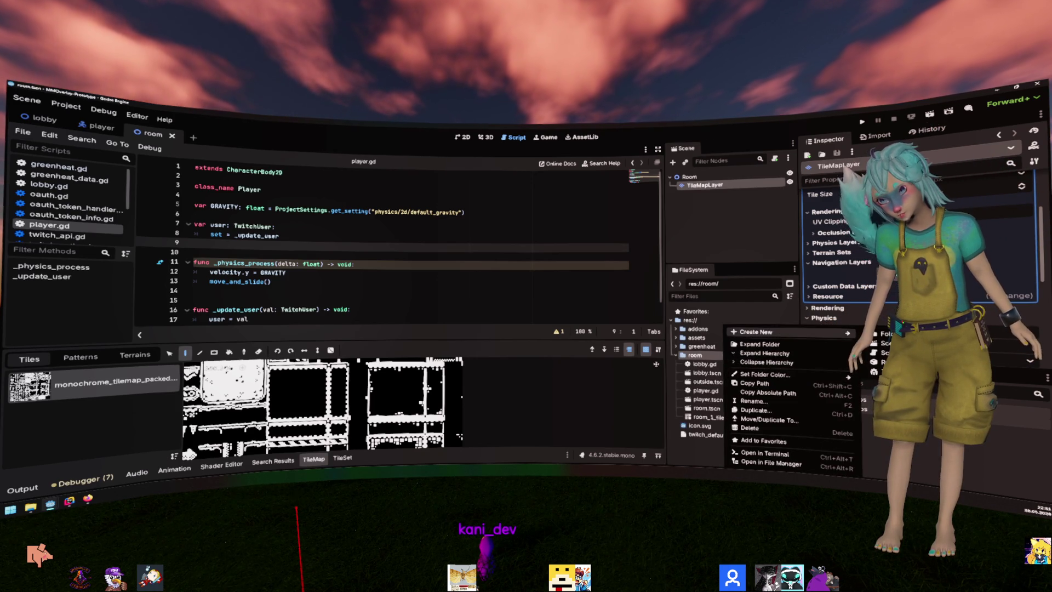
left_click(877, 343)
type("position_finde")
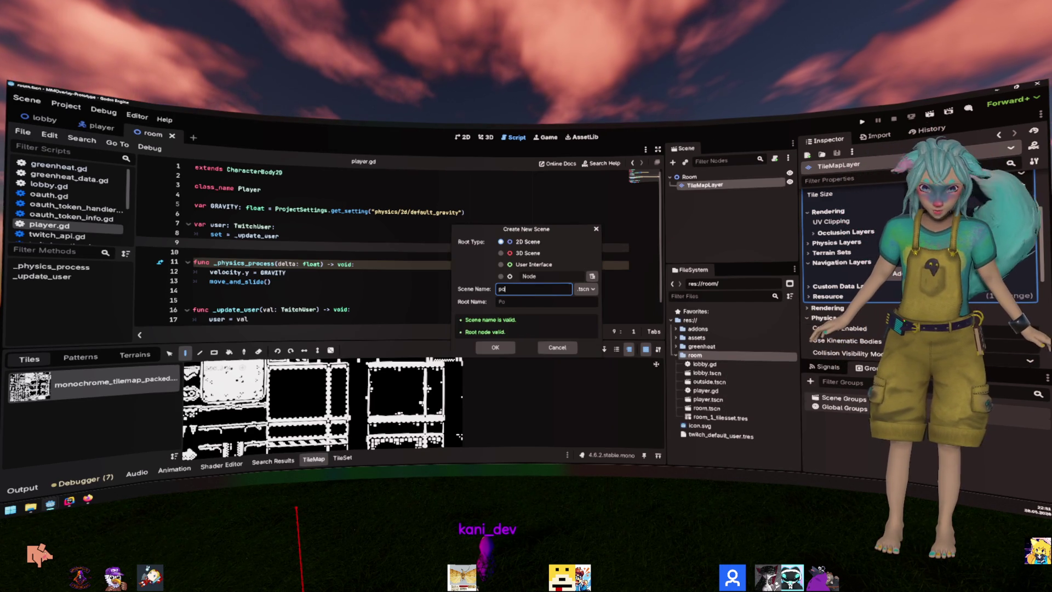
type("r")
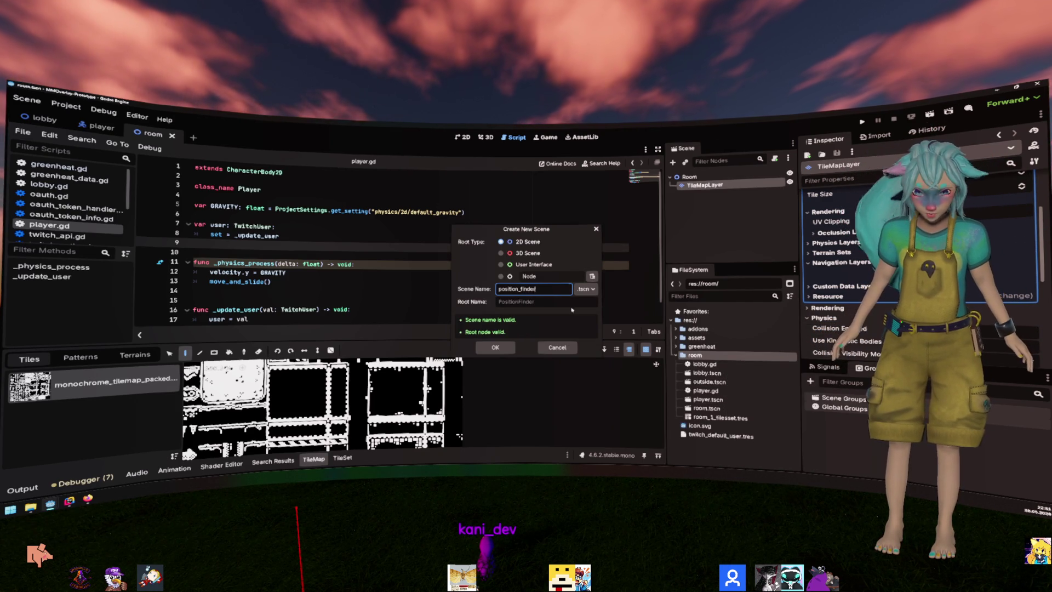
left_click(496, 348)
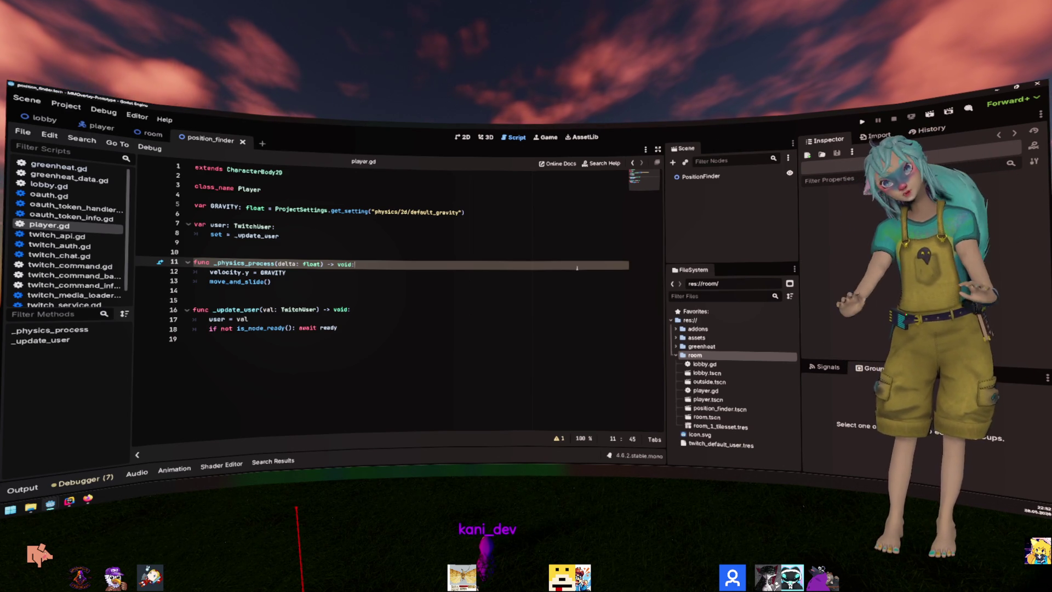
- Add a RayCast2D child node under PositionFinder
left_click(435, 243)
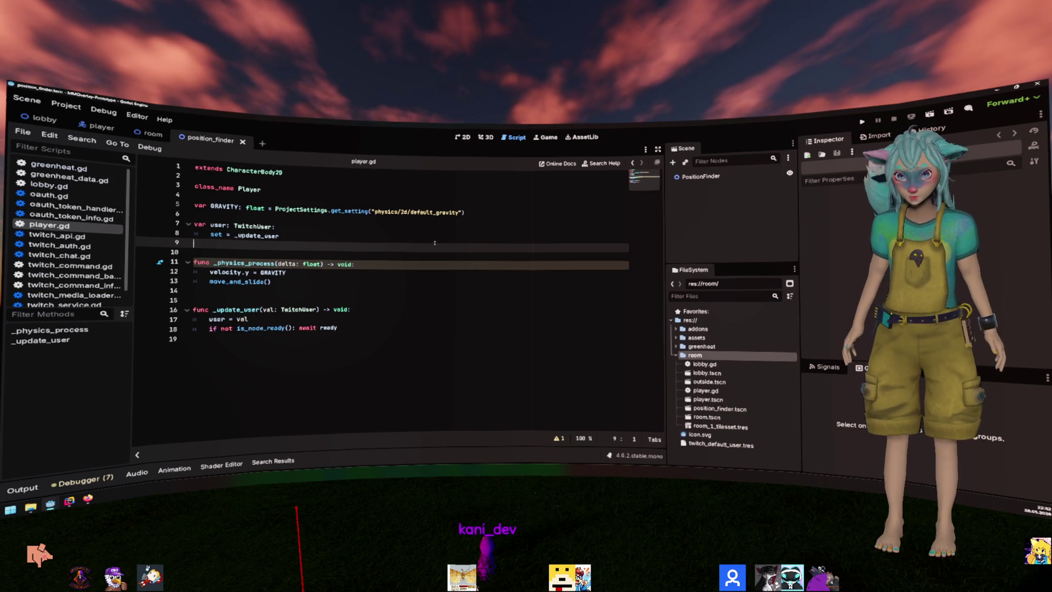
left_click(548, 235)
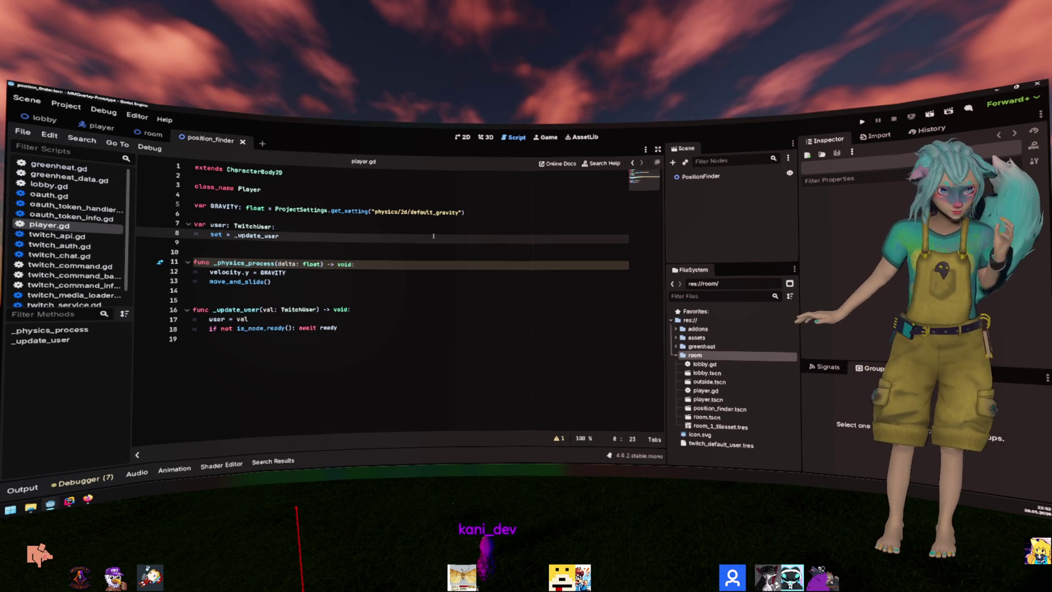
left_click(734, 175)
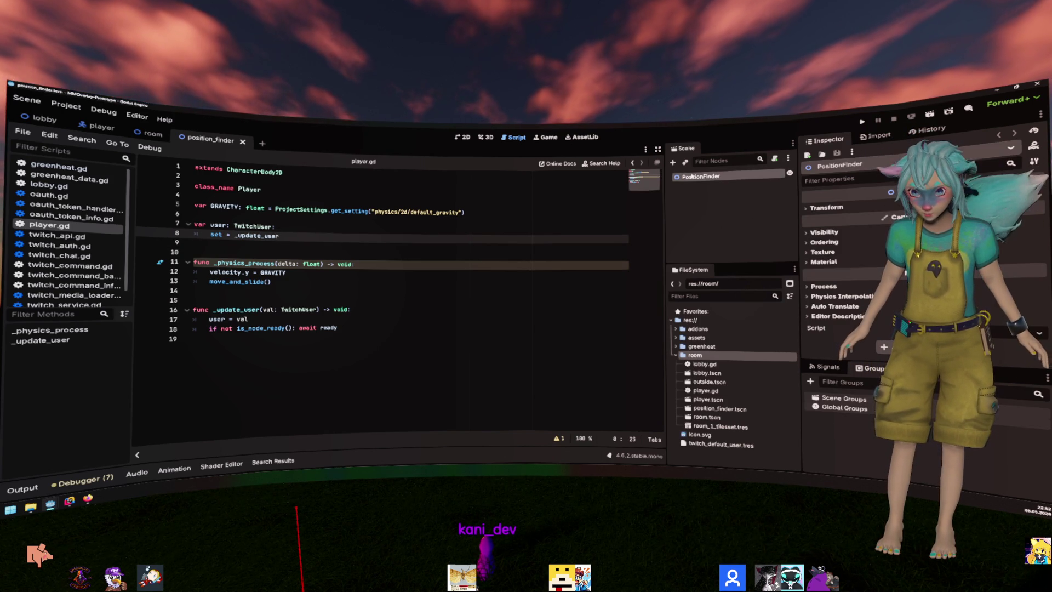
left_click(740, 195)
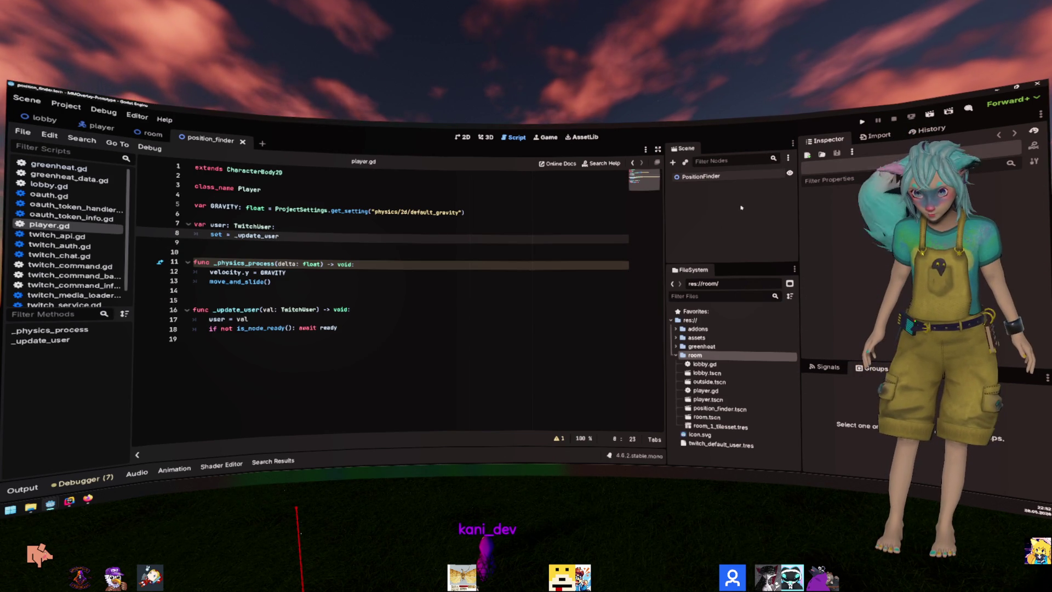
left_click(713, 176)
right_click(713, 175)
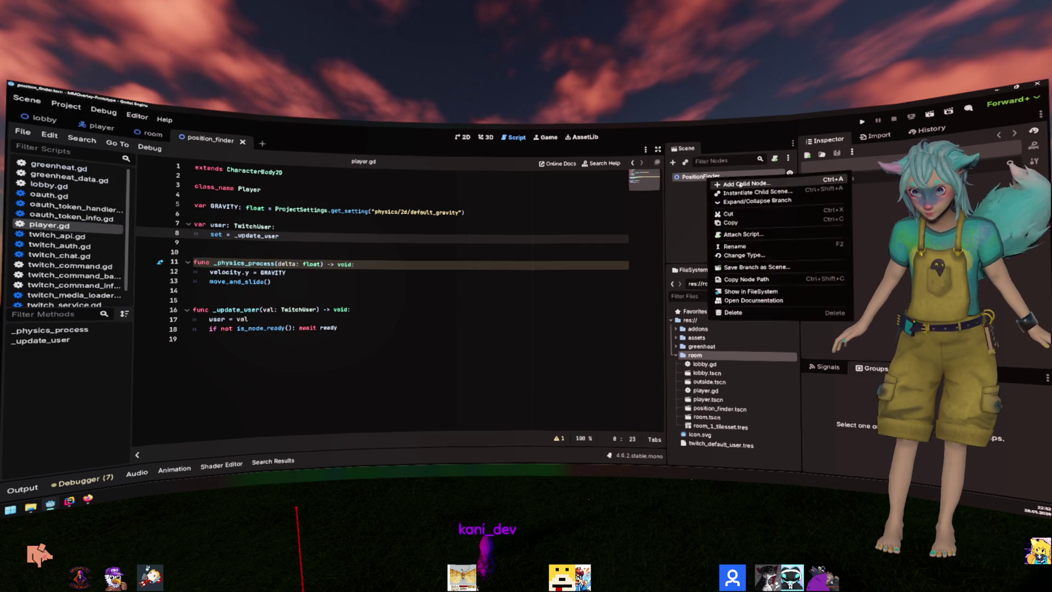
left_click(723, 184)
type("ray")
key("Return")
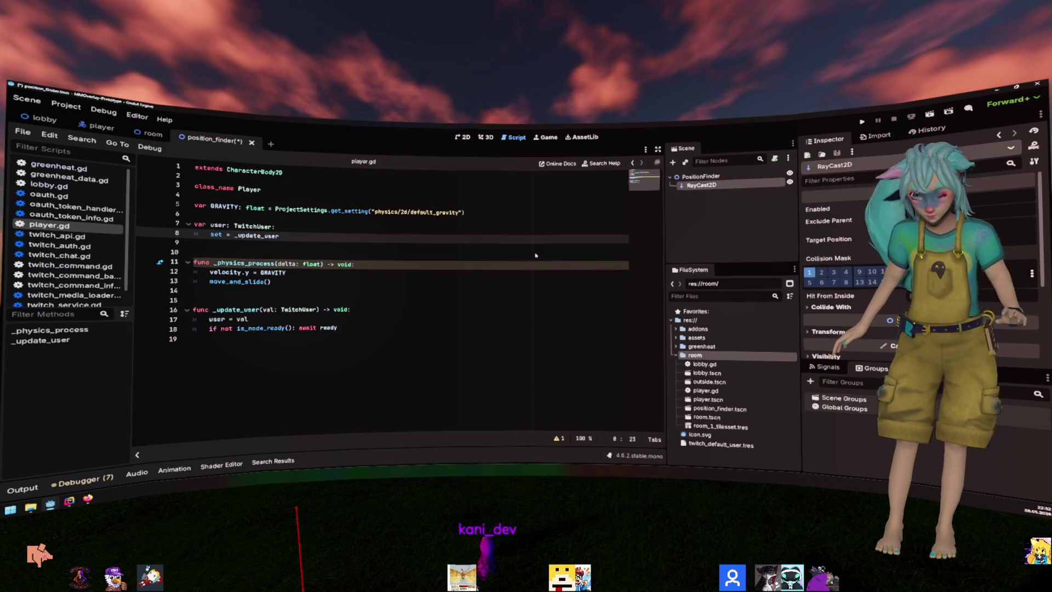
- Add a Sprite2D child under PositionFinder and delete the RayCast2D child
left_click(701, 176)
right_click(702, 176)
left_click(700, 187)
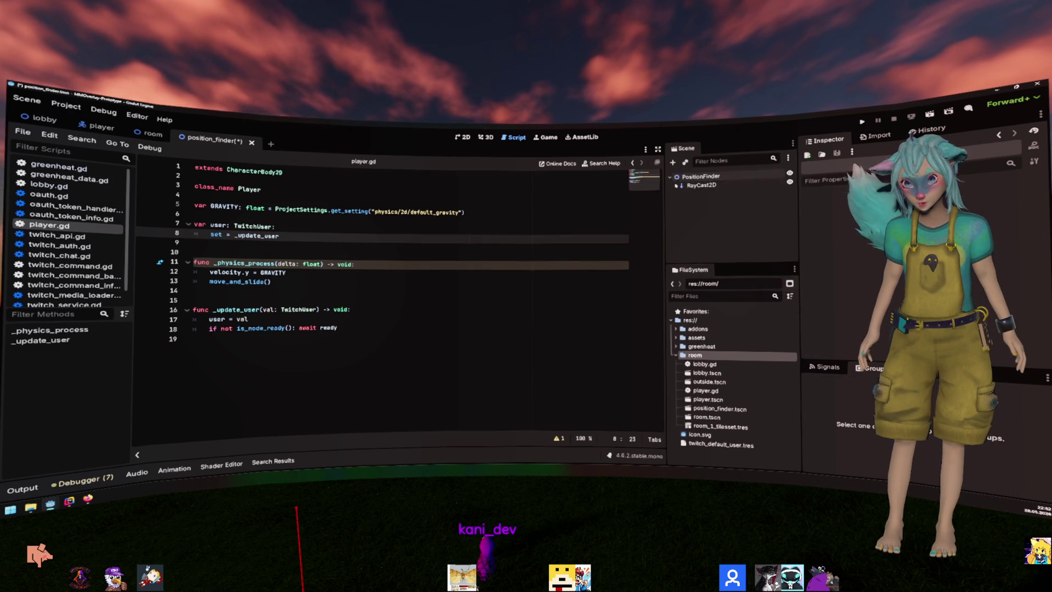
right_click(692, 181)
left_click(700, 187)
type("sprite")
key("Return")
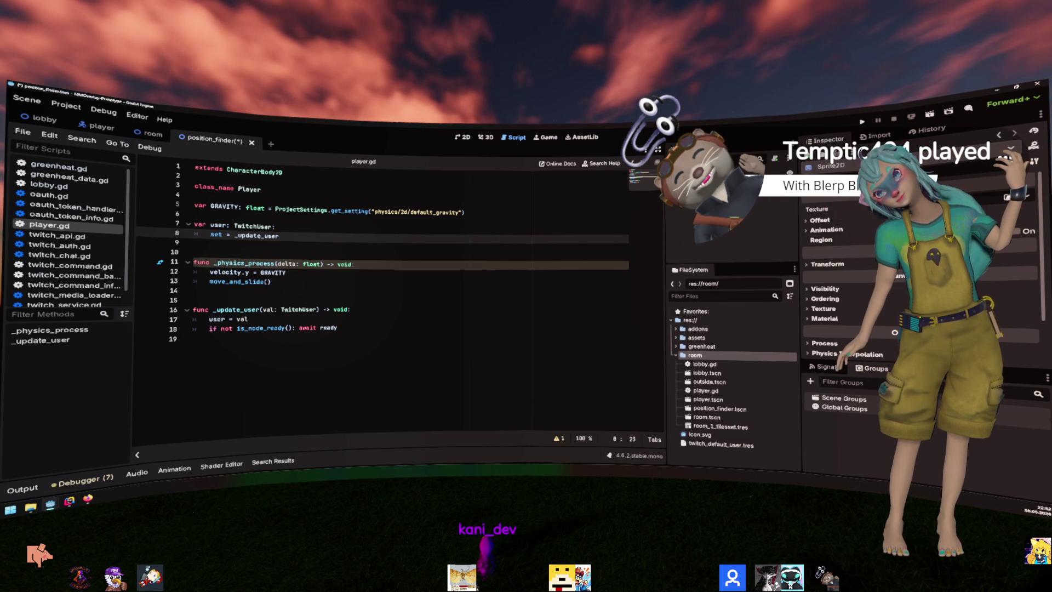
left_click(712, 185)
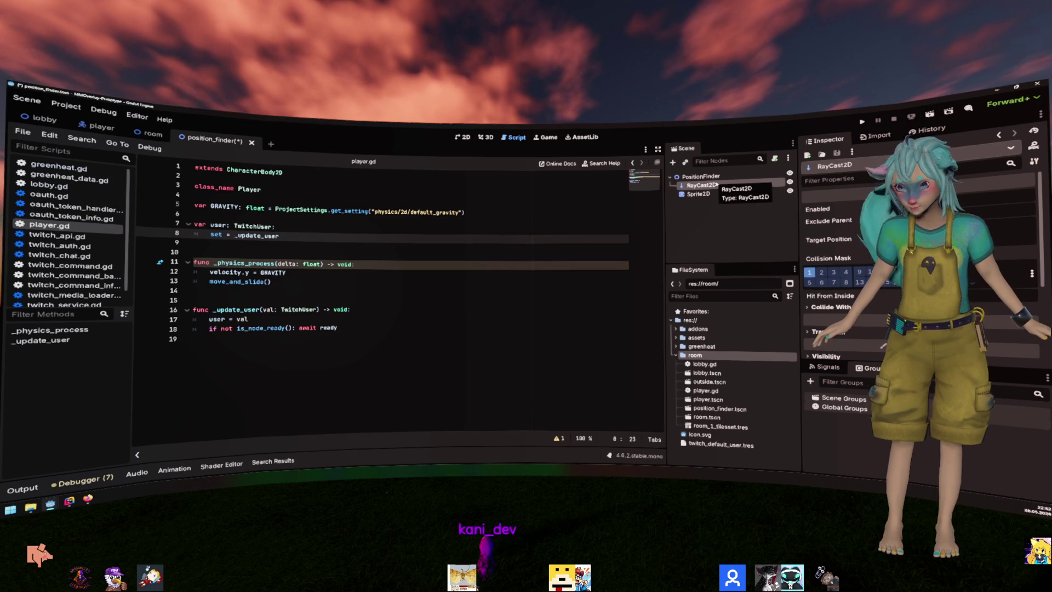
key("Delete")
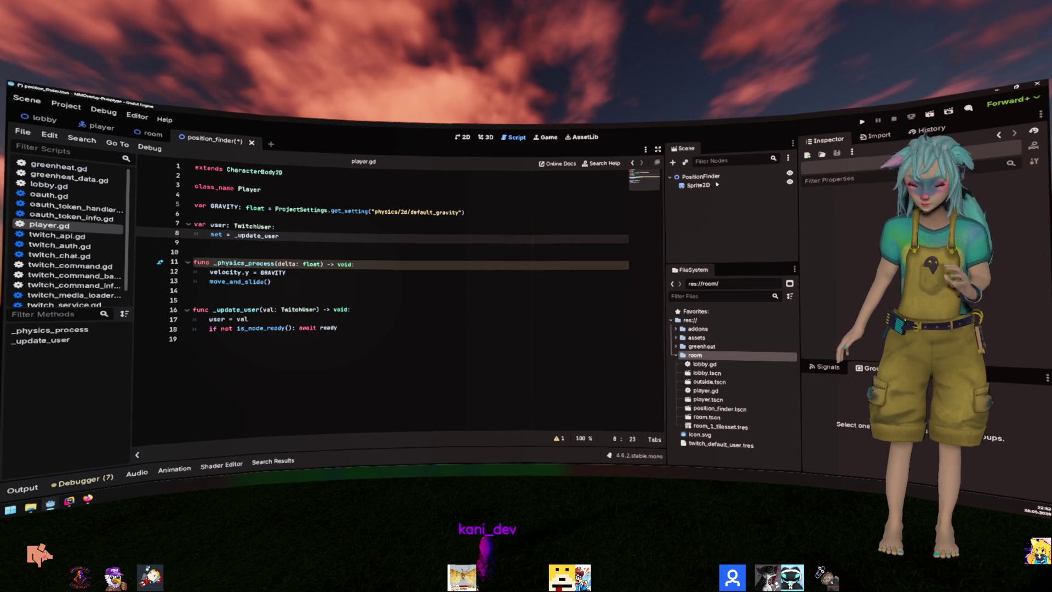
- Make a new RigidBody2D the scene root holding the Sprite2D, deleting the old root node
right_click(725, 176)
left_click(737, 180)
type("spri")
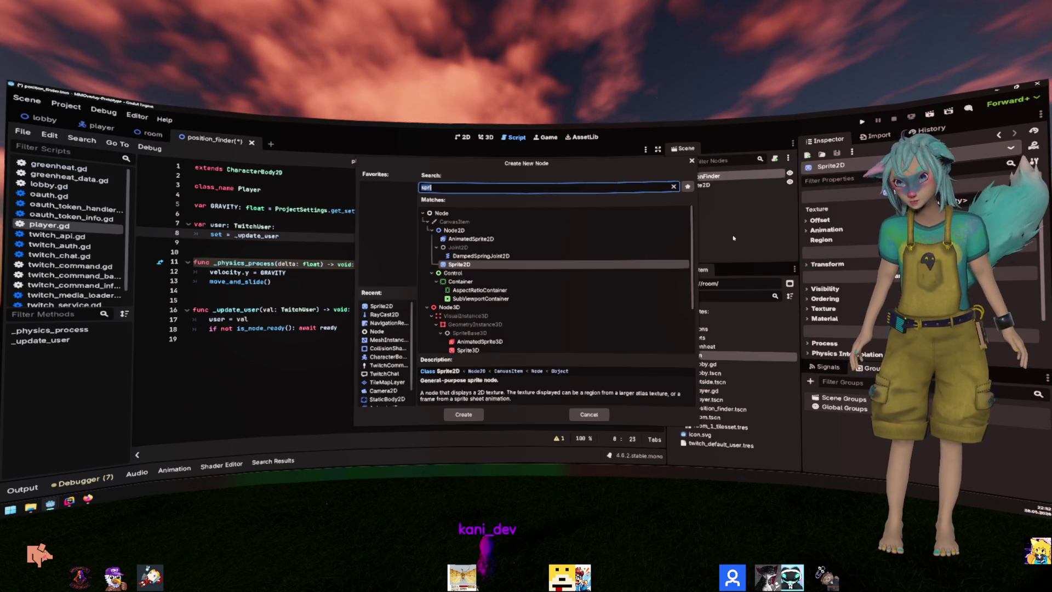
type("rid")
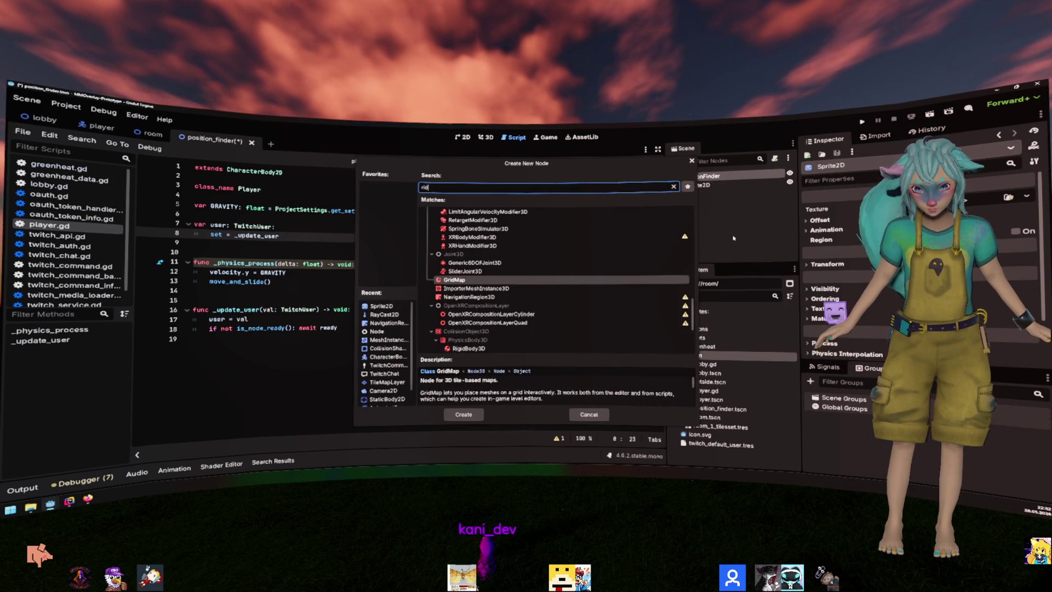
type("2d")
key("Return")
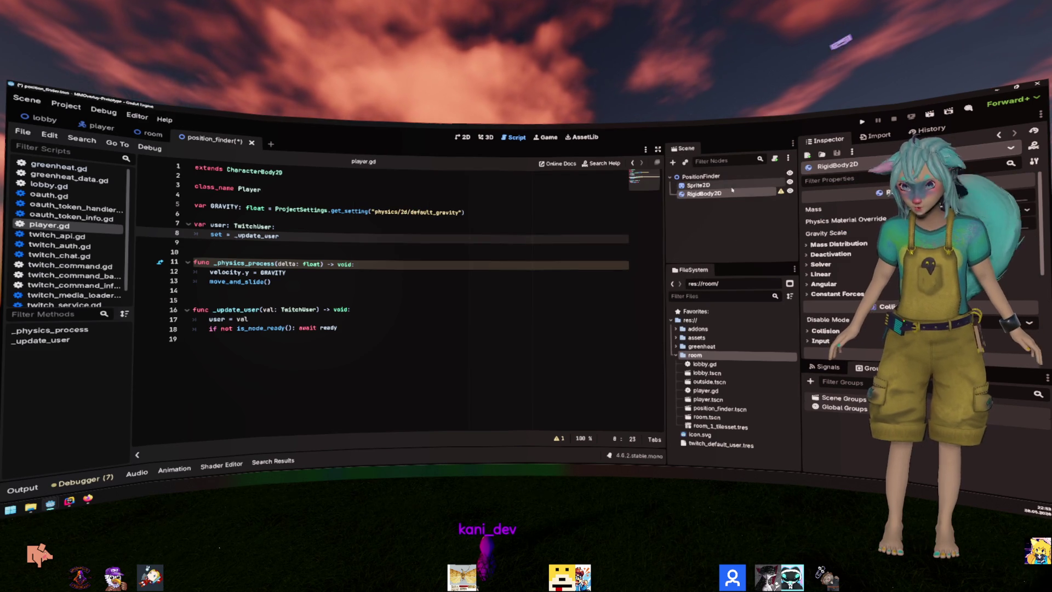
left_click_drag(701, 186, 708, 193)
right_click(728, 186)
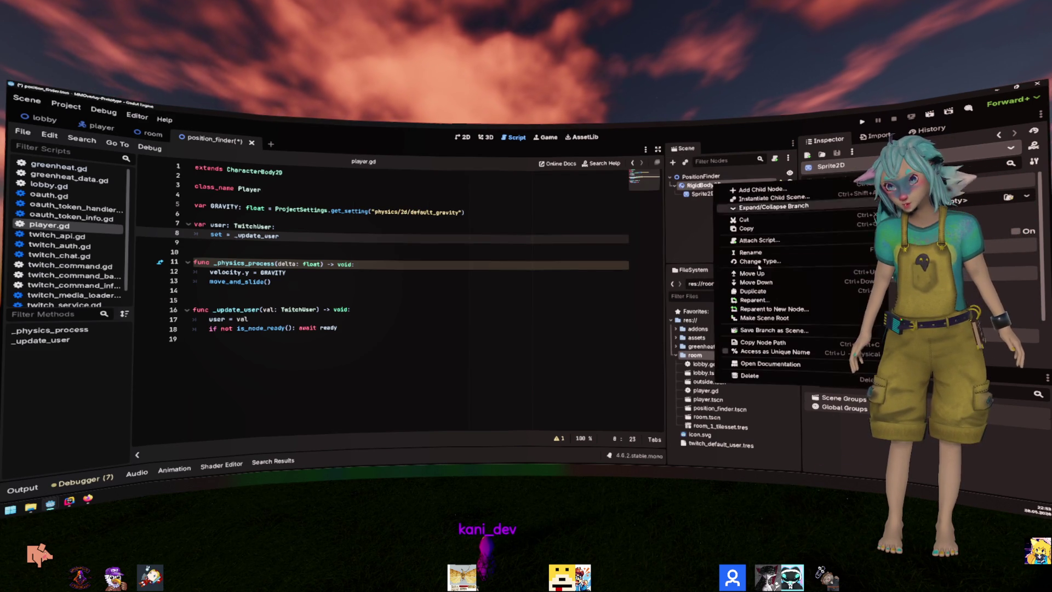
left_click(765, 318)
left_click(693, 193)
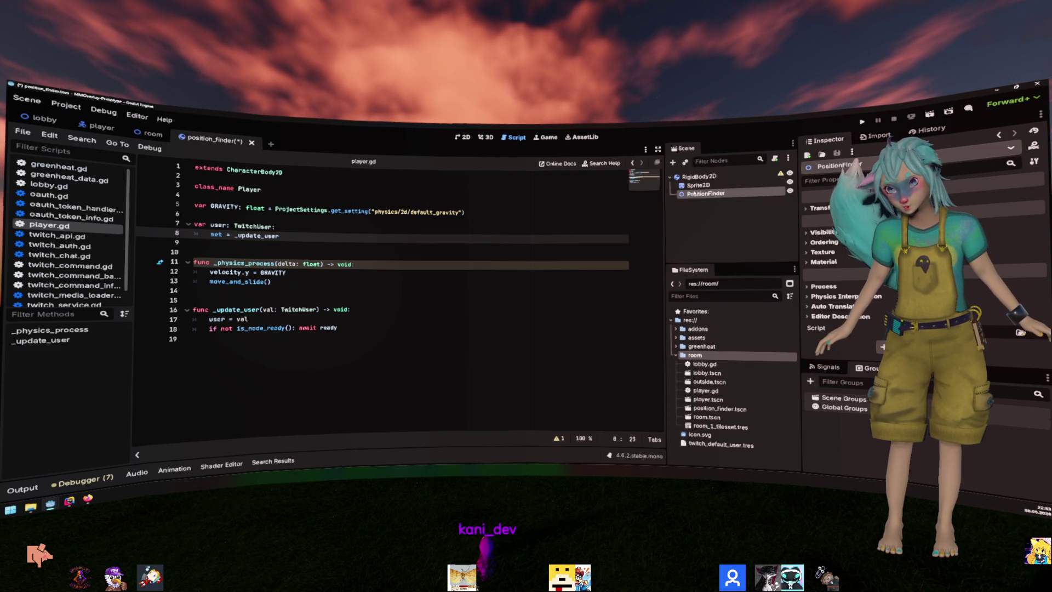
key("Delete")
key("Return")
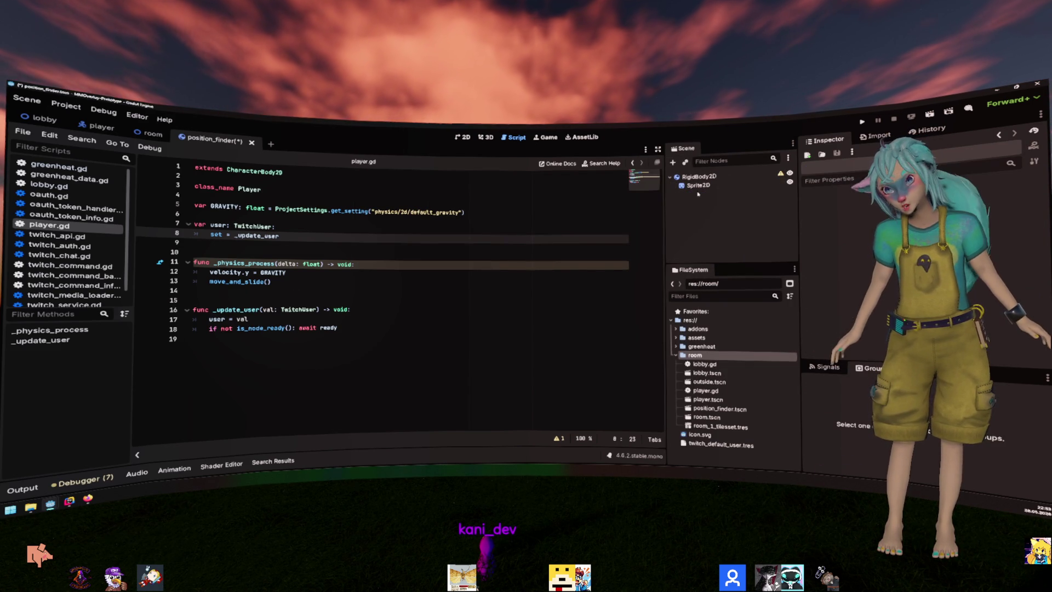
- Rename the RigidBody2D root to PositionFinder
double_click(700, 177)
type("PositionFinder")
key("Return")
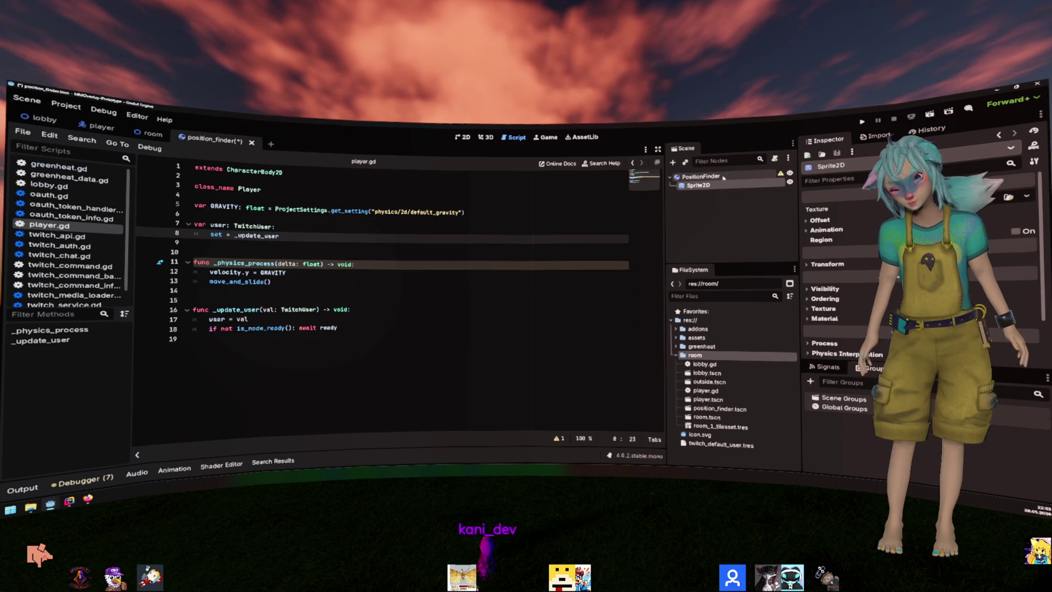
- Add a CollisionShape2D child under PositionFinder
right_click(724, 178)
left_click(733, 181)
type("coll")
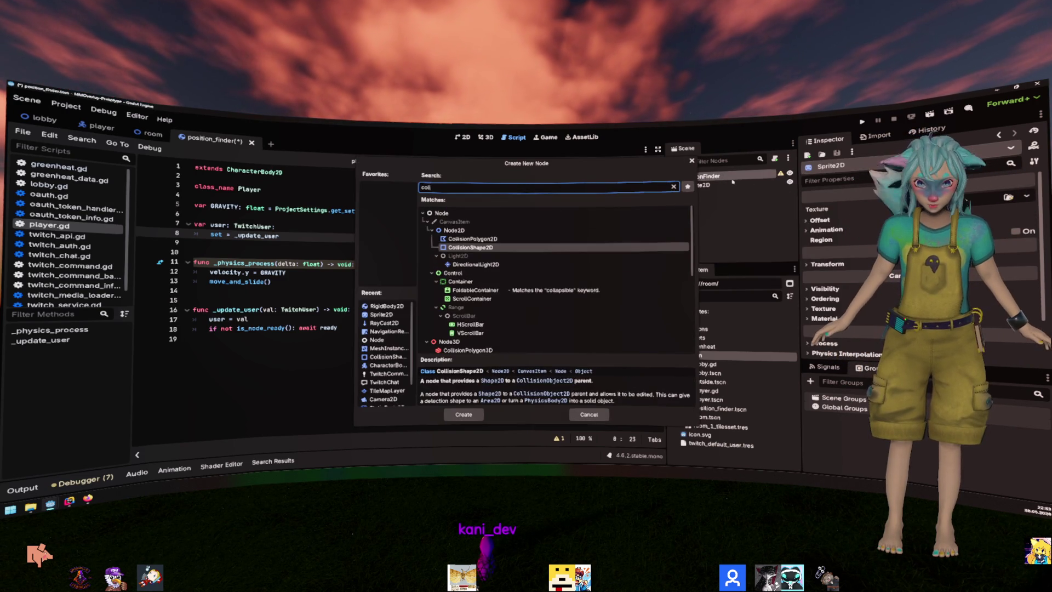
key("Return")
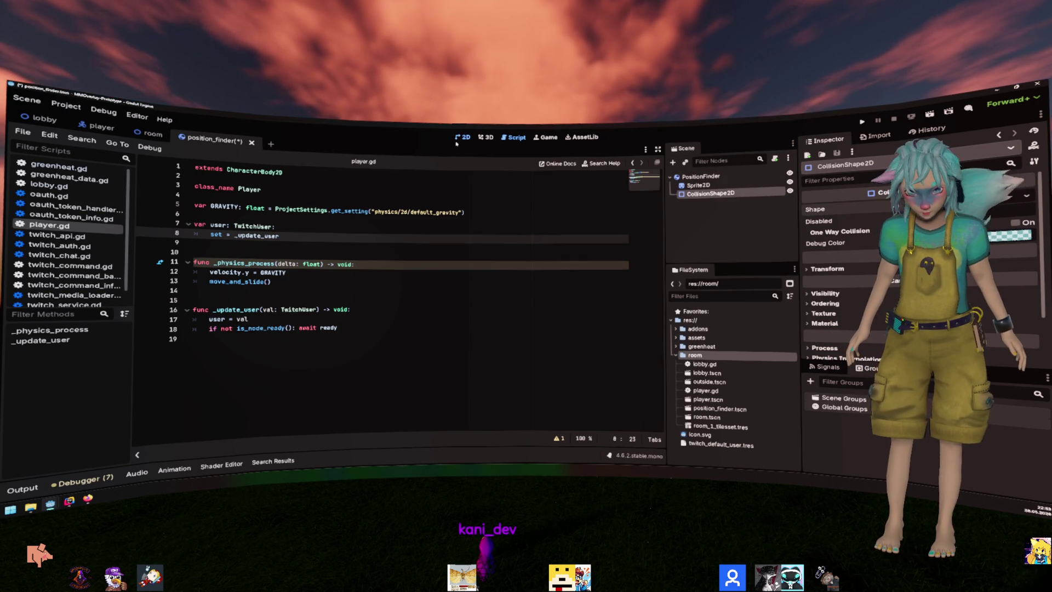
left_click(729, 195)
- Assign a new GradientTexture2D to the Sprite2D's Texture property
left_click(699, 186)
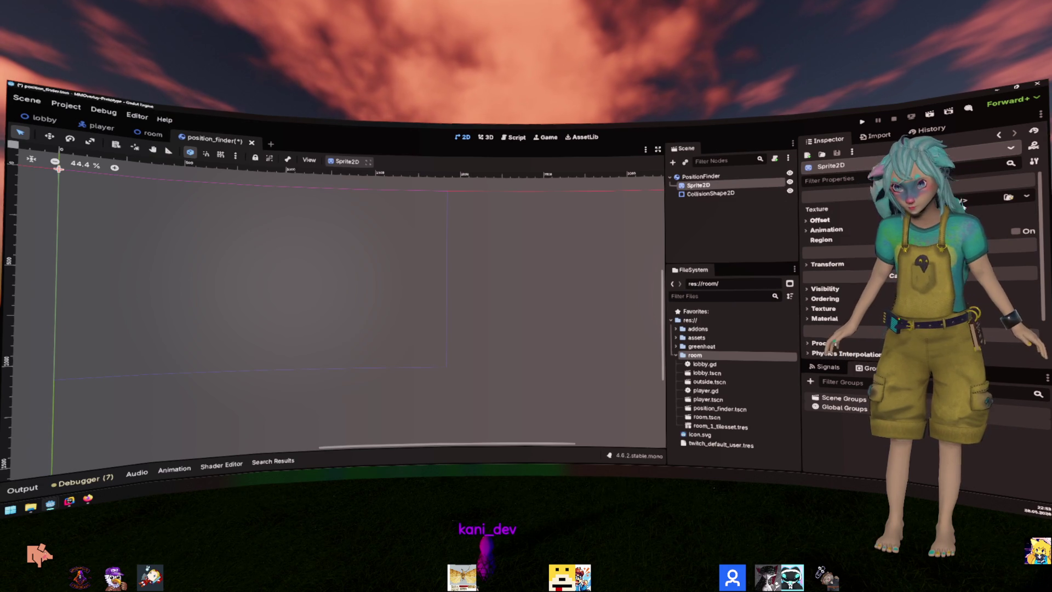
left_click_drag(700, 434, 964, 204)
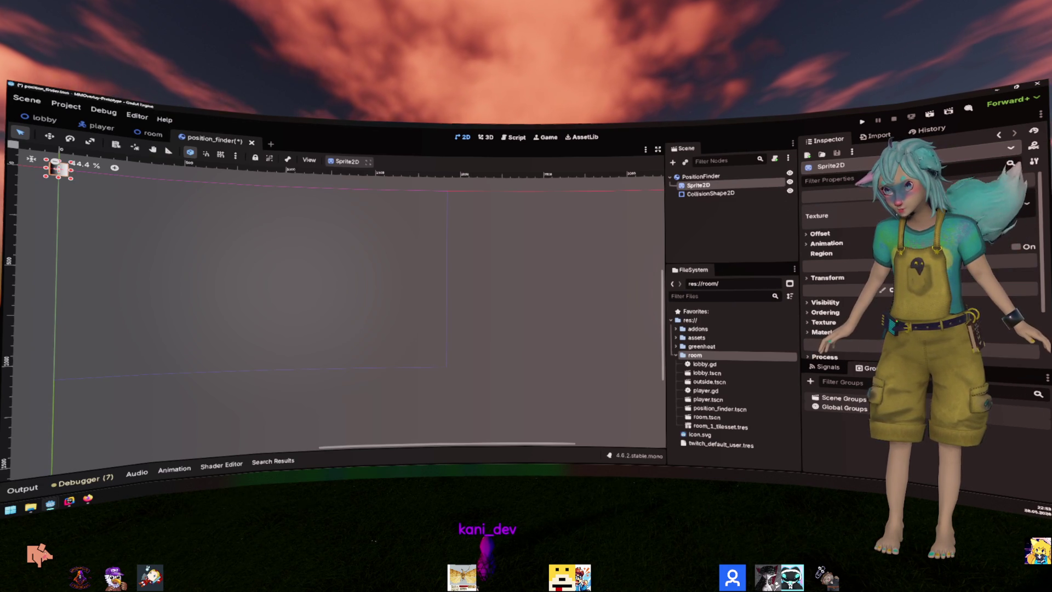
left_click(968, 206)
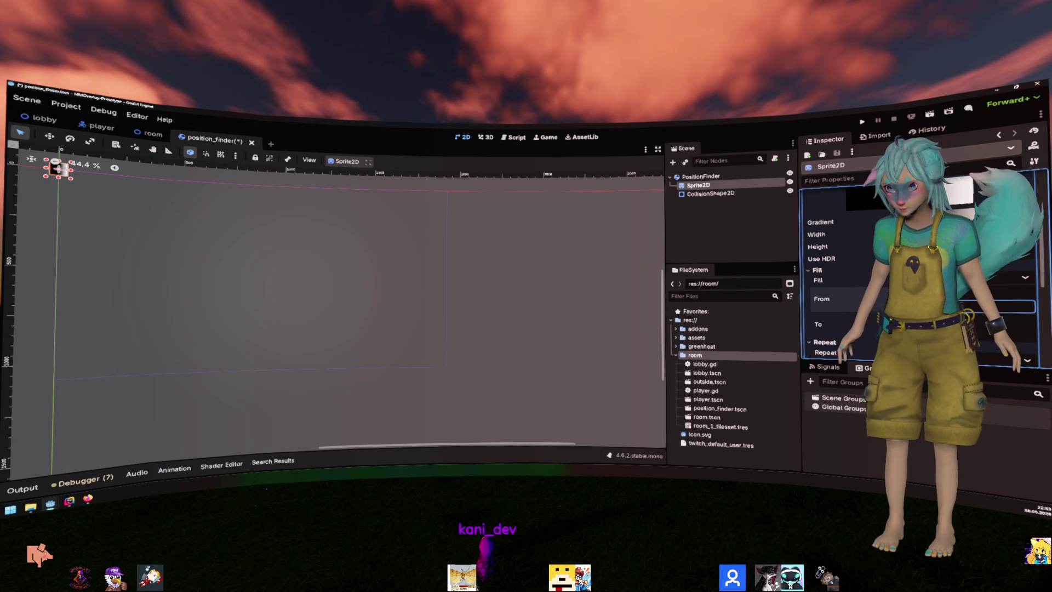
- Edit the gradient stops so the texture fades to transparent, then zoom into the canvas
scroll(921, 274, "up", 2)
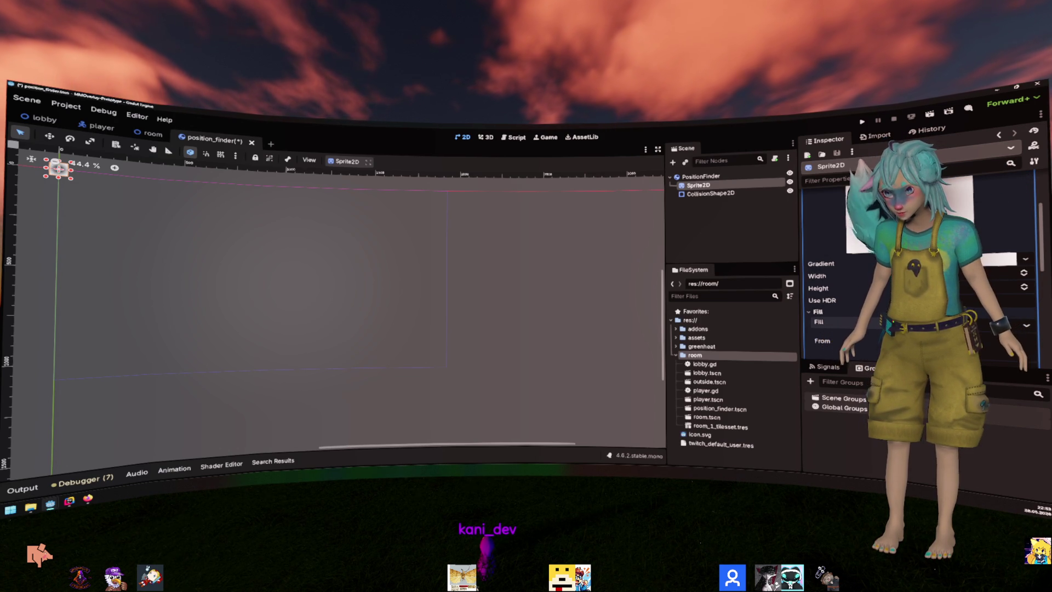
left_click(998, 258)
left_click(987, 302)
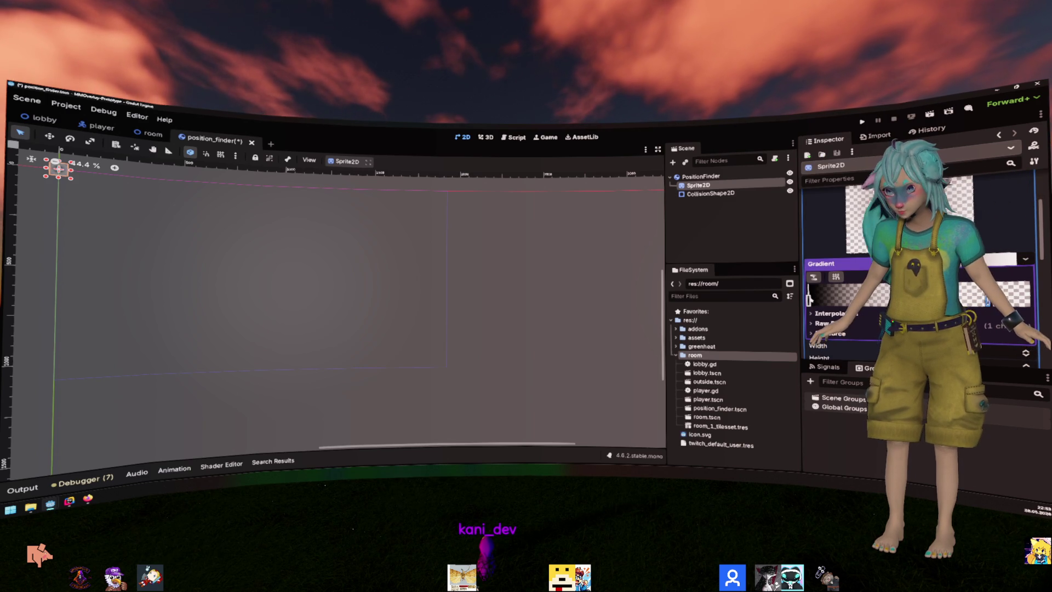
double_click(987, 301)
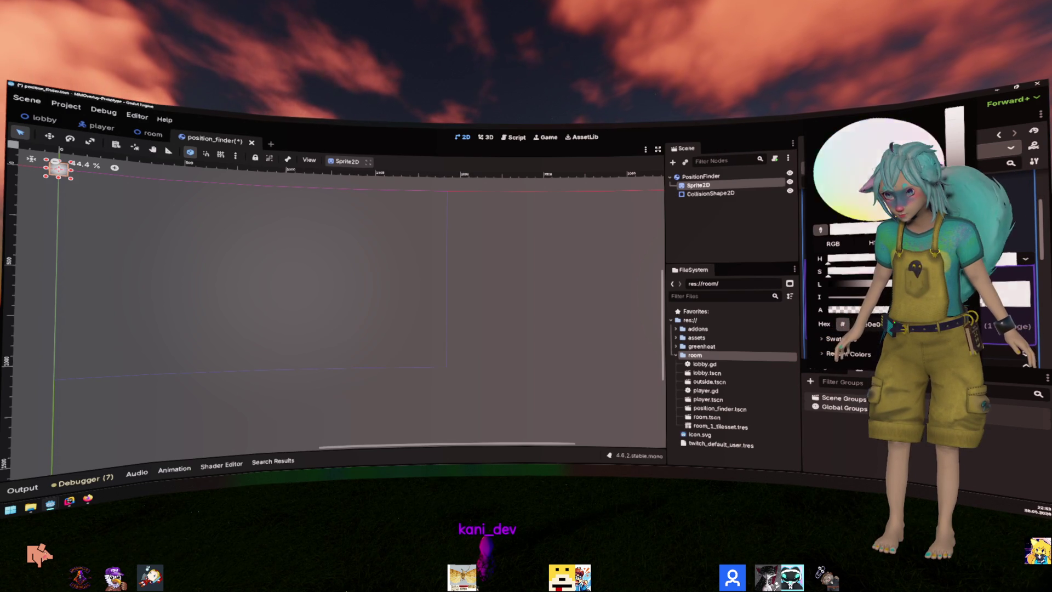
key("Escape")
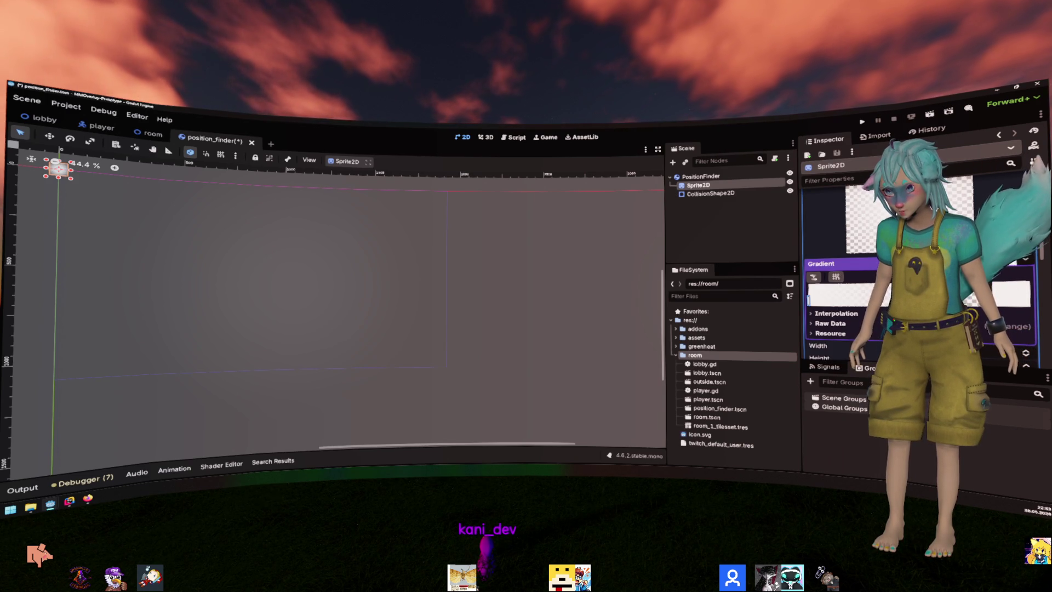
scroll(839, 274, "down", 3)
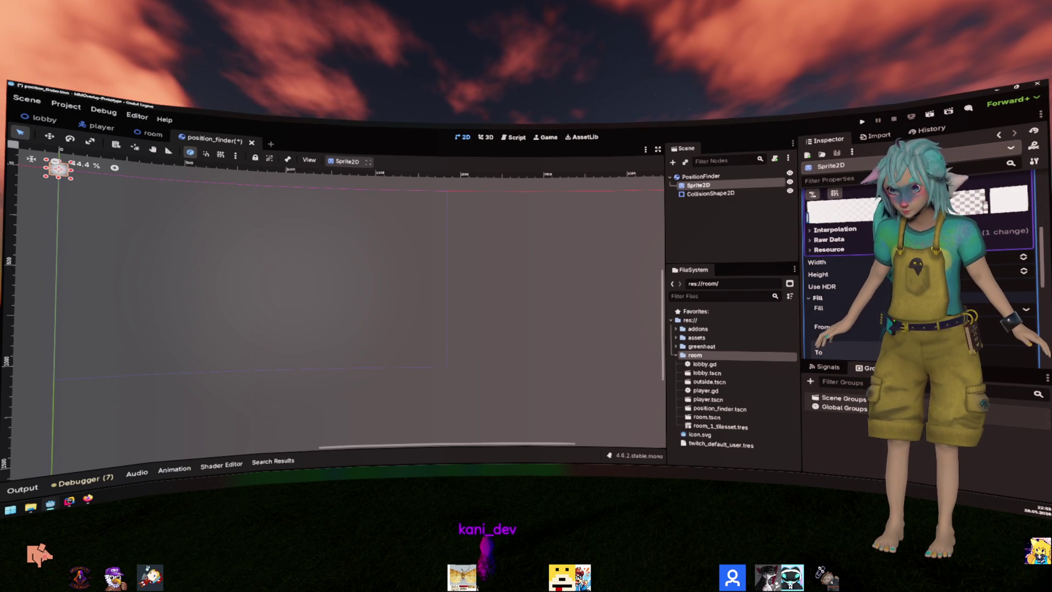
scroll(839, 274, "up", 3)
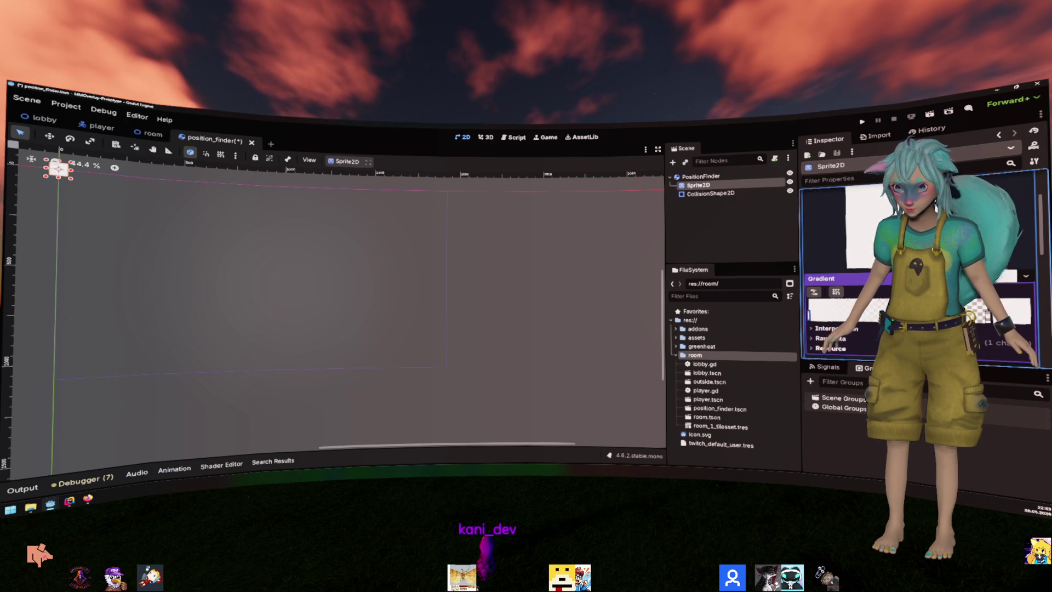
scroll(839, 274, "down", 3)
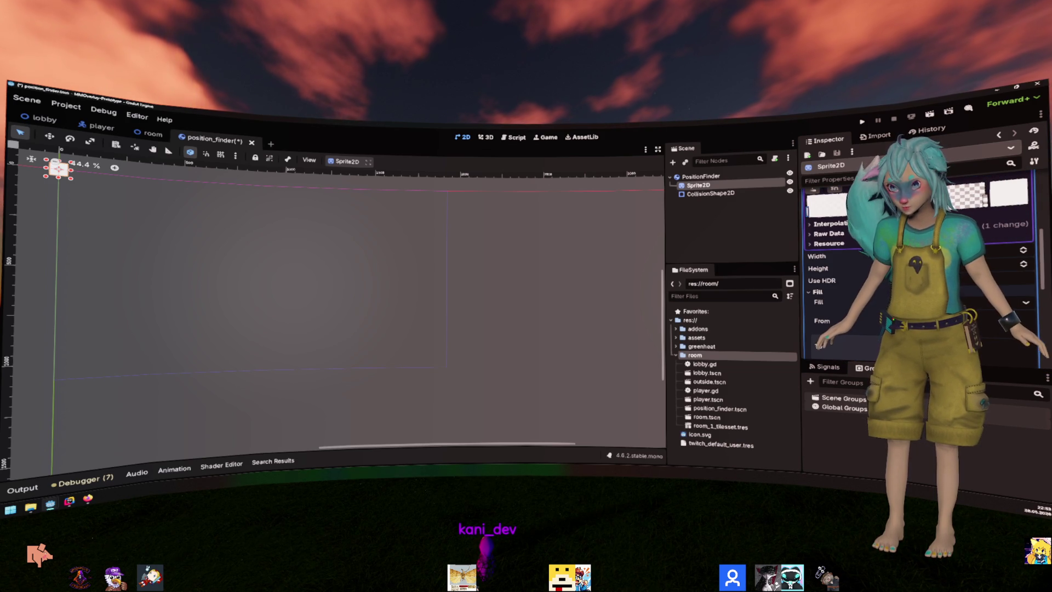
scroll(839, 274, "up", 3)
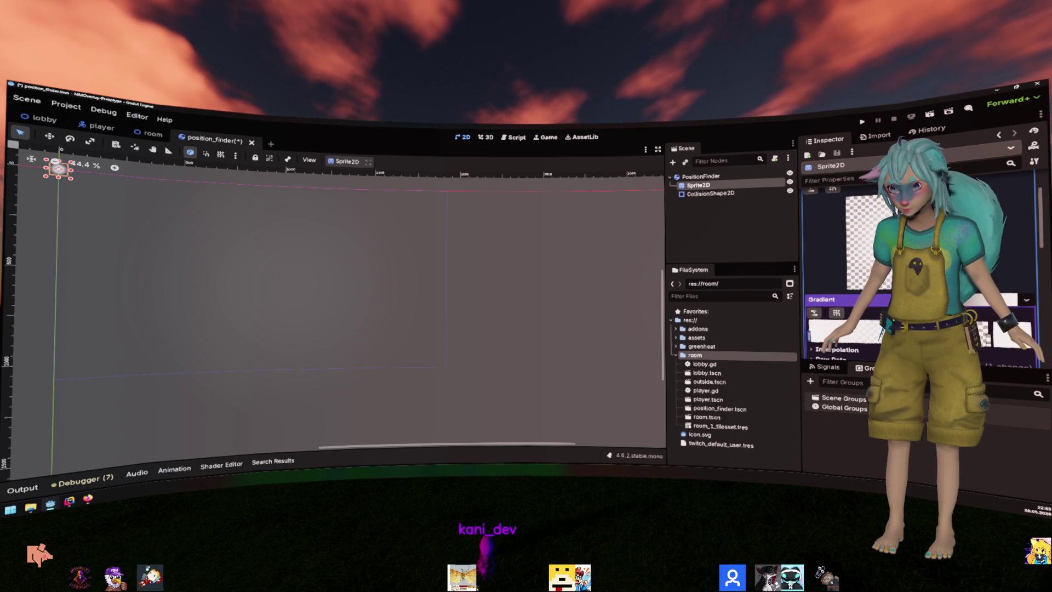
scroll(836, 329, "down", 3)
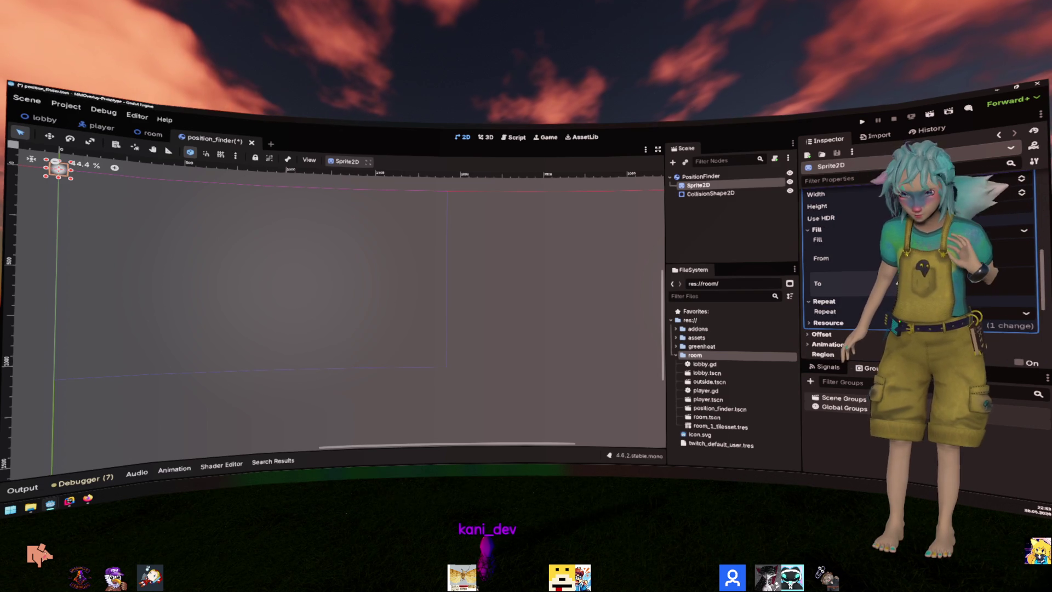
left_click(828, 301)
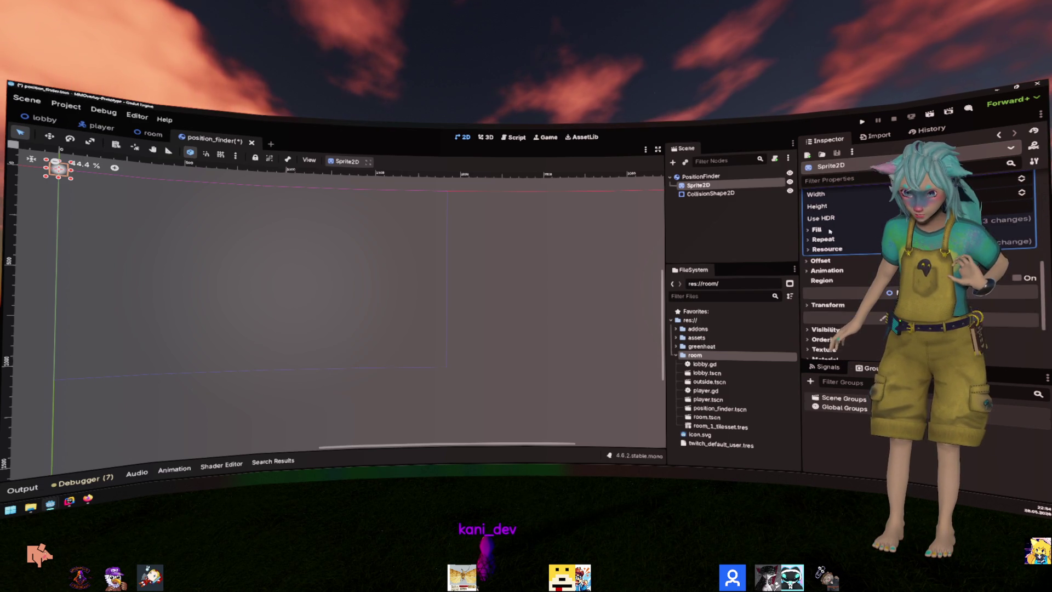
scroll(843, 229, "up", 3)
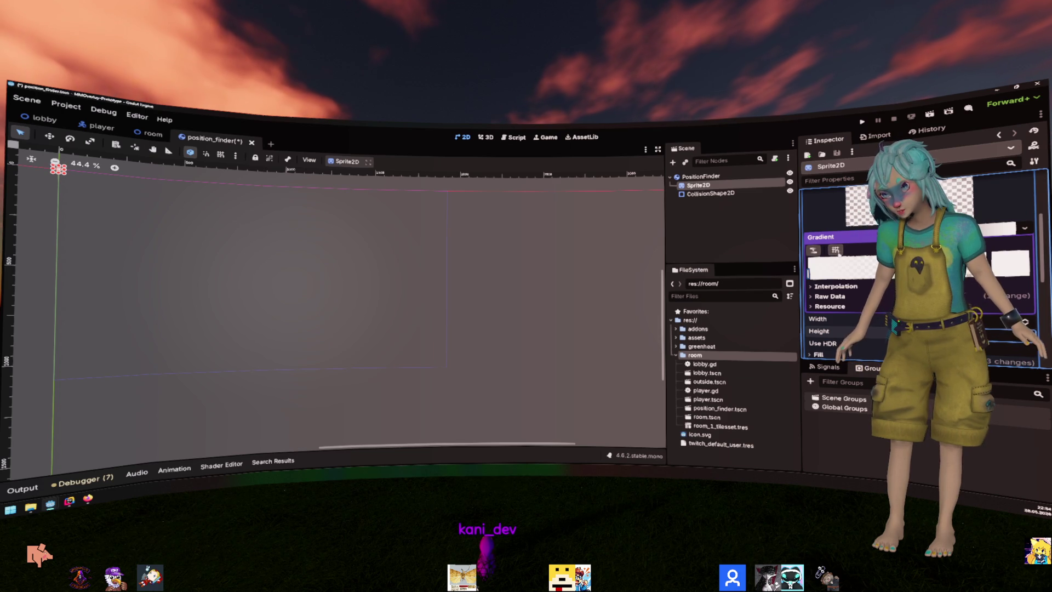
scroll(838, 255, "up", 1)
scroll(277, 258, "up", 9)
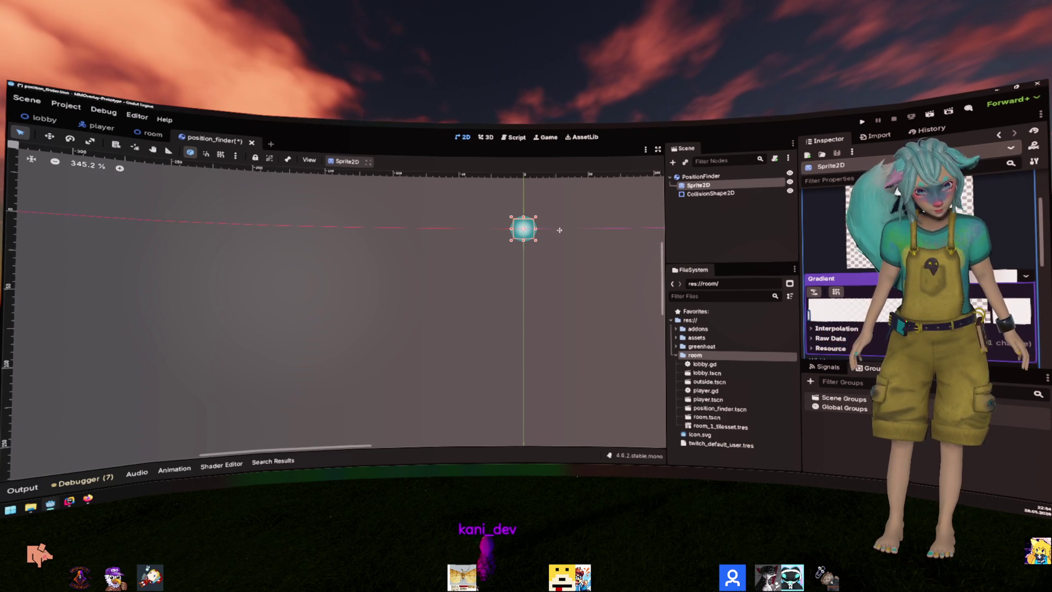
- Centre the glowing sprite in the 2D view and save the position_finder scene
left_click(545, 258)
left_click_drag(587, 223, 505, 254)
key("ctrl+s")
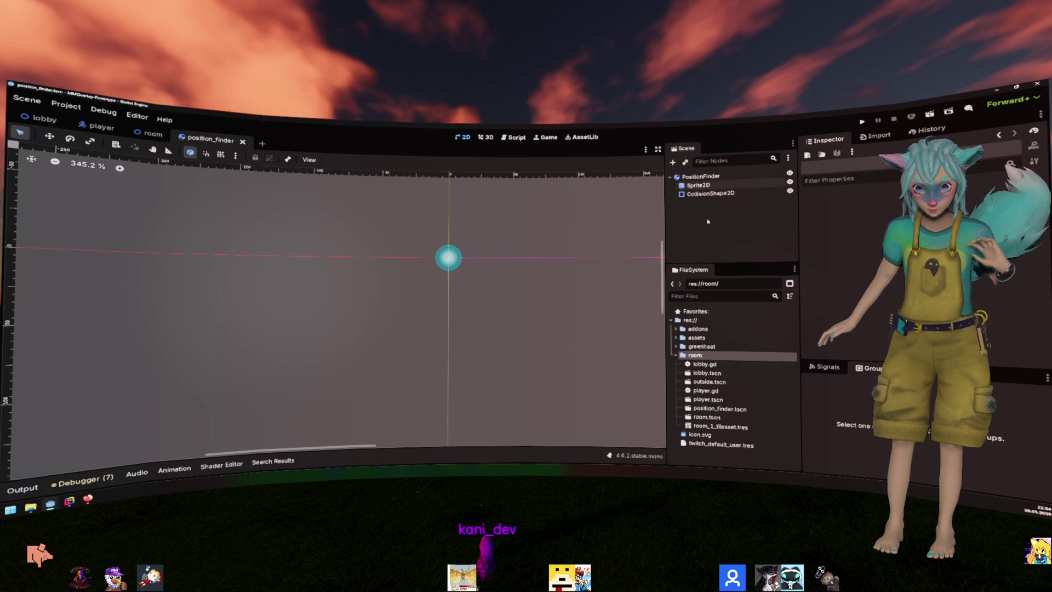
left_click(698, 185)
left_click(710, 193)
left_click(712, 177)
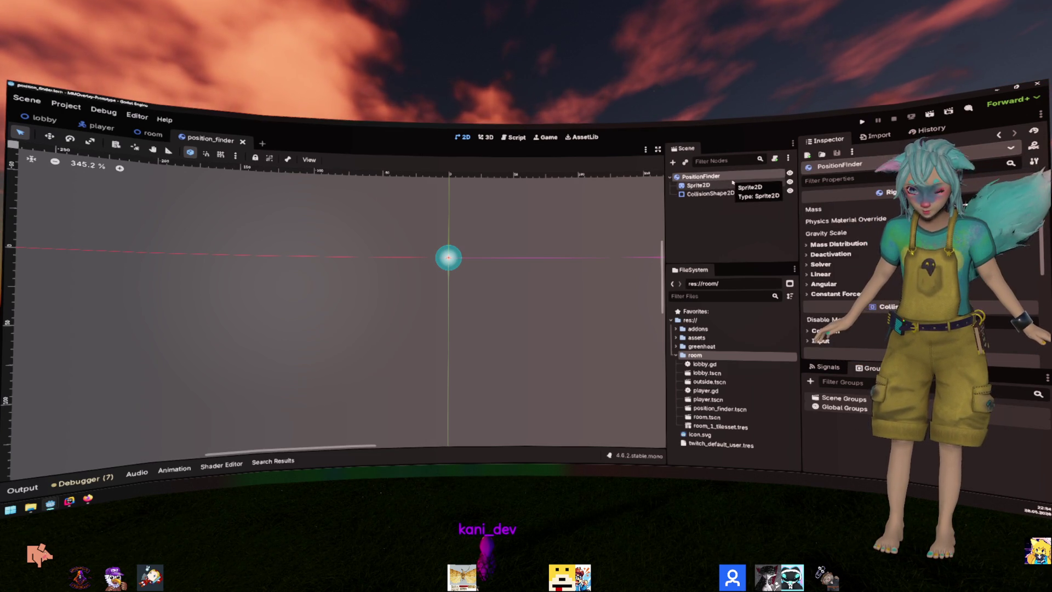
- Expand the assets/tiles/default folder in the FileSystem dock and browse its tile images
double_click(720, 338)
double_click(719, 356)
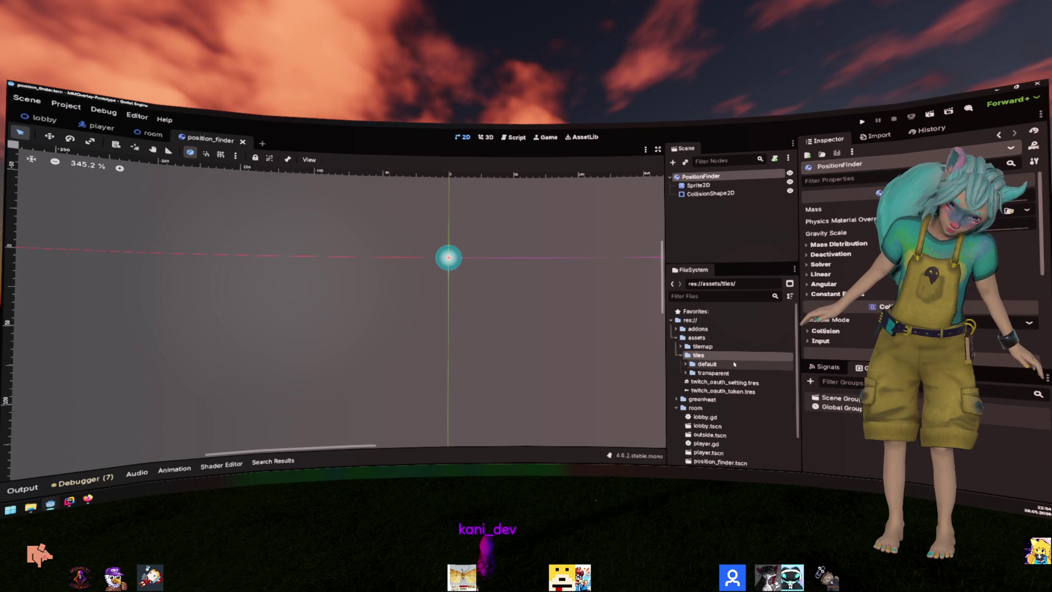
double_click(735, 365)
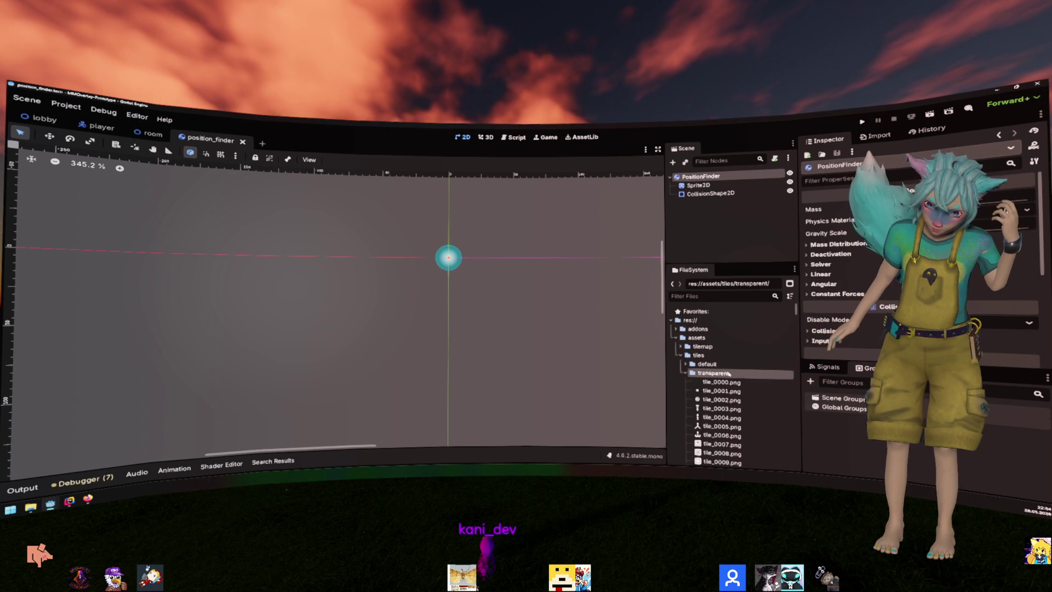
double_click(728, 366)
double_click(728, 366)
scroll(730, 378, "down", 5)
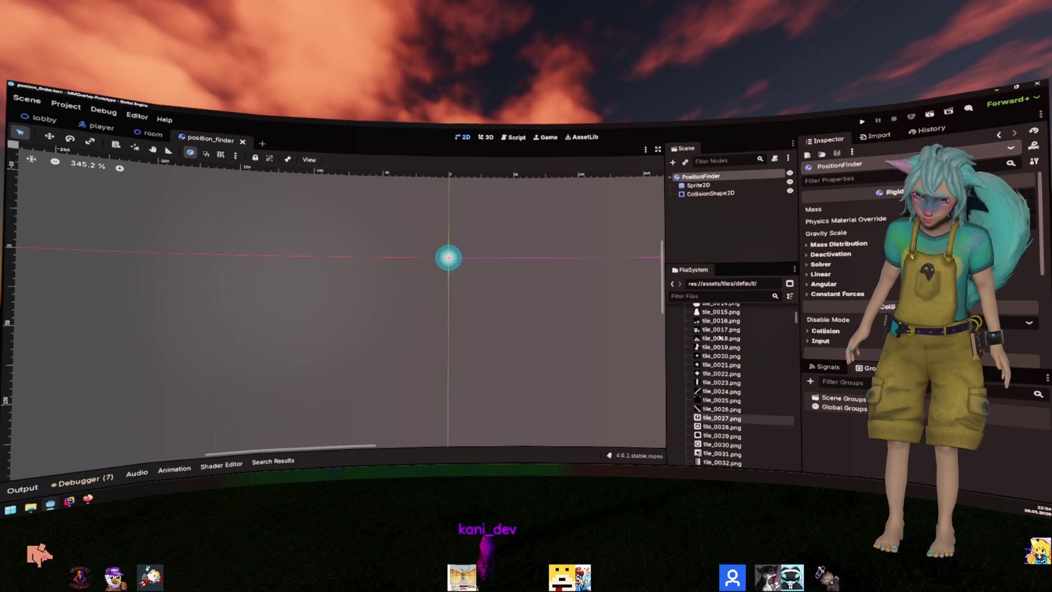
scroll(732, 386, "down", 6)
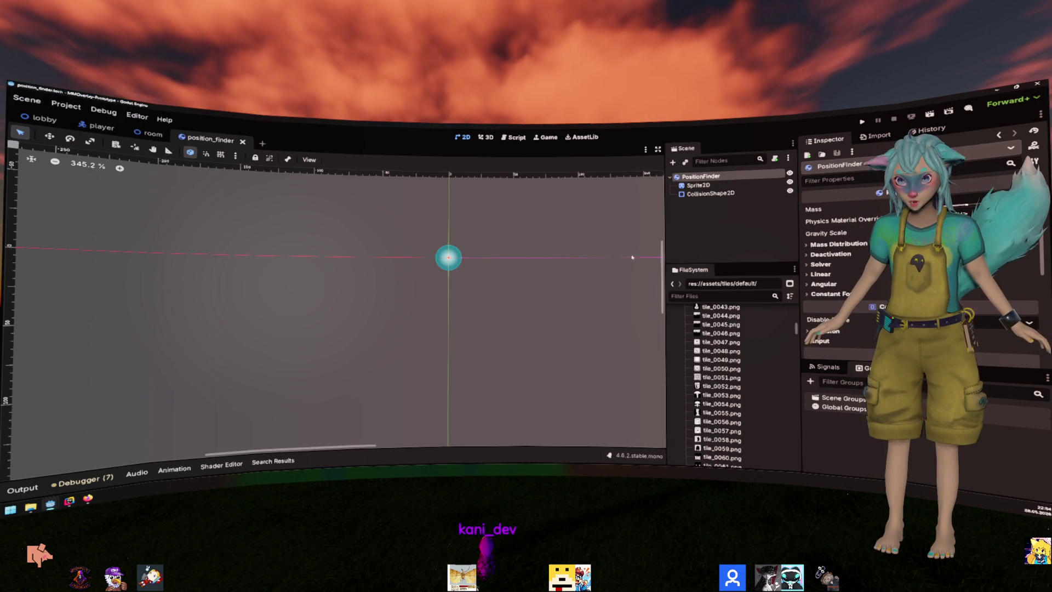
scroll(734, 350, "up", 3)
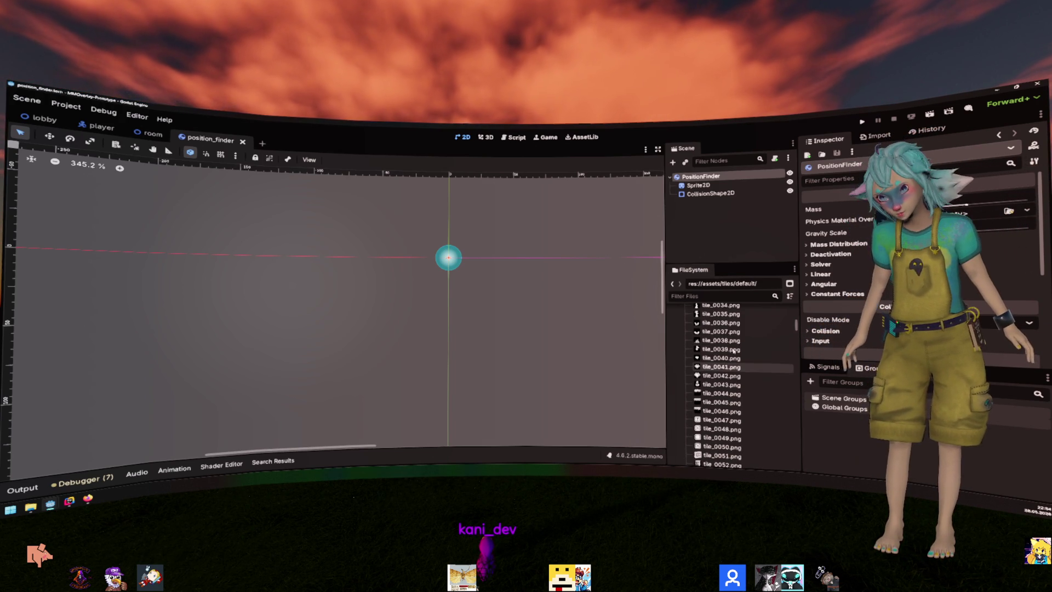
scroll(733, 351, "up", 3)
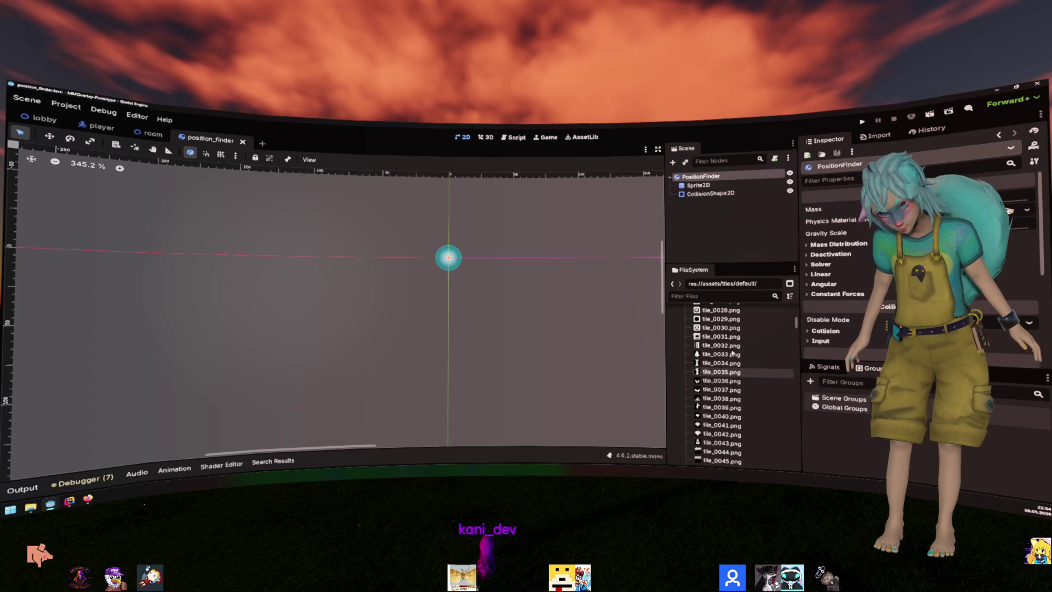
scroll(733, 354, "up", 2)
scroll(733, 354, "up", 2)
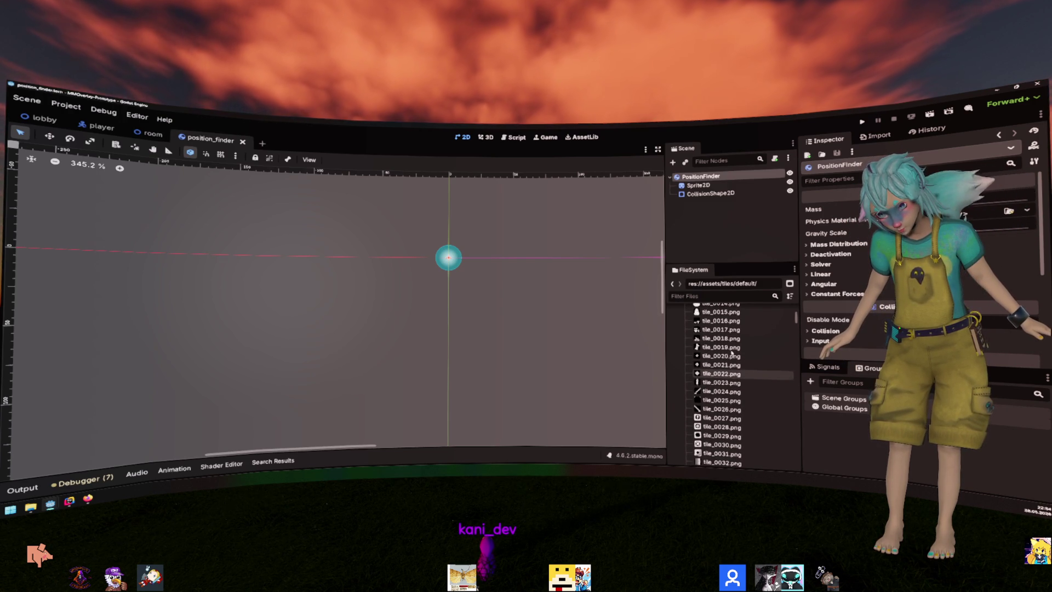
scroll(723, 378, "up", 2)
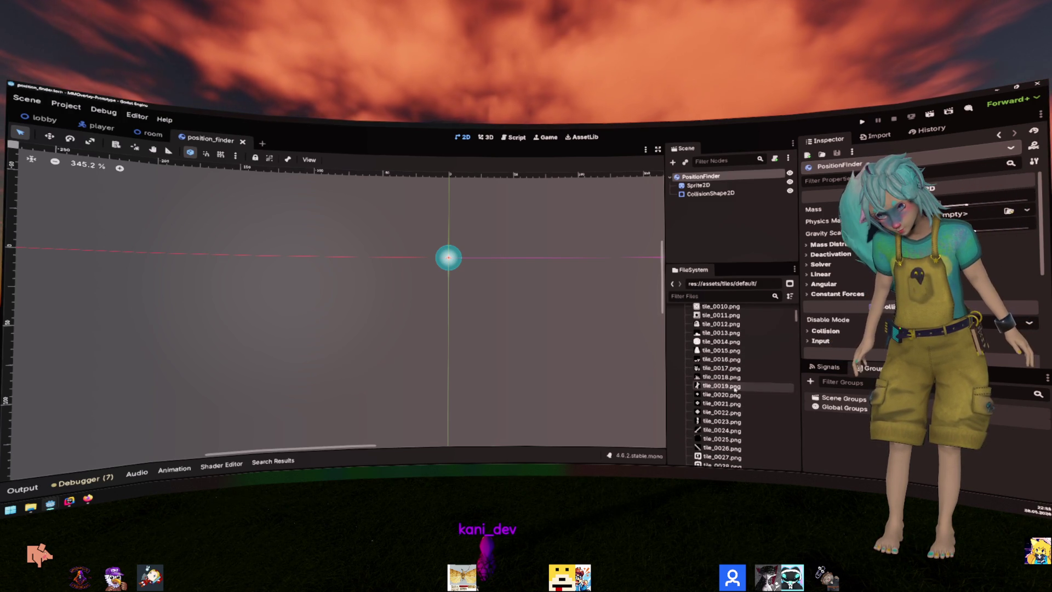
- Preview tiles 0019, 0006, 0004, 0002, 0024, 0037 and 0036
left_click(735, 387)
scroll(733, 378, "up", 4)
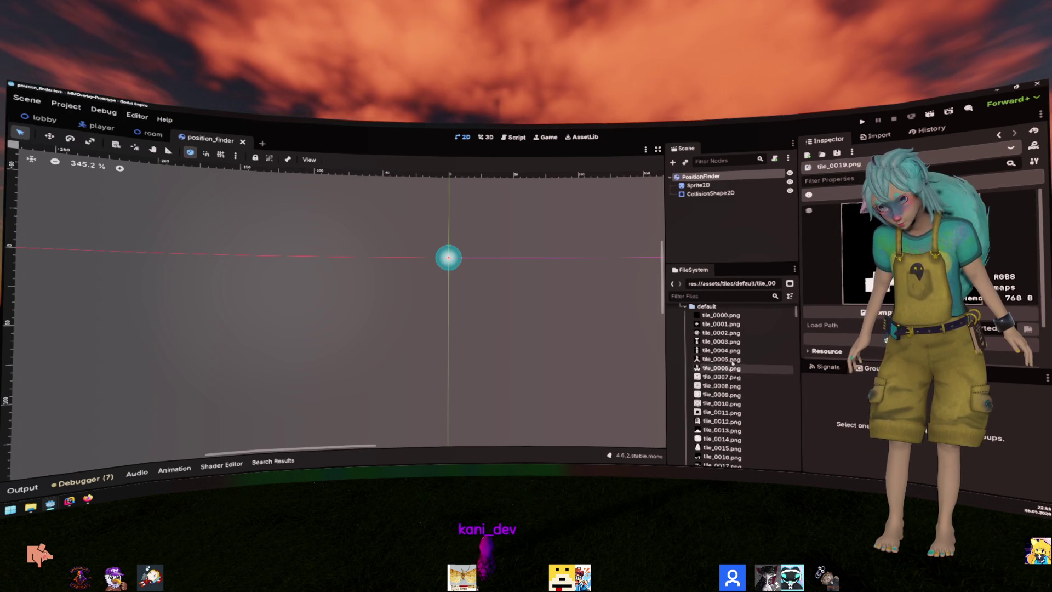
left_click(722, 368)
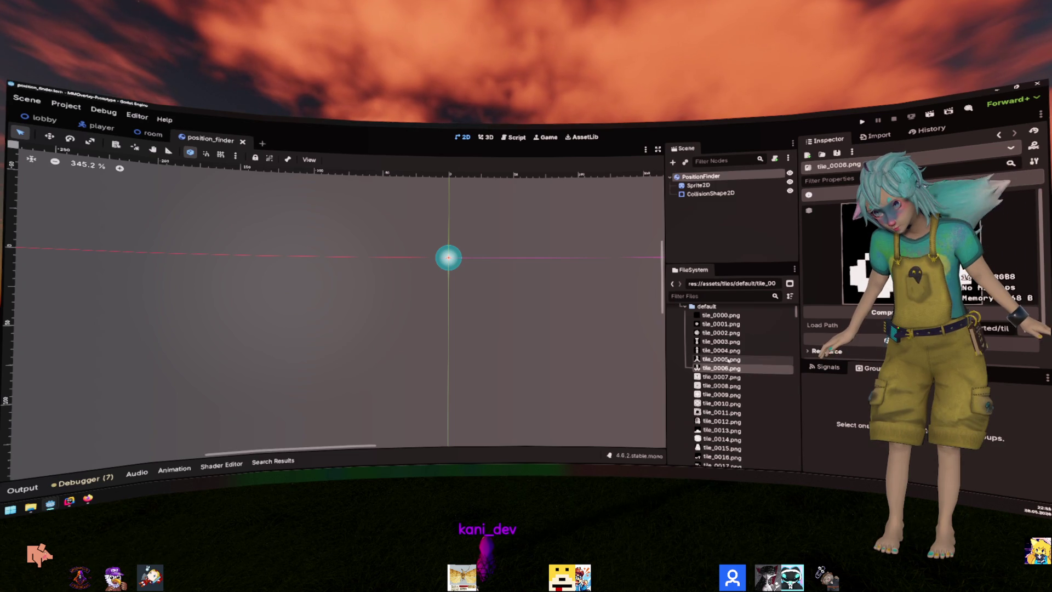
left_click(727, 352)
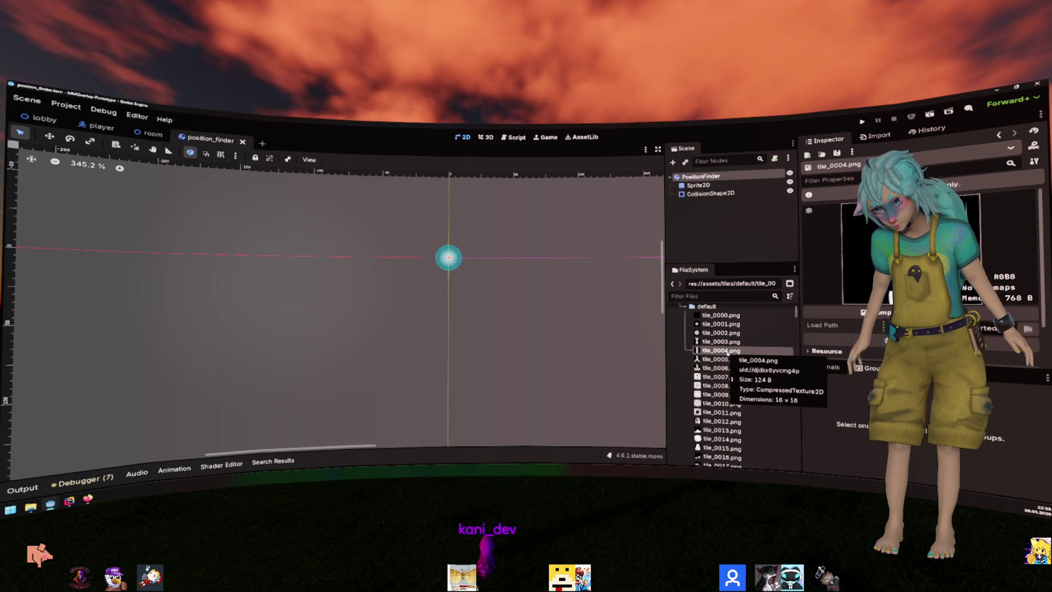
left_click(729, 333)
scroll(730, 337, "down", 2)
scroll(729, 337, "down", 5)
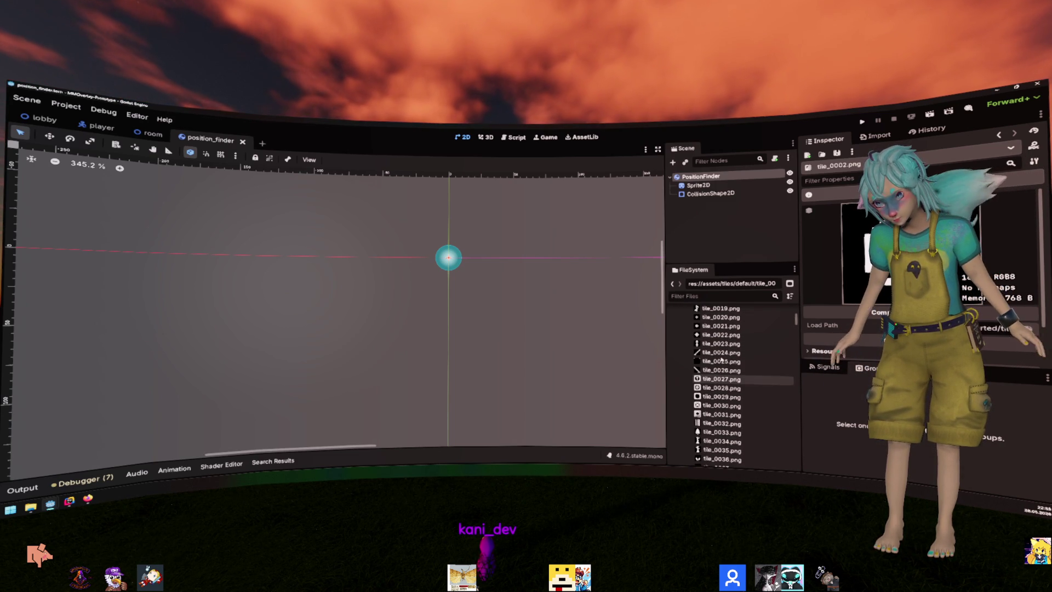
left_click(723, 352)
scroll(730, 340, "down", 5)
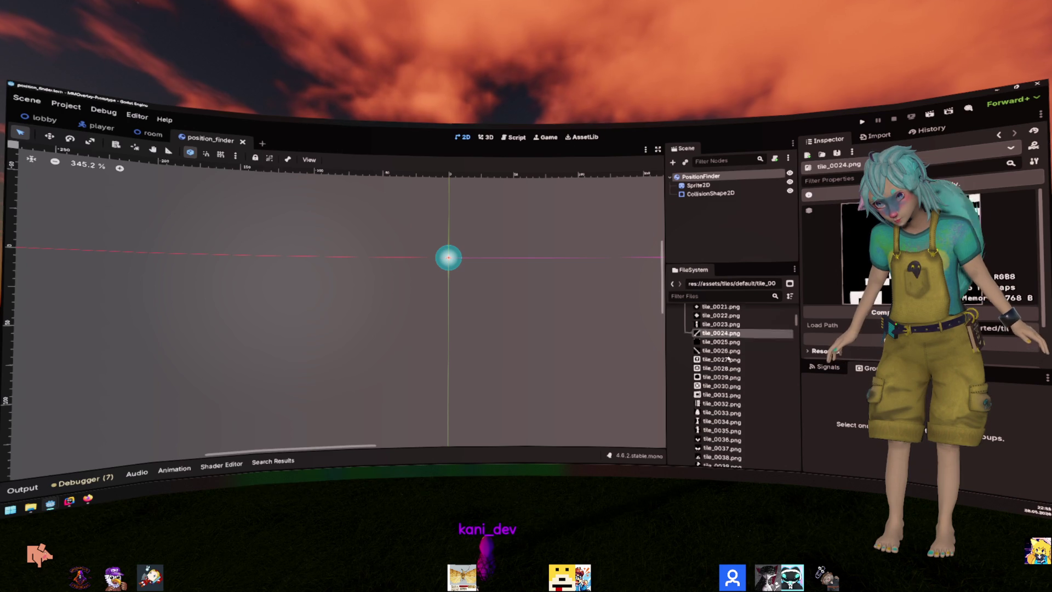
left_click(737, 332)
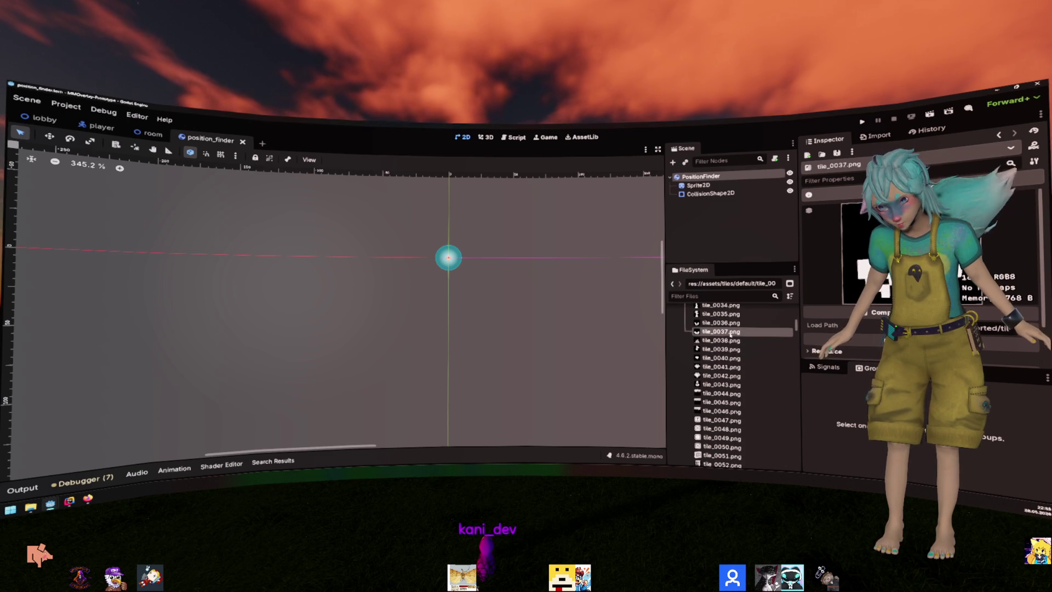
left_click(723, 324)
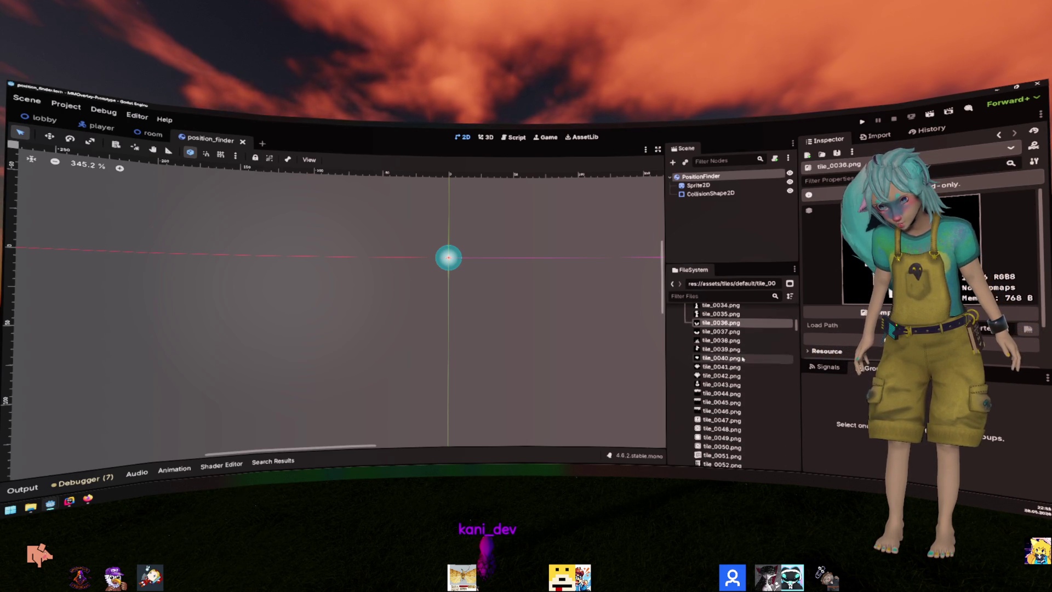
- Preview tile_0075.png and select the Sprite2D node
scroll(741, 364, "down", 4)
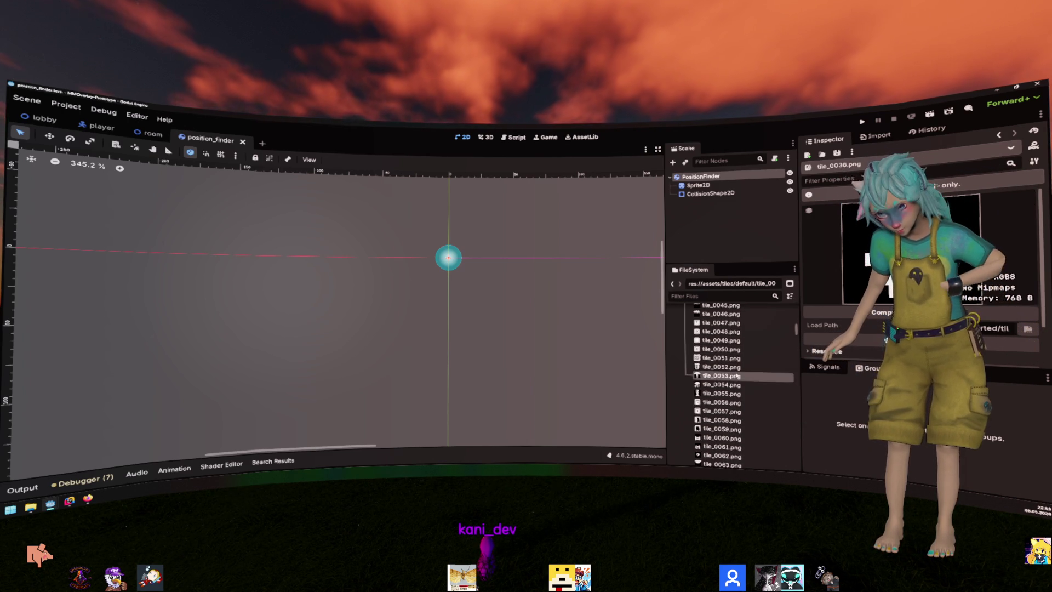
mouse_move(739, 377)
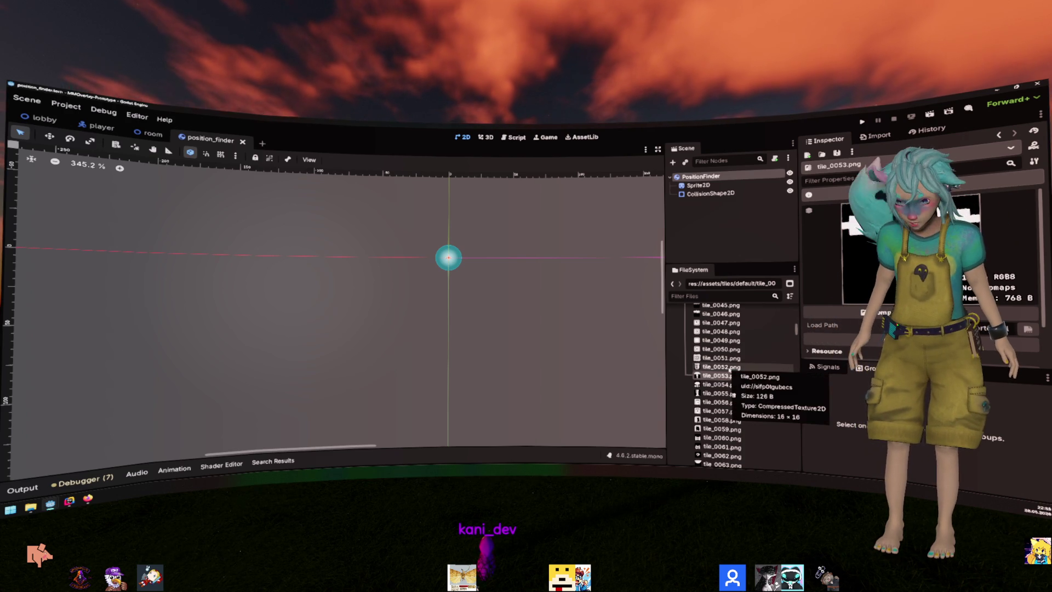
scroll(735, 375, "down", 2)
scroll(745, 364, "down", 1)
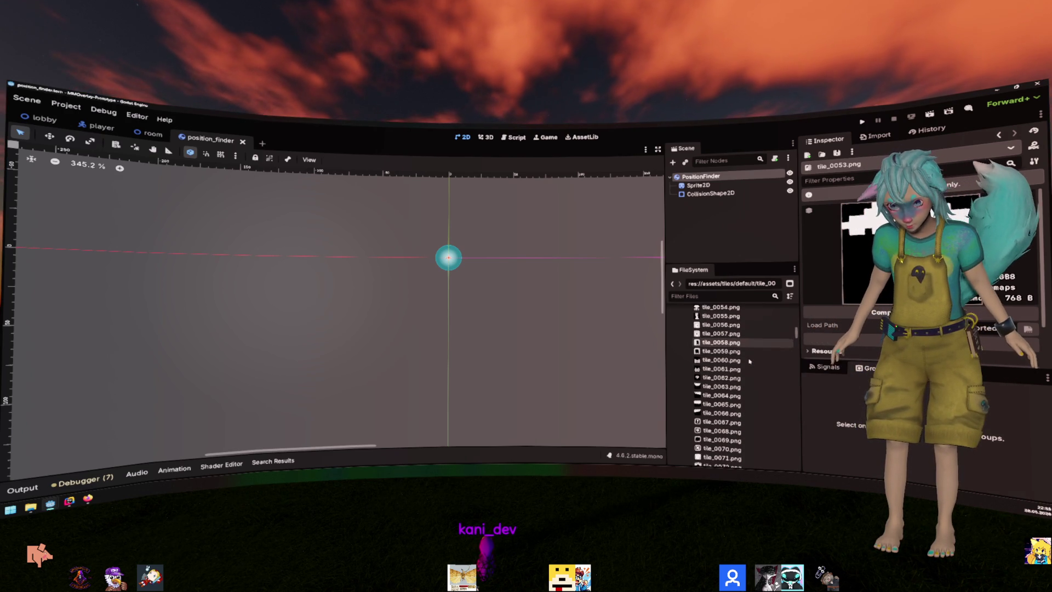
scroll(749, 362, "down", 2)
scroll(747, 365, "down", 2)
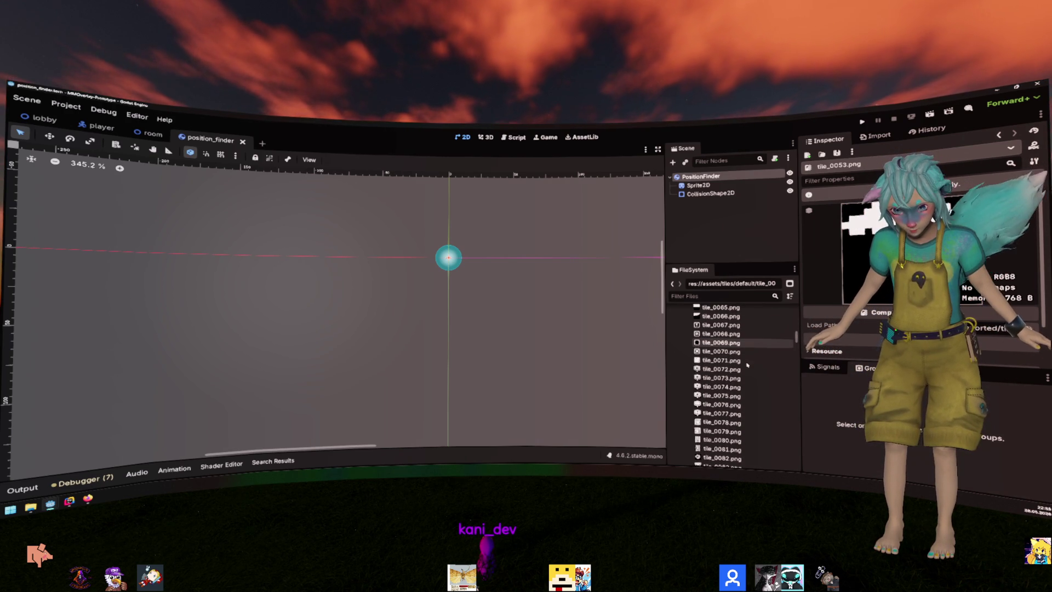
left_click(749, 397)
mouse_move(748, 399)
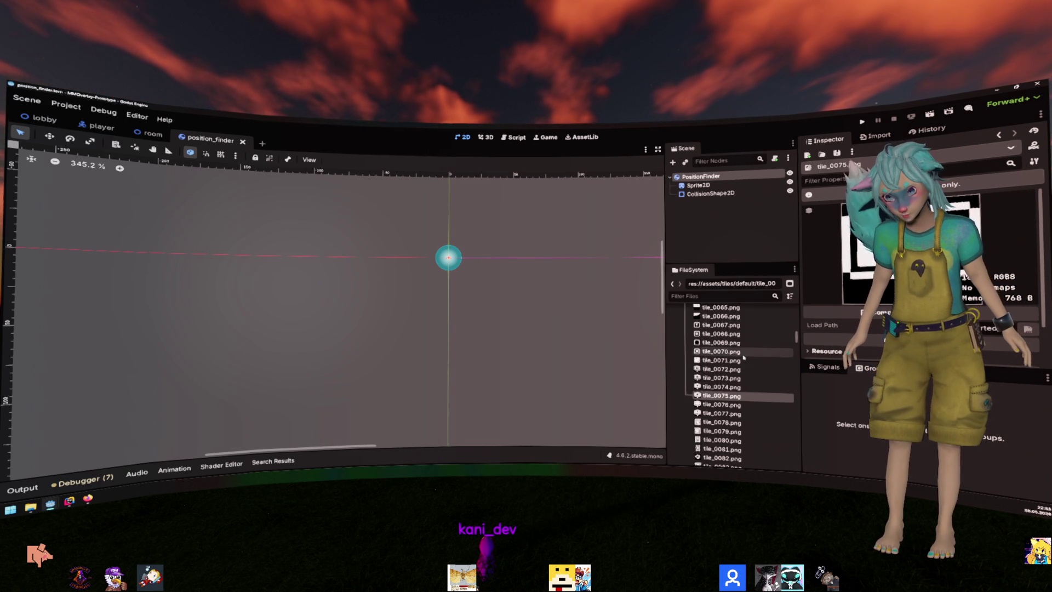
left_click(698, 185)
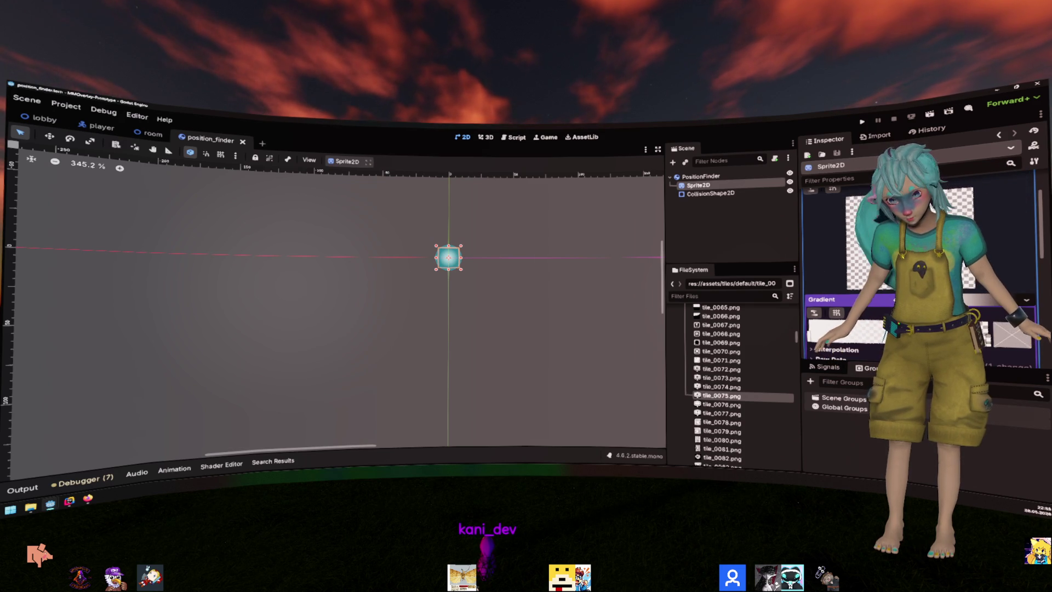
- Quick Load a tile texture matching '7' onto the Sprite2D
scroll(921, 274, "up", 2)
left_click(1025, 201)
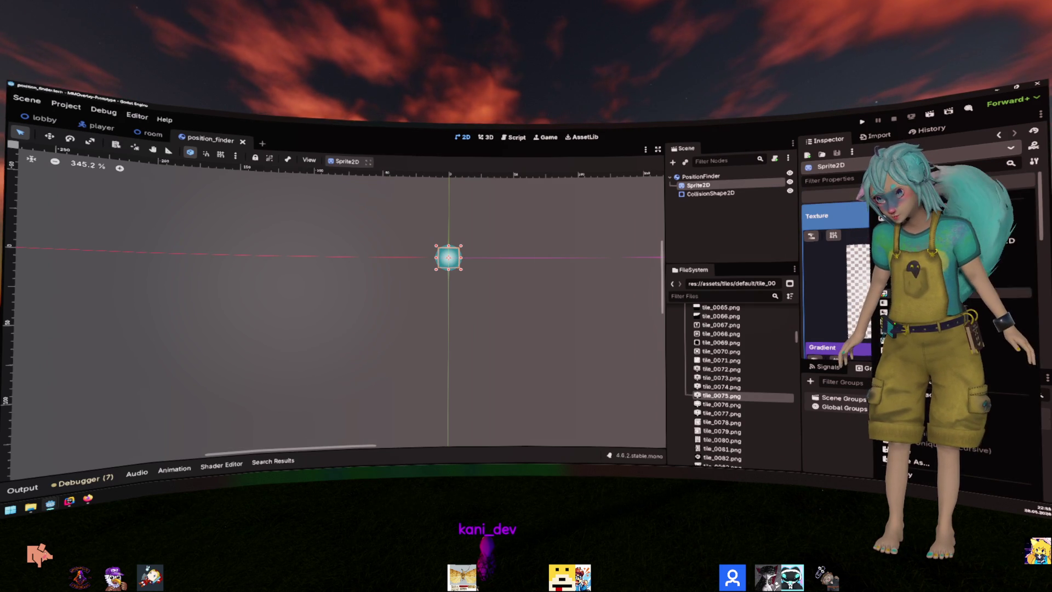
left_click(932, 384)
type("75")
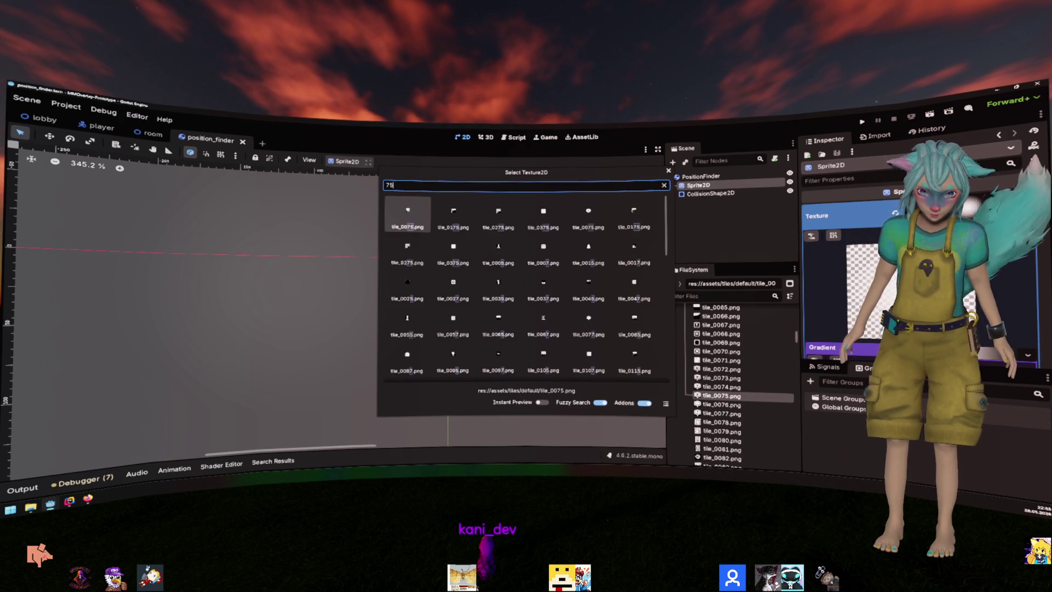
scroll(498, 365, "down", 5)
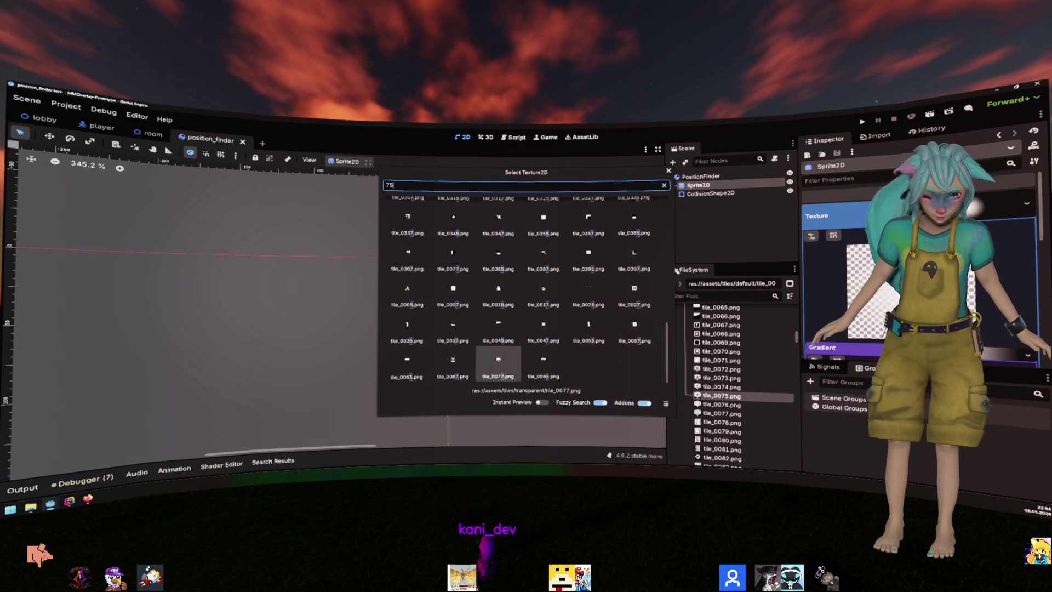
key("Up")
key("Up")
key("Up")
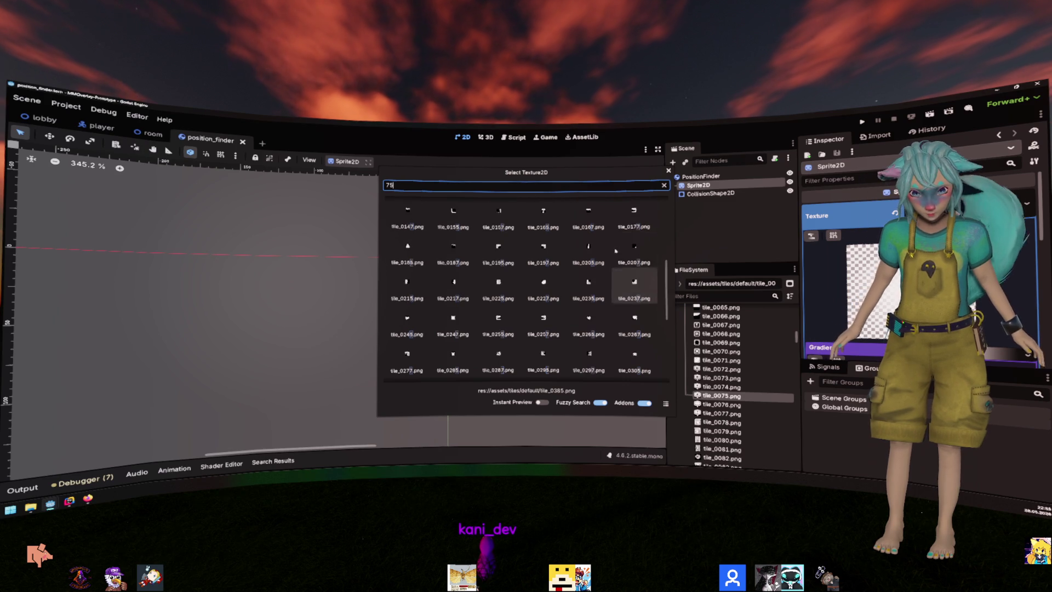
scroll(603, 258, "up", 5)
double_click(450, 229)
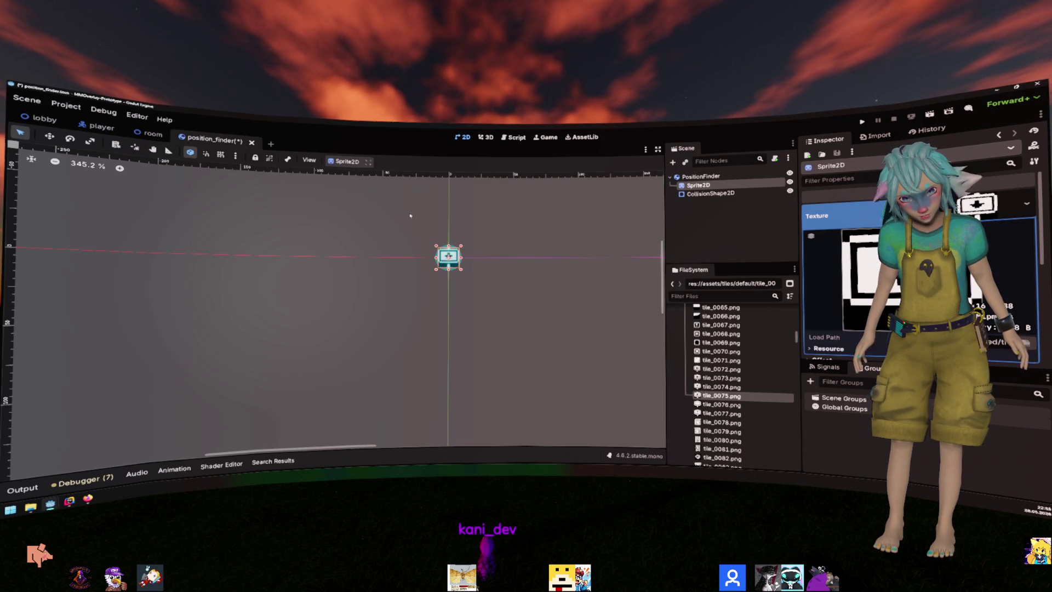
- Replace the sprite's texture with tile_0075.png via Quick Load search '0075'
scroll(493, 244, "up", 4)
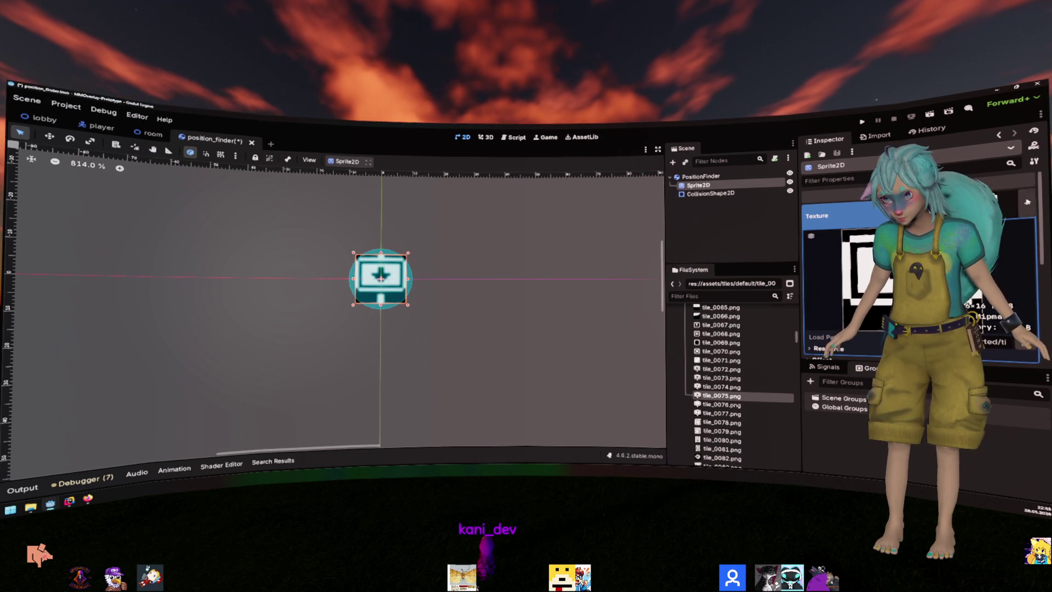
left_click(851, 359)
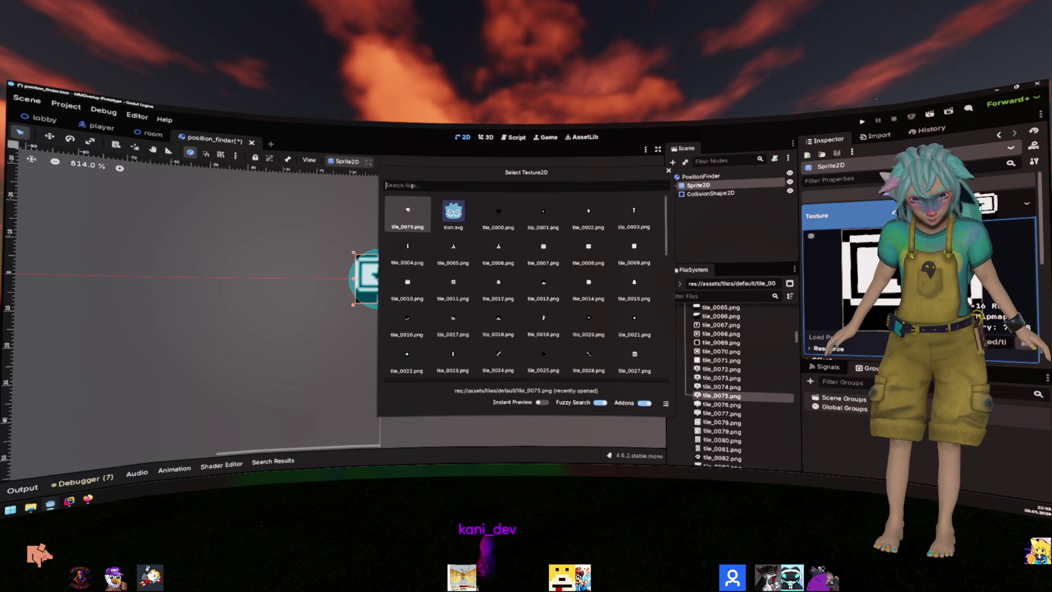
type("0075")
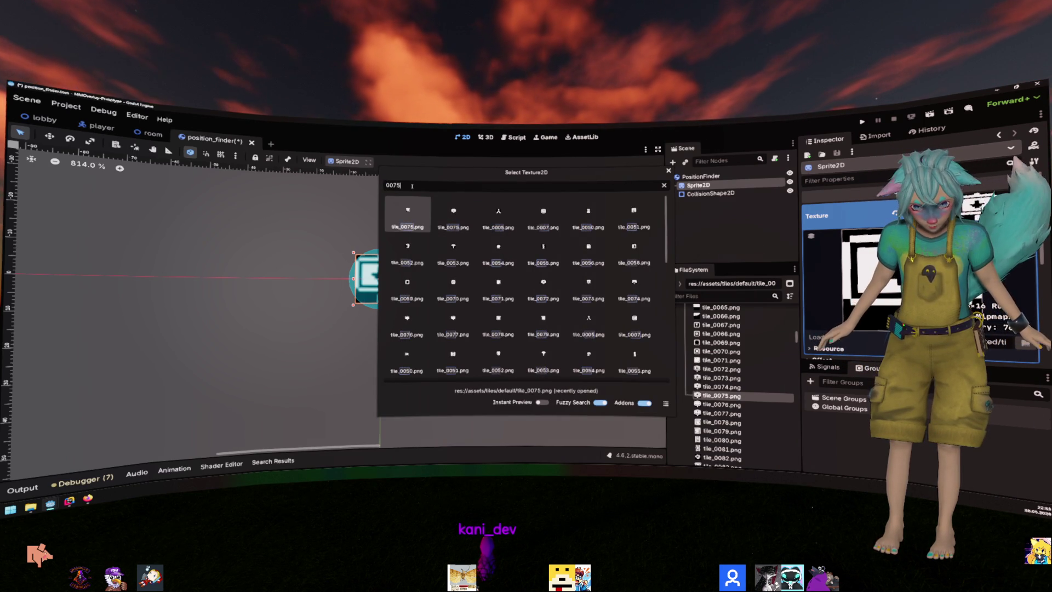
double_click(435, 221)
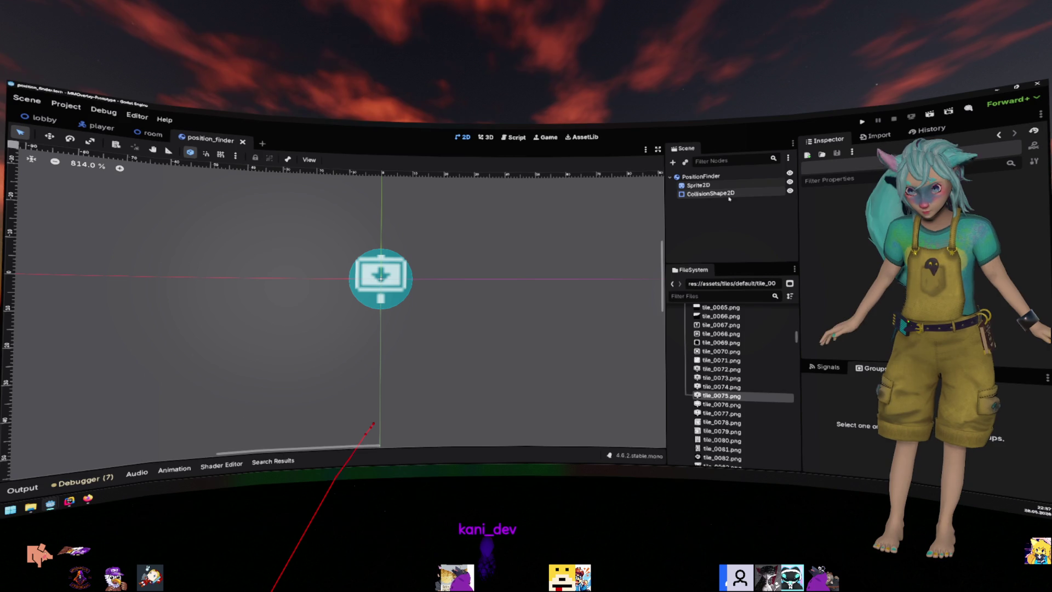
- Give the CollisionShape2D a new RectangleShape2D
left_click(718, 194)
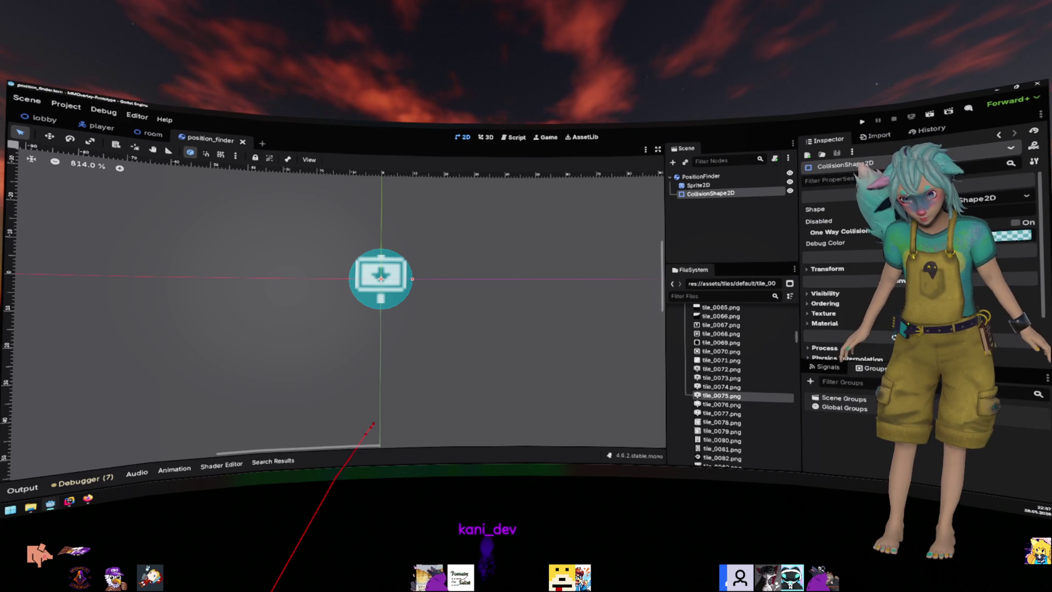
left_click(1026, 196)
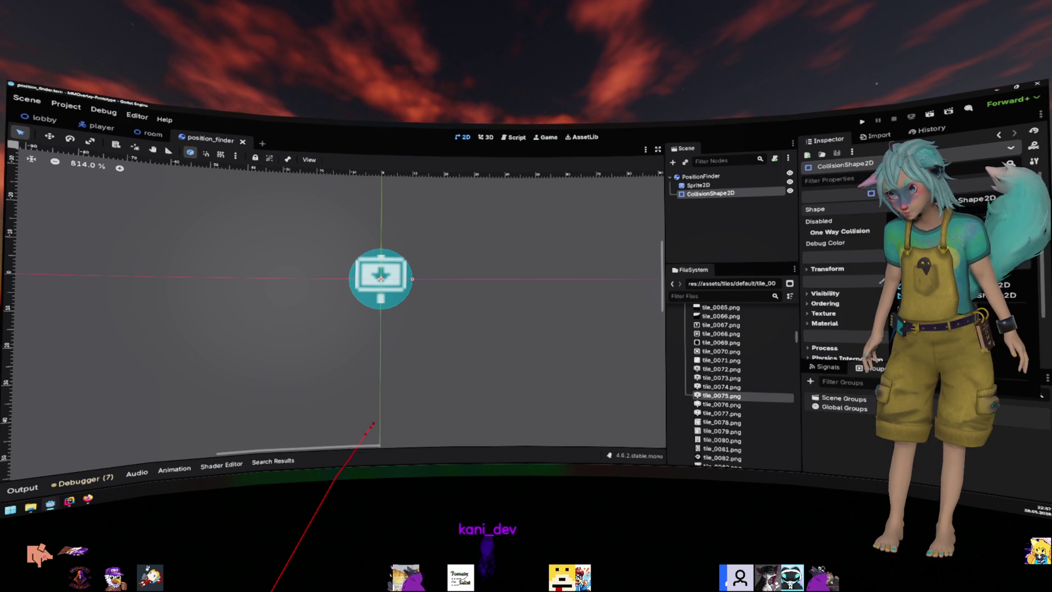
left_click(866, 241)
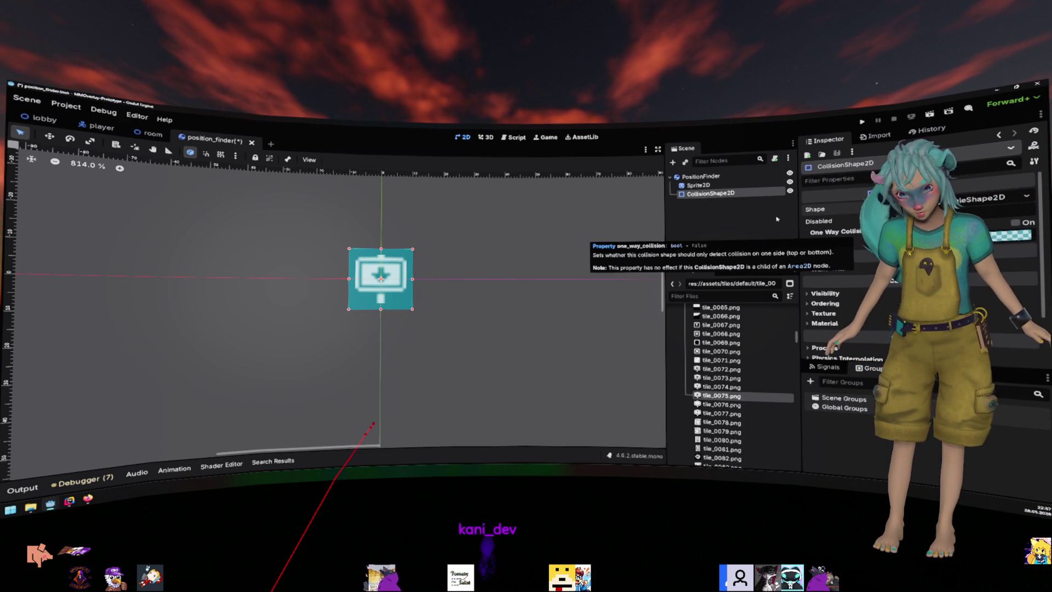
- Review PositionFinder's deactivation settings such as Freeze, then save the scene
left_click(702, 176)
scroll(838, 263, "down", 5)
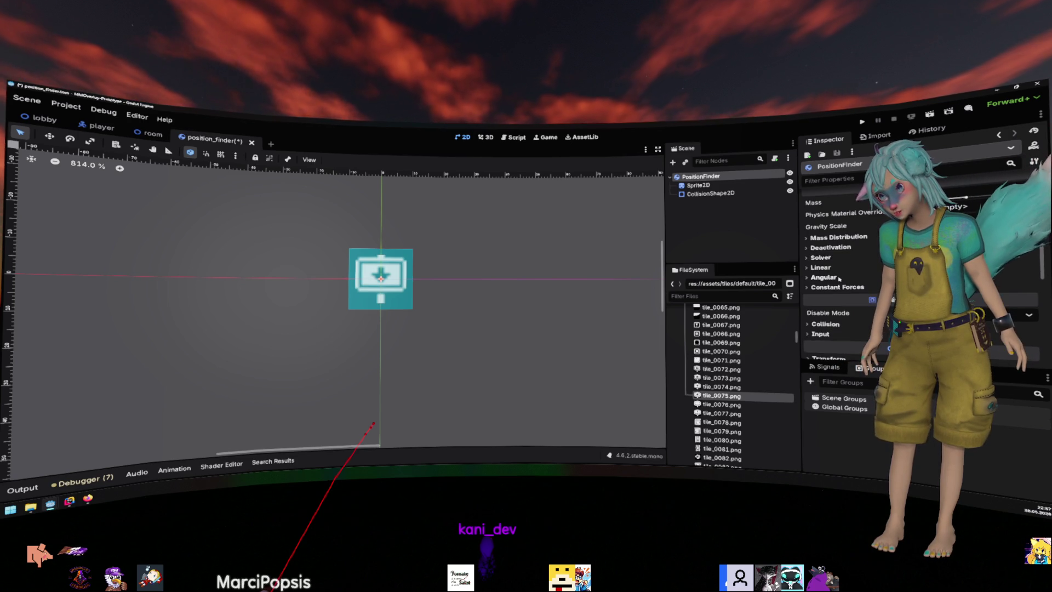
left_click(844, 248)
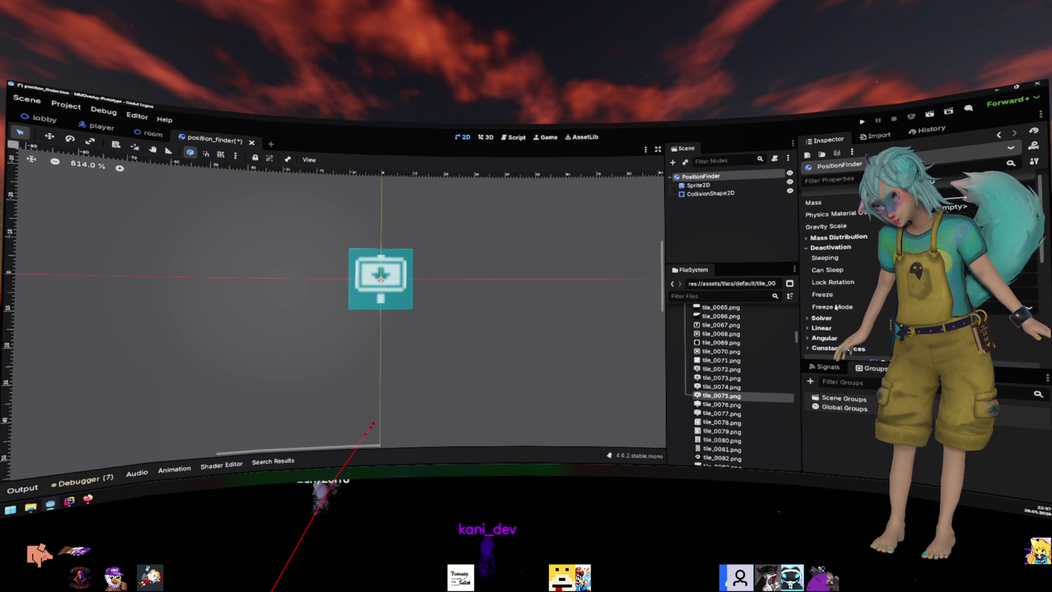
key("ctrl+s")
- Turn off collision layer 1 on PositionFinder, save, and add an Area2D child
left_click(538, 285)
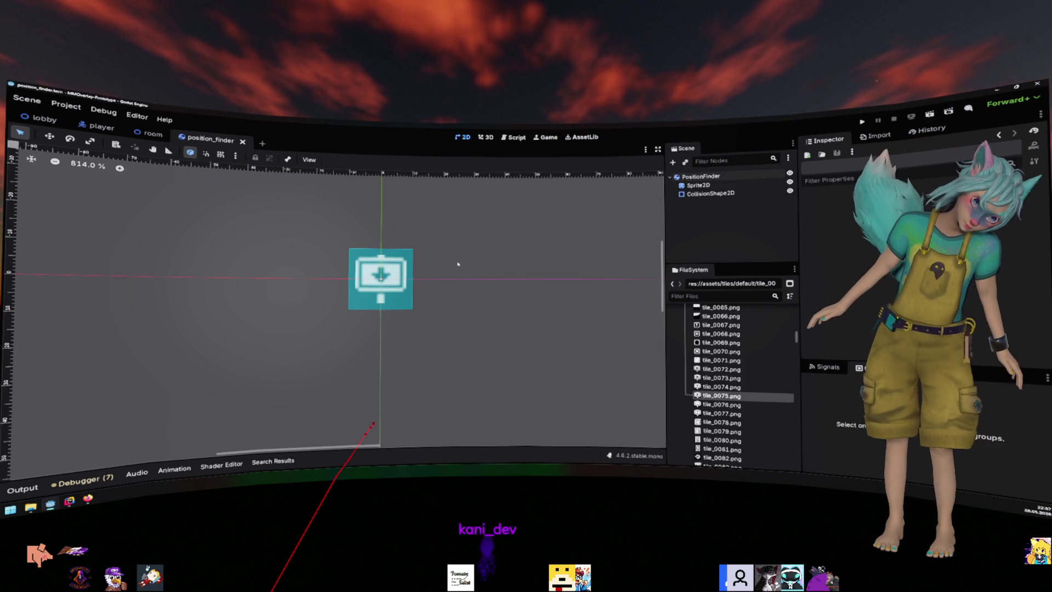
left_click(701, 177)
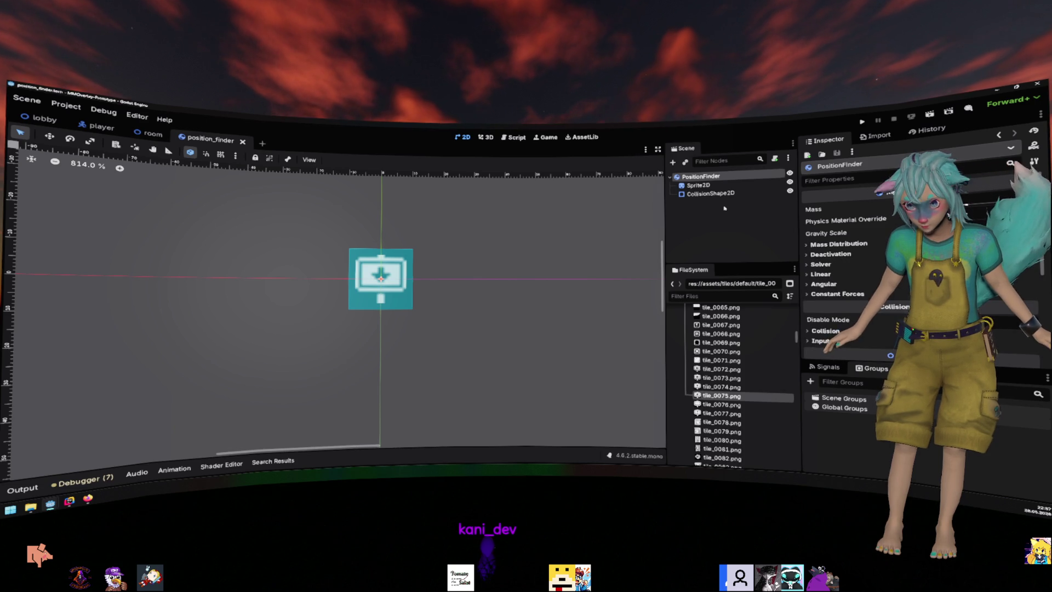
left_click(826, 330)
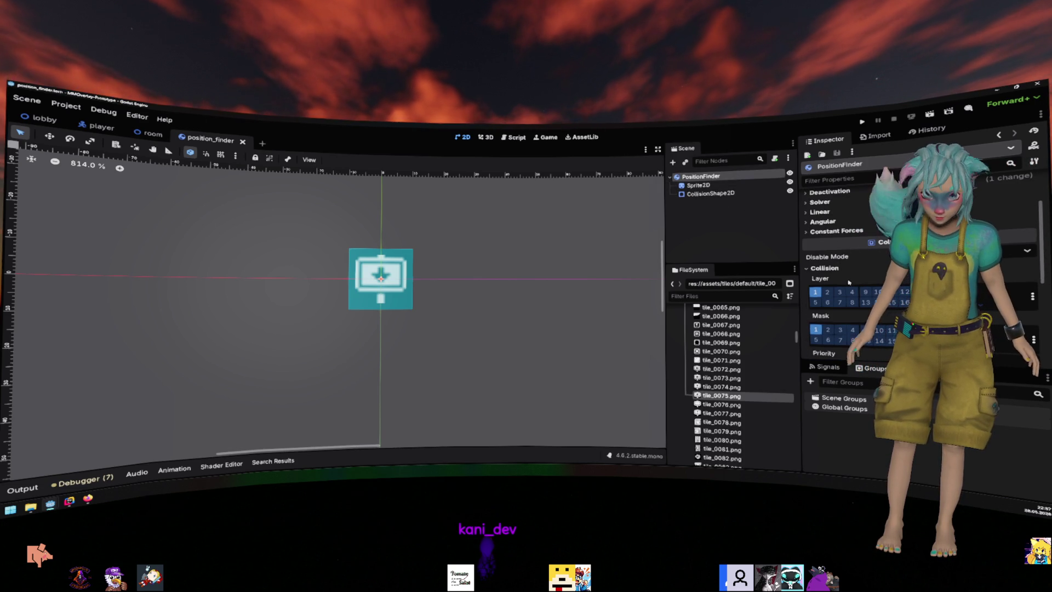
left_click(815, 292)
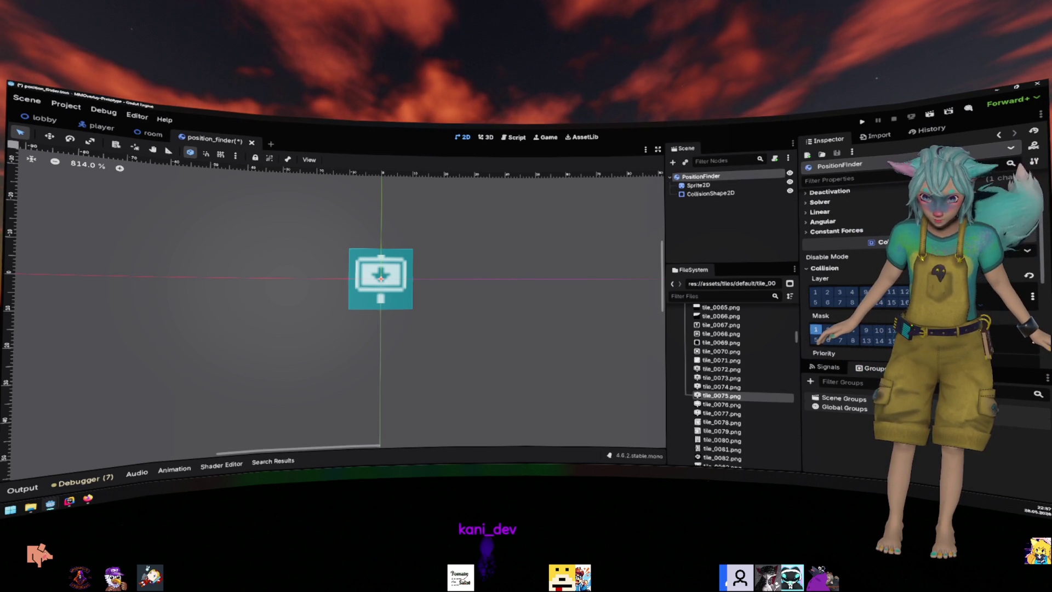
key("ctrl+s")
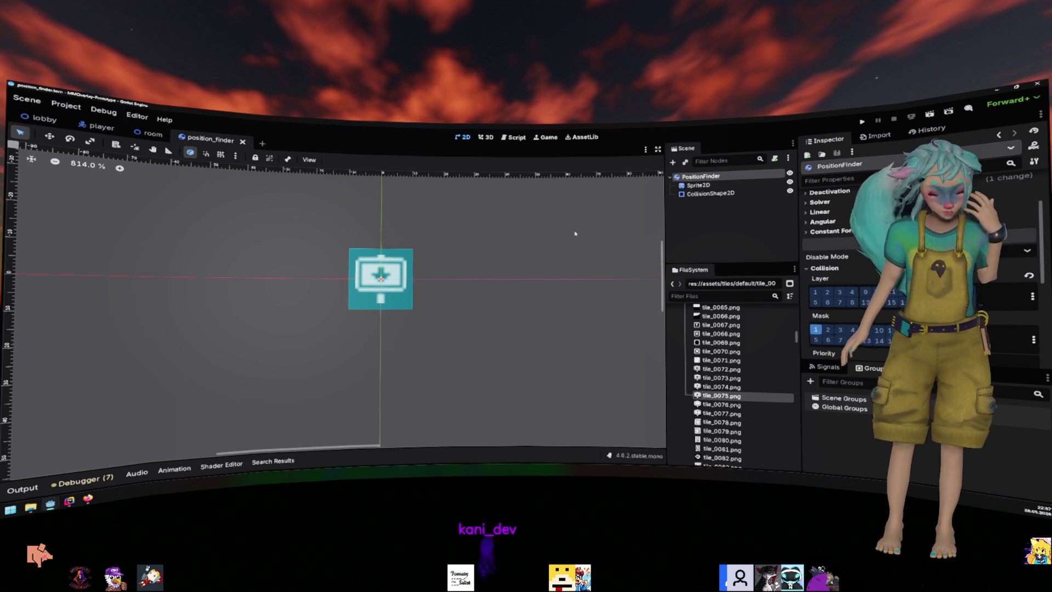
key("ctrl+v")
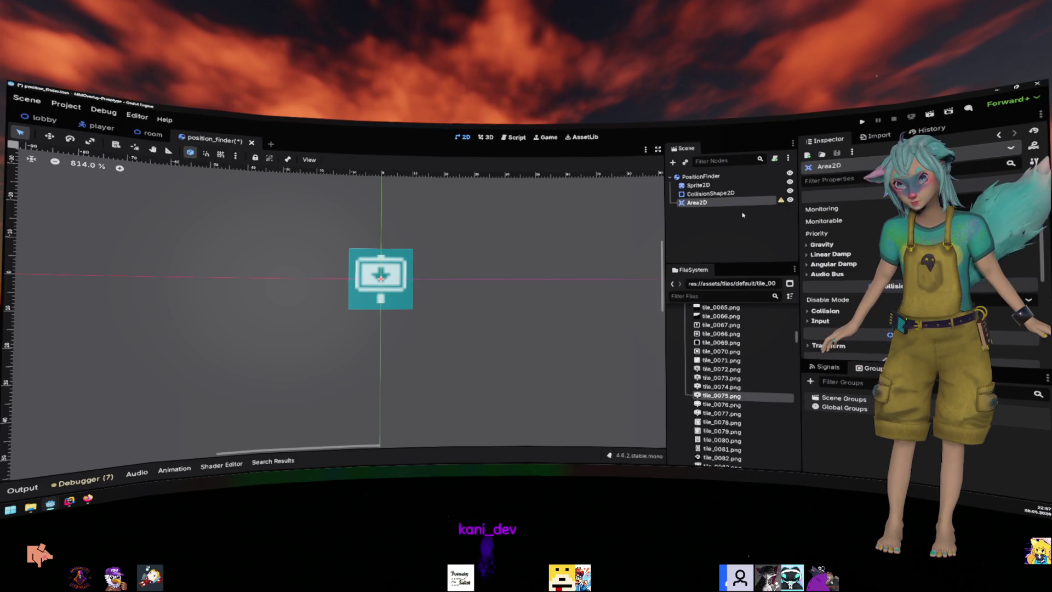
- Place a CollisionShape2D under the Area2D node
right_click(713, 203)
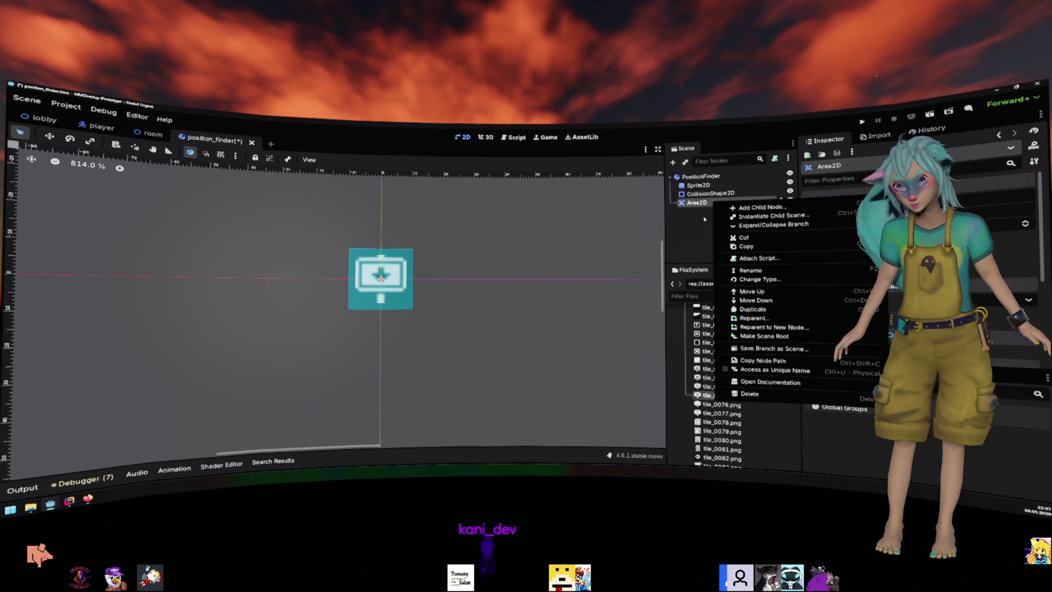
left_click(705, 218)
left_click_drag(710, 193, 712, 204)
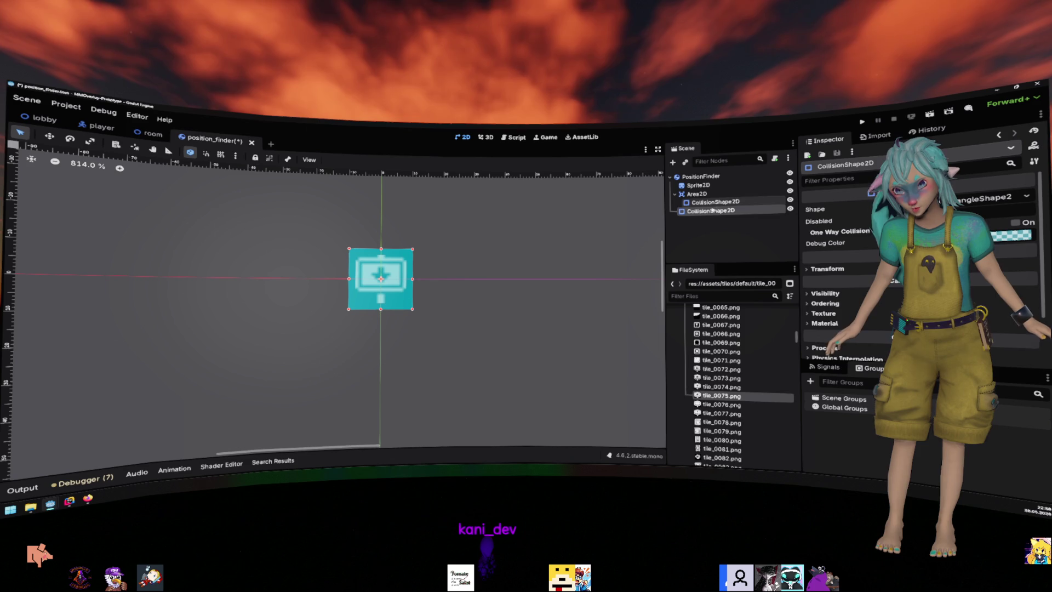
- Set the Area2D's rectangle shape to a wide size, starting from 40, and save
left_click(981, 198)
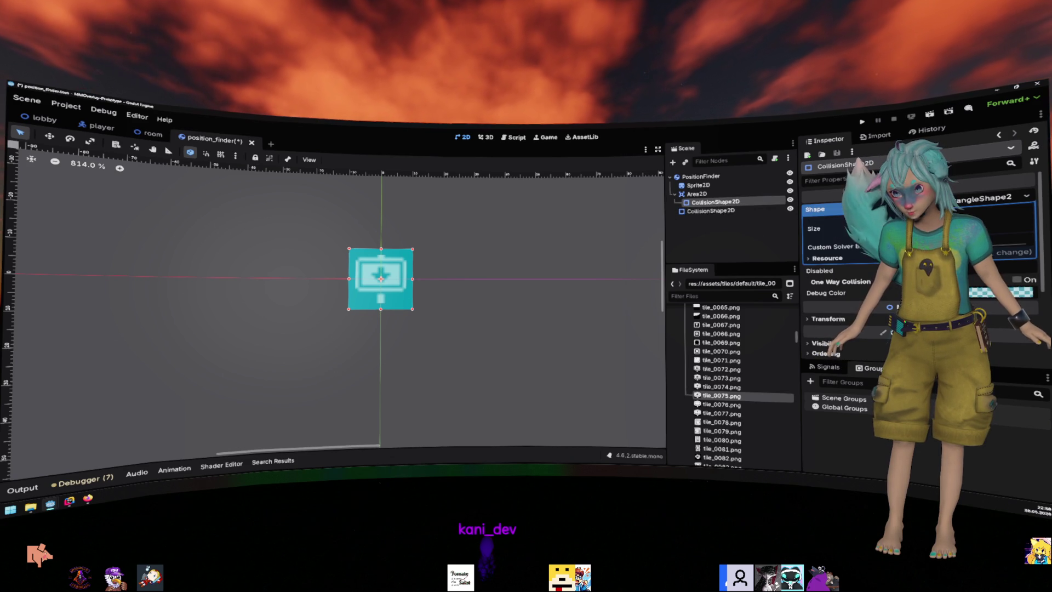
type("40")
key("Tab")
type("40")
key("Return")
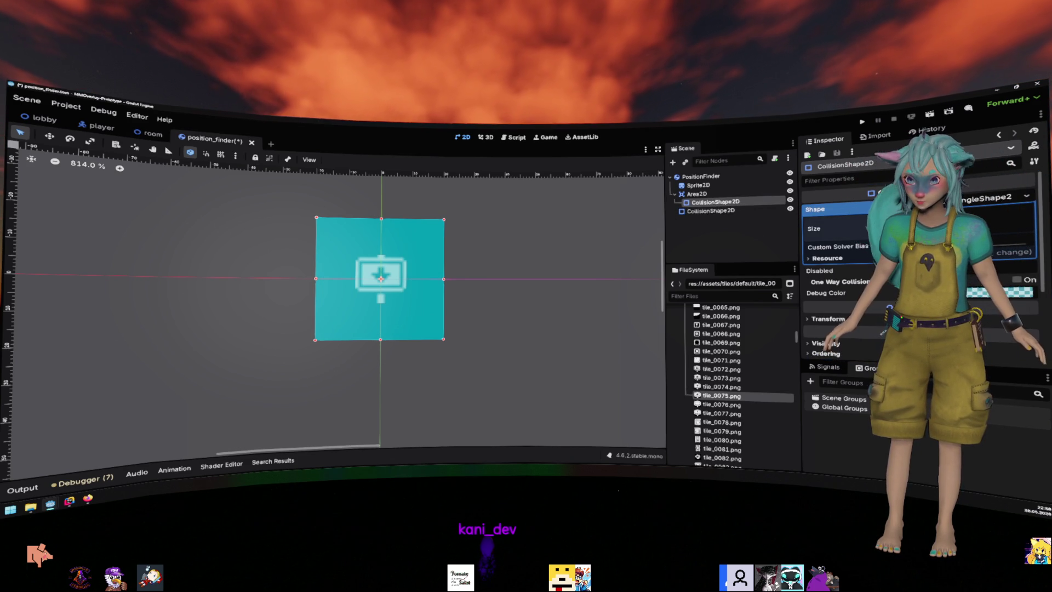
key("ctrl+z")
left_click(627, 258)
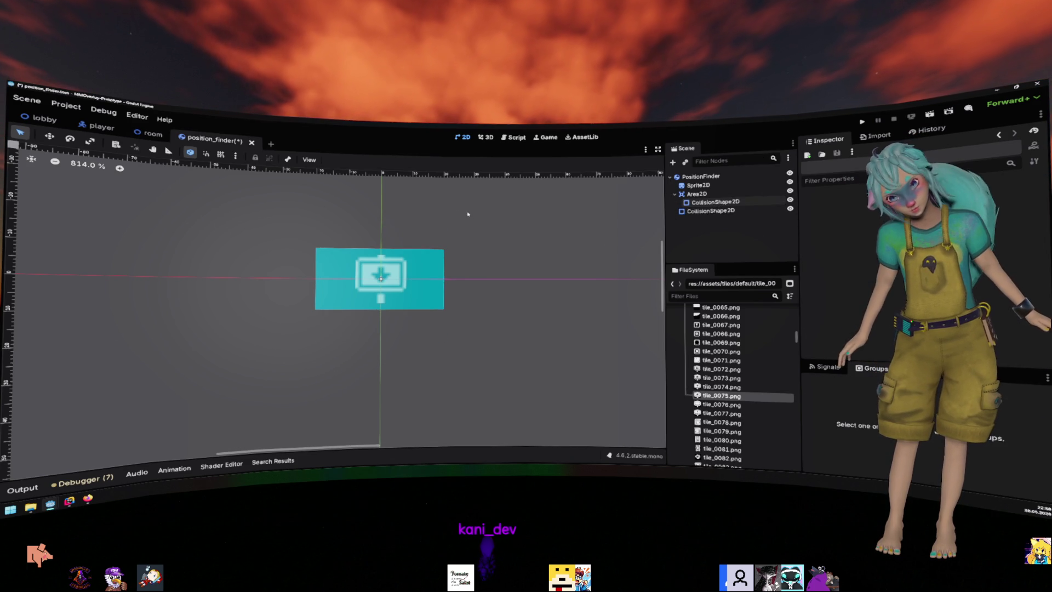
key("ctrl+s")
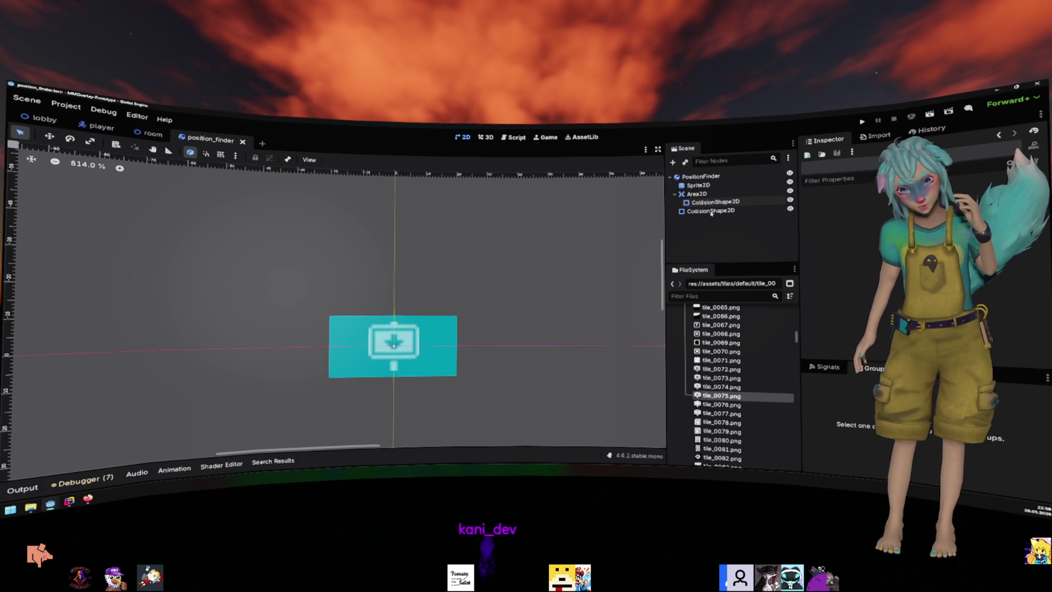
- Start attaching a script to the PositionFinder root node
left_click(735, 185)
right_click(735, 177)
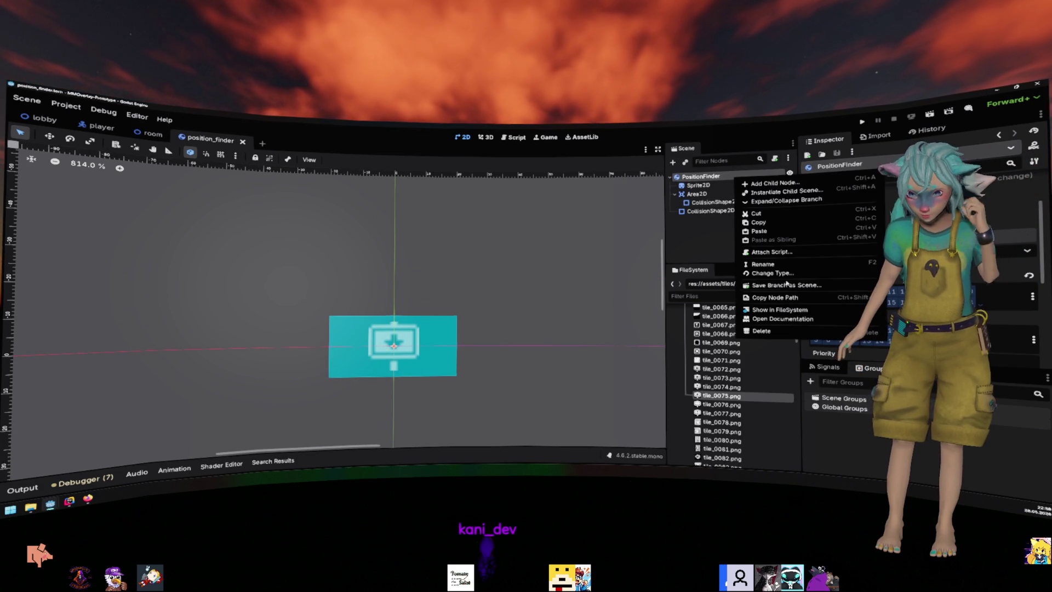
left_click(792, 254)
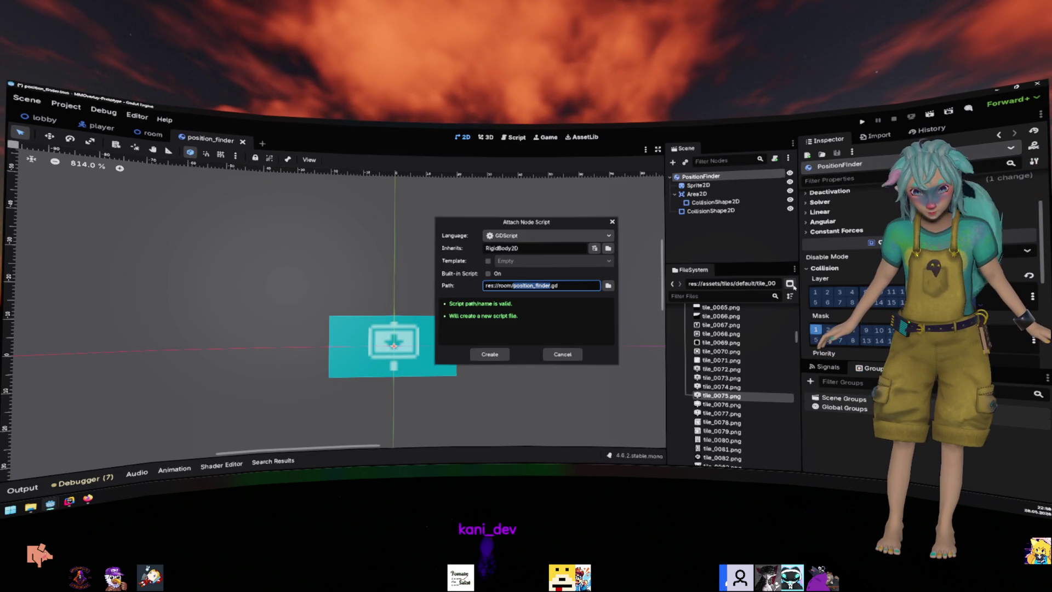
- Create position_finder.gd extending RigidBody2D and move to the empty line 2
key("Return")
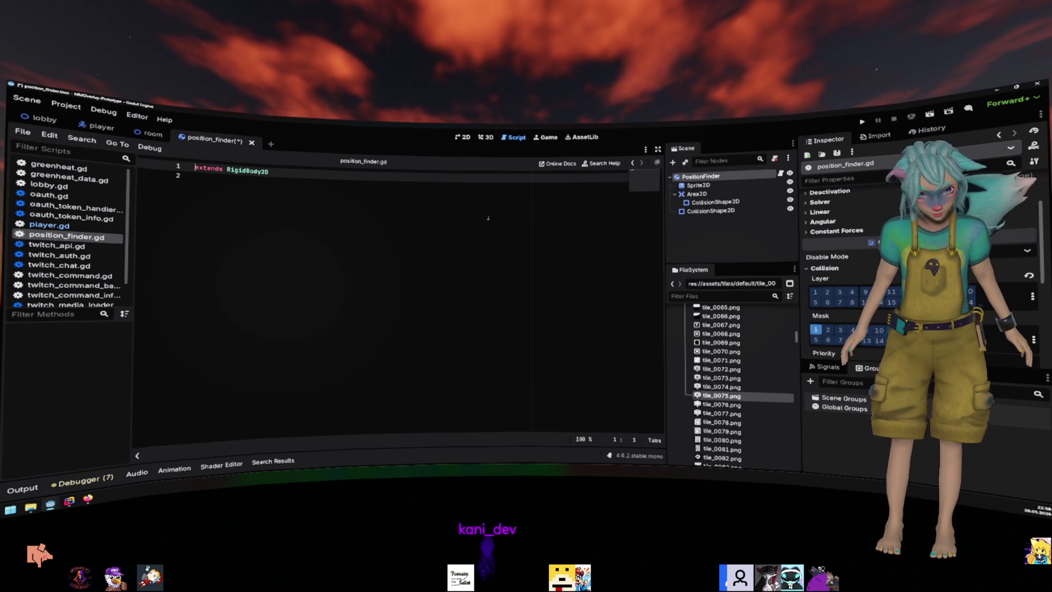
left_click(377, 202)
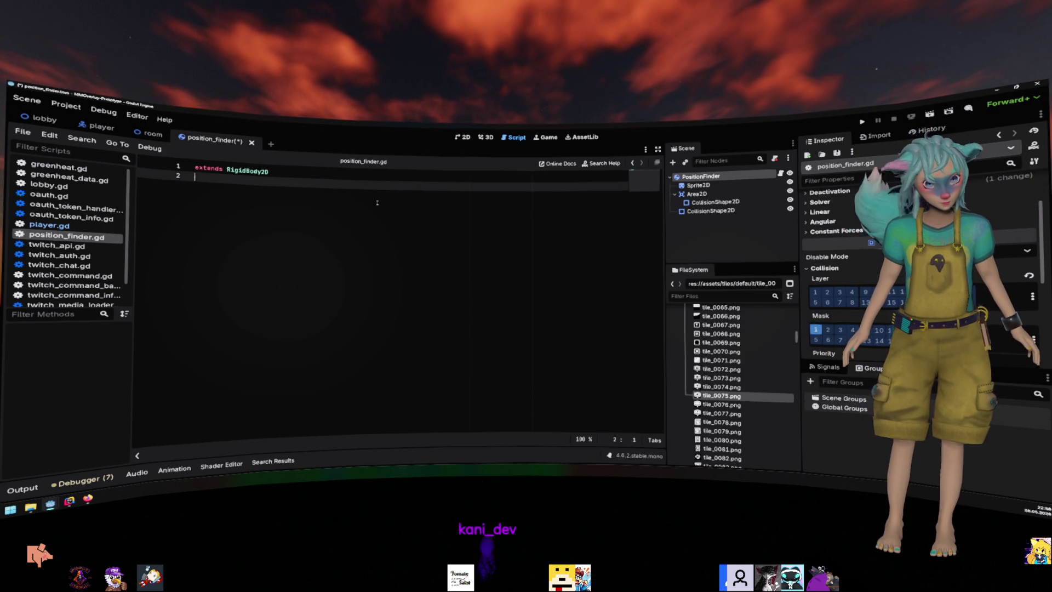
key("Return")
type("func _read")
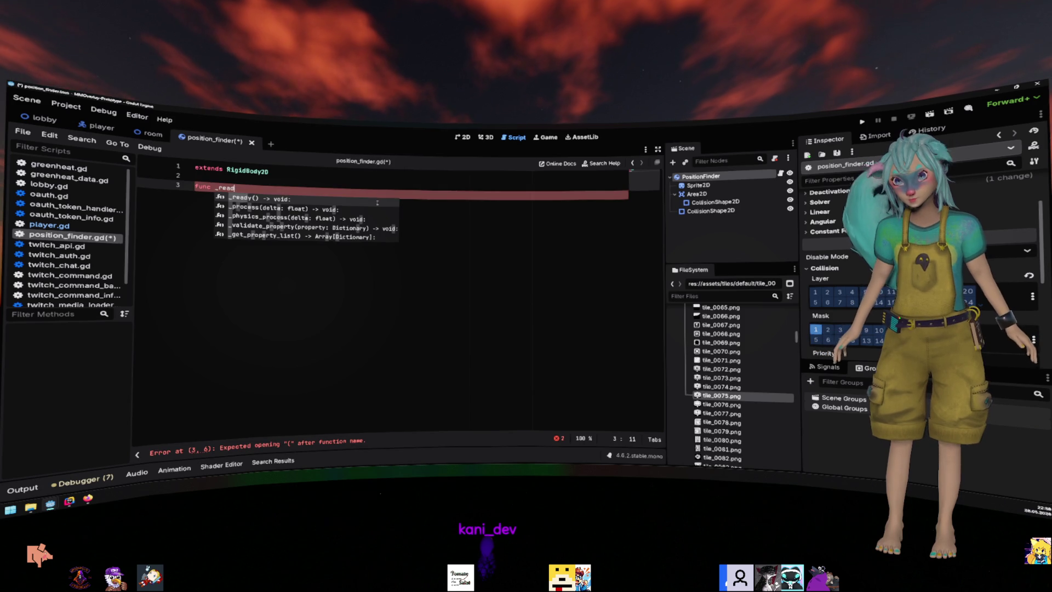
key("Return")
key("Return")
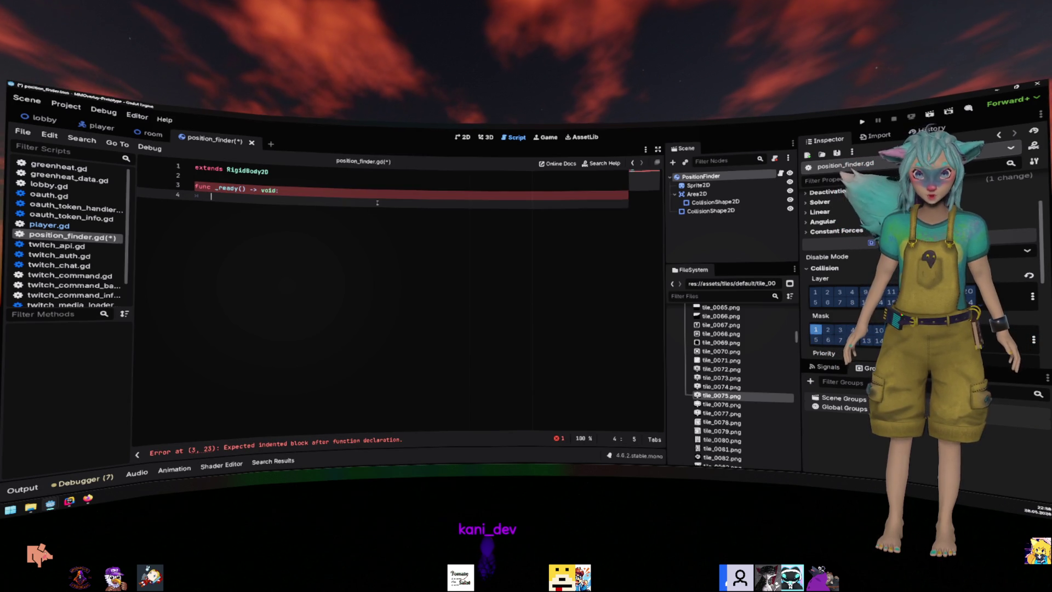
right_click(706, 194)
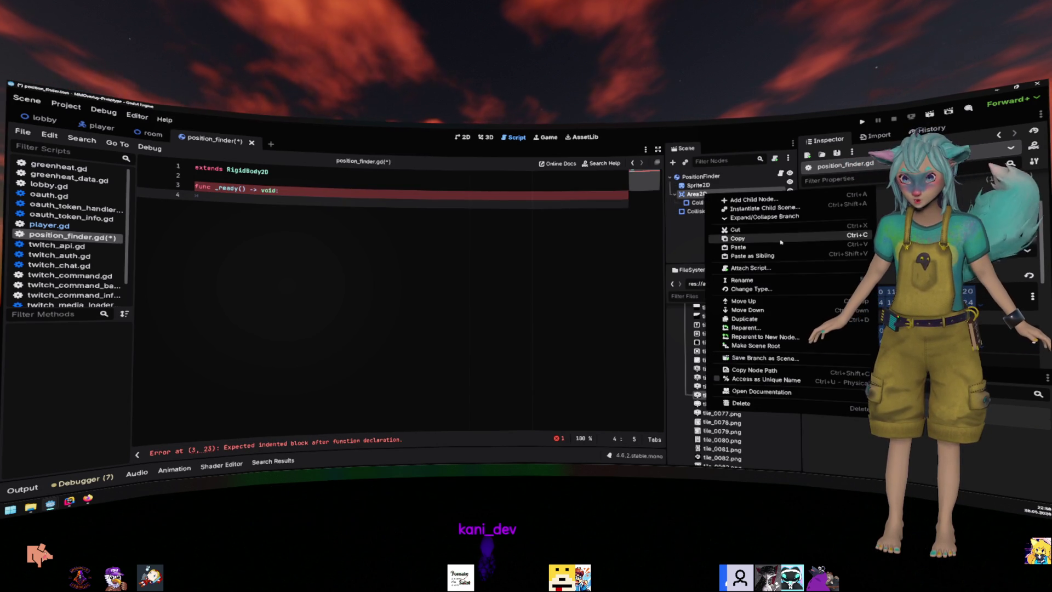
key("Escape")
left_click_drag(696, 194, 267, 192)
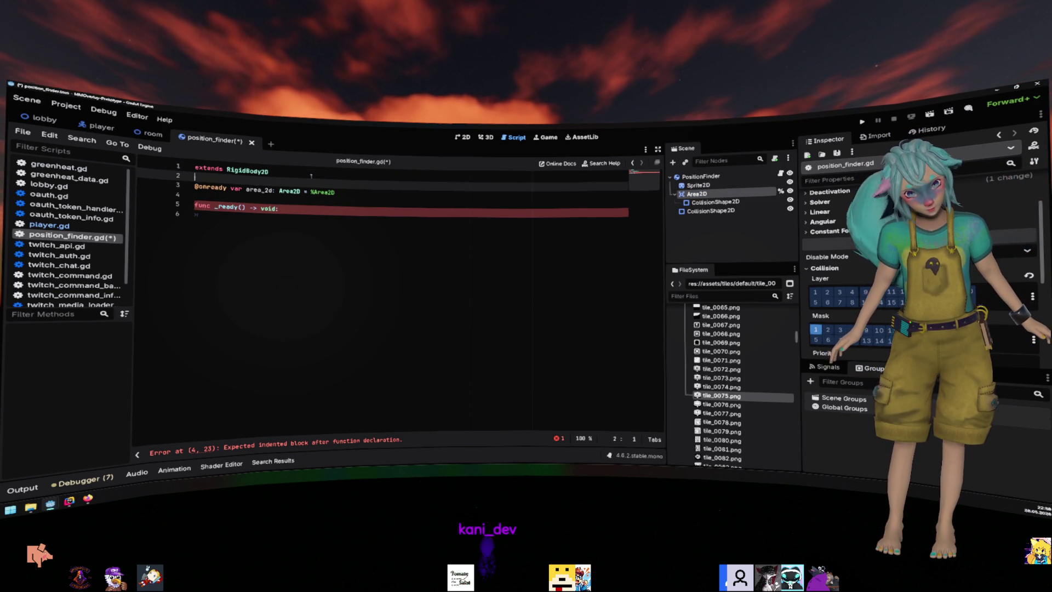
- In _ready, connect area_2d.body_entered to _on_body_entered
left_click(273, 216)
type("area_2d.")
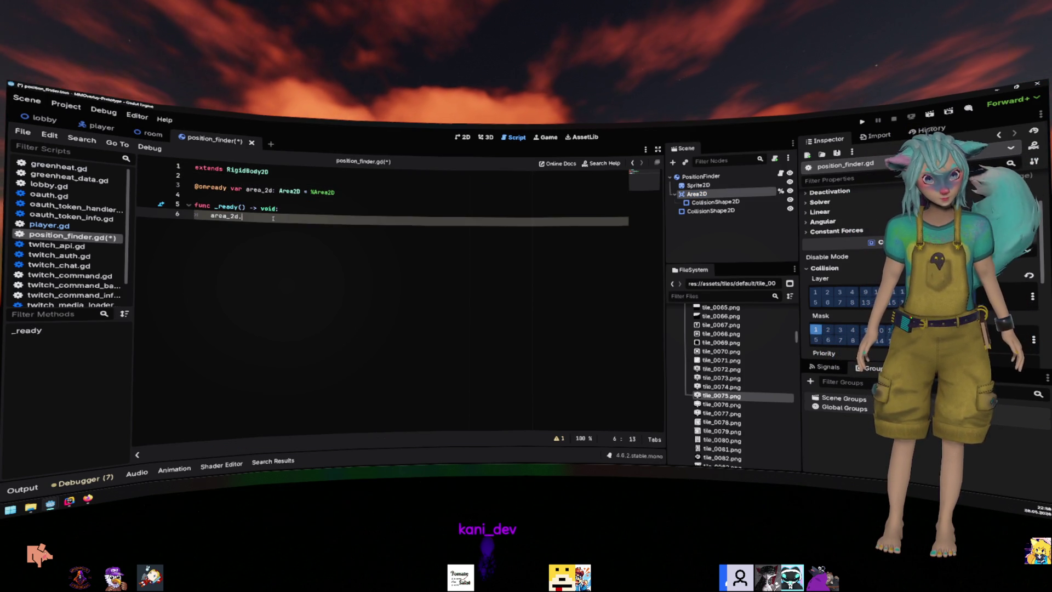
type("body_entered.")
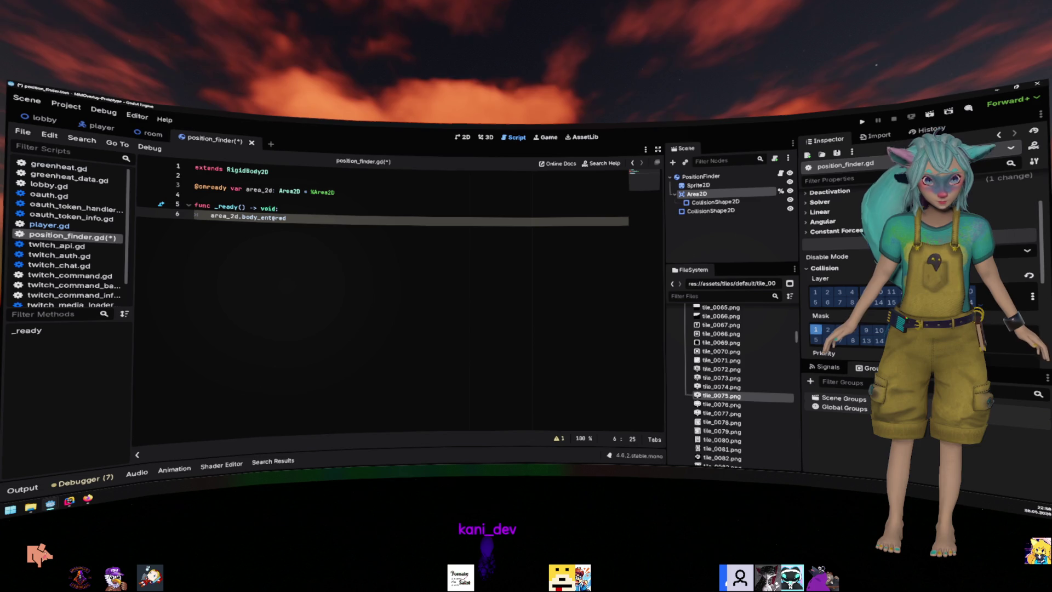
key("Return")
type("_on")
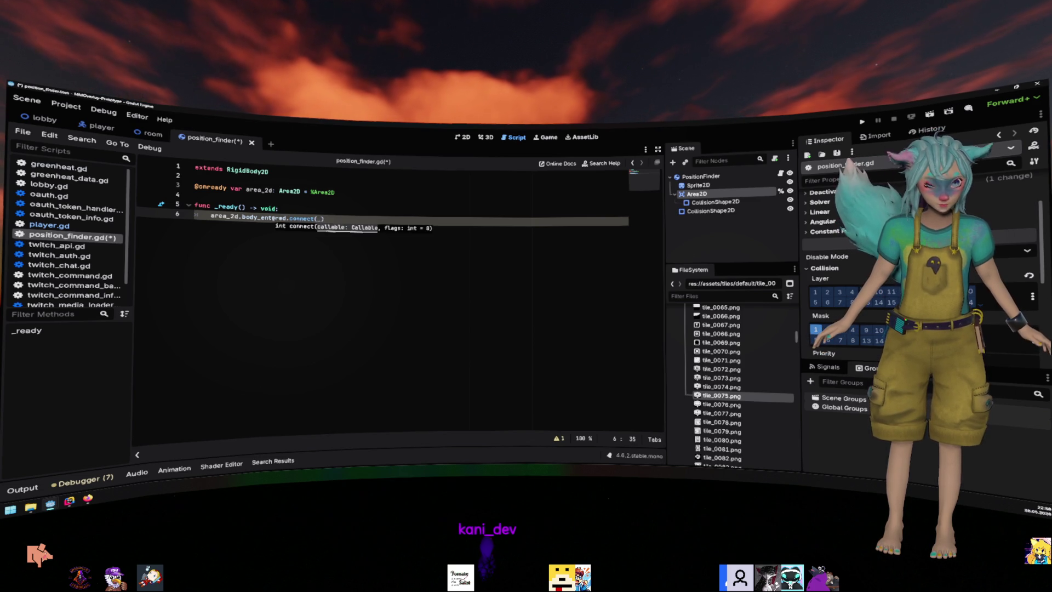
type("_body_en")
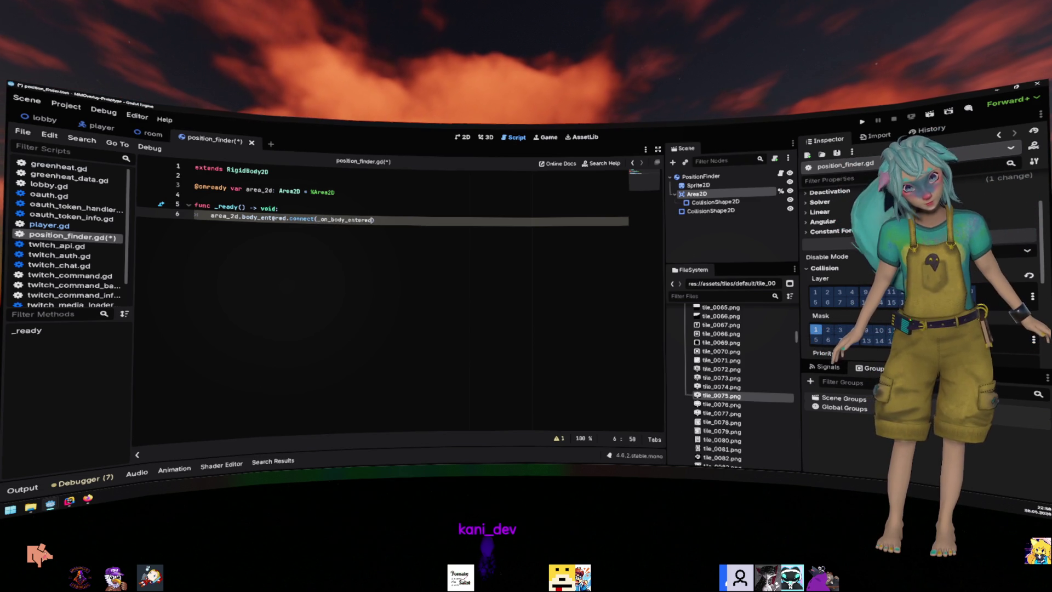
type("tered")
key("ctrl+shift+Left")
key("End")
key("Return")
key("Return")
key("Return")
key("BackSpace")
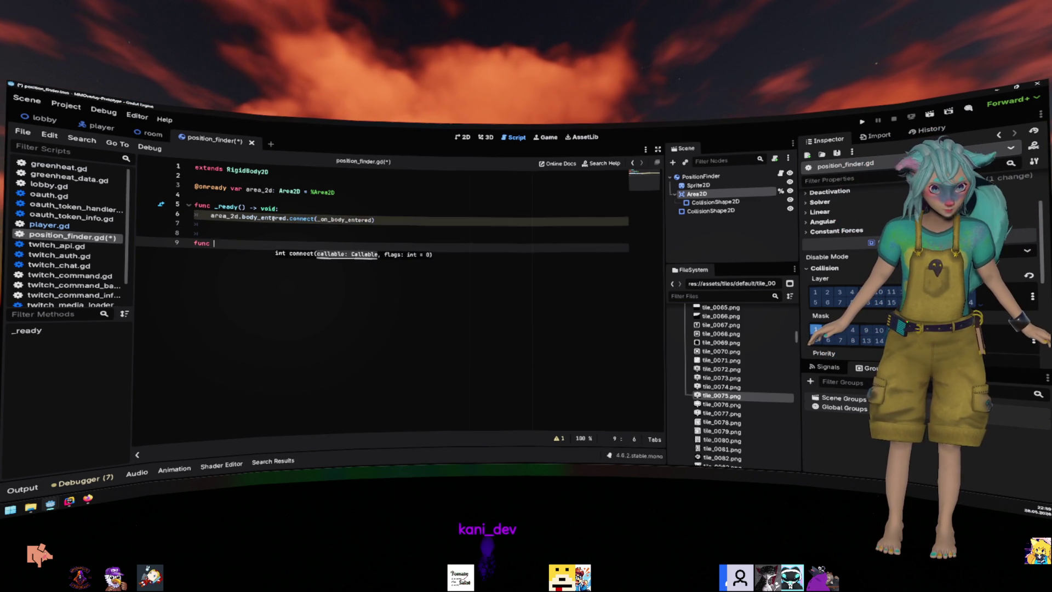
- Declare func _on_body_entered(node: Node2D) -> void: in the script
type("func v")
key("BackSpace")
type("_on_body_entered() -> ")
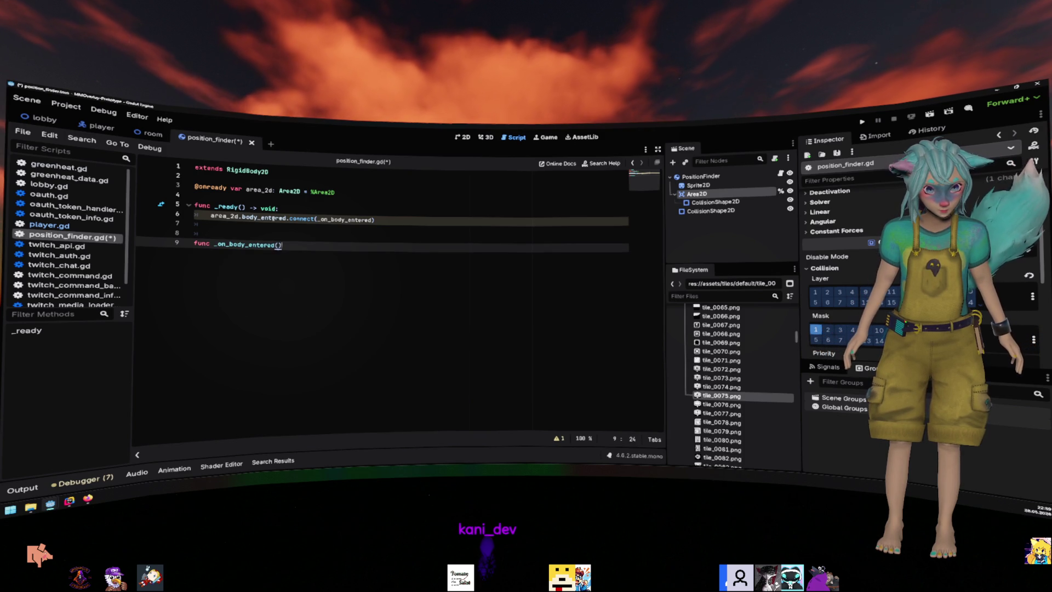
type("void:")
key("Return")
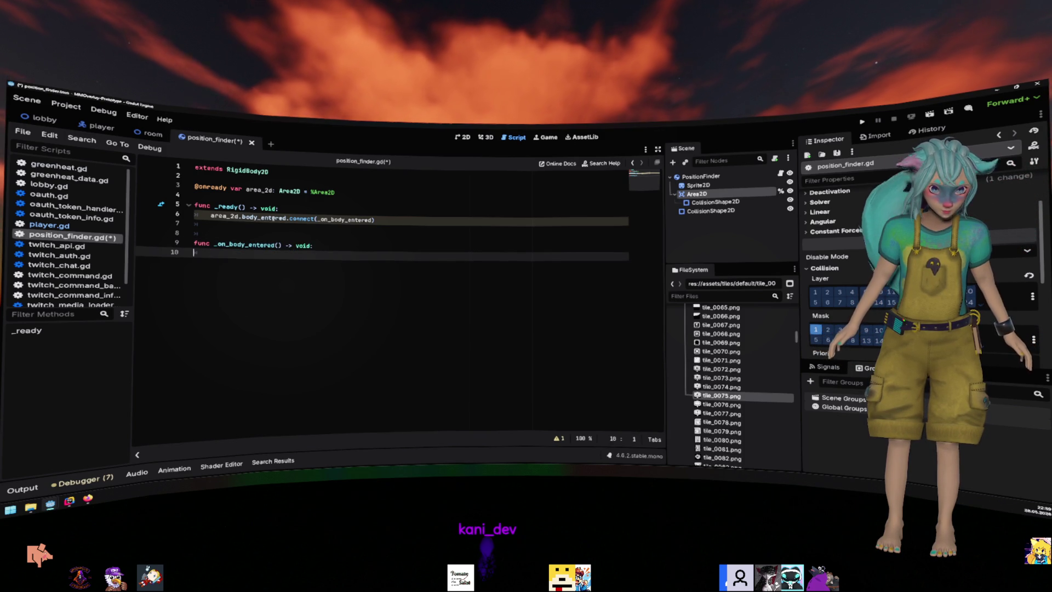
key("Up")
key("End")
key("Left")
key("Left")
key("Left")
type("node: N")
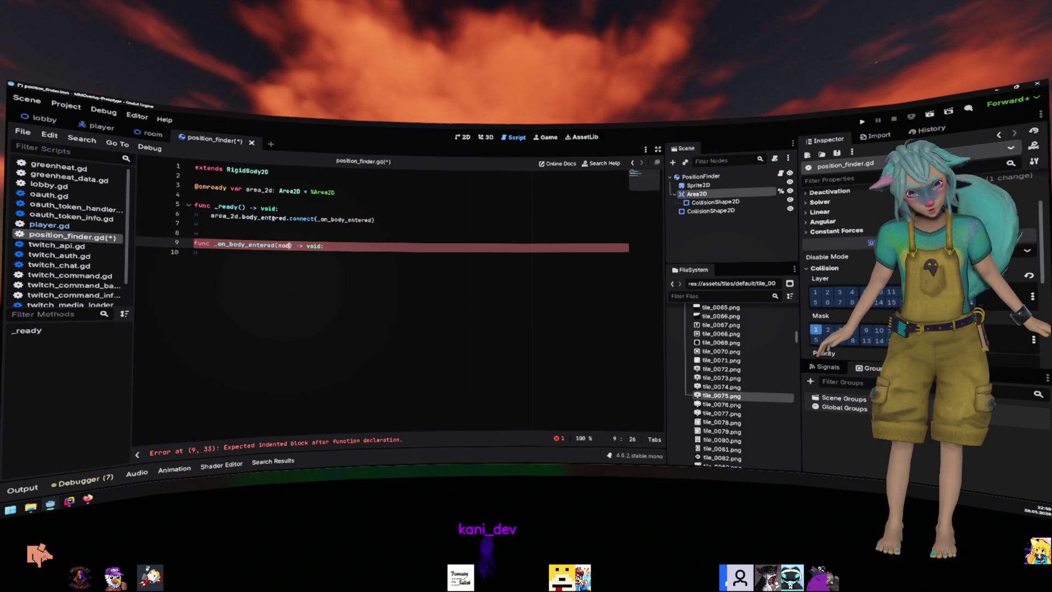
type("ode2D")
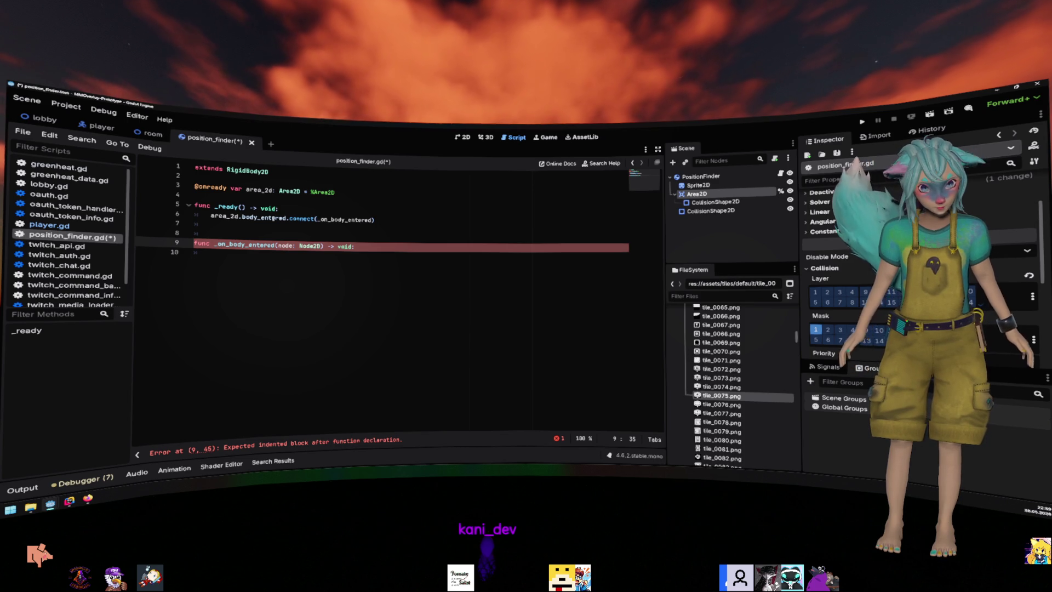
left_click(276, 218, "ctrl")
key("alt+Left")
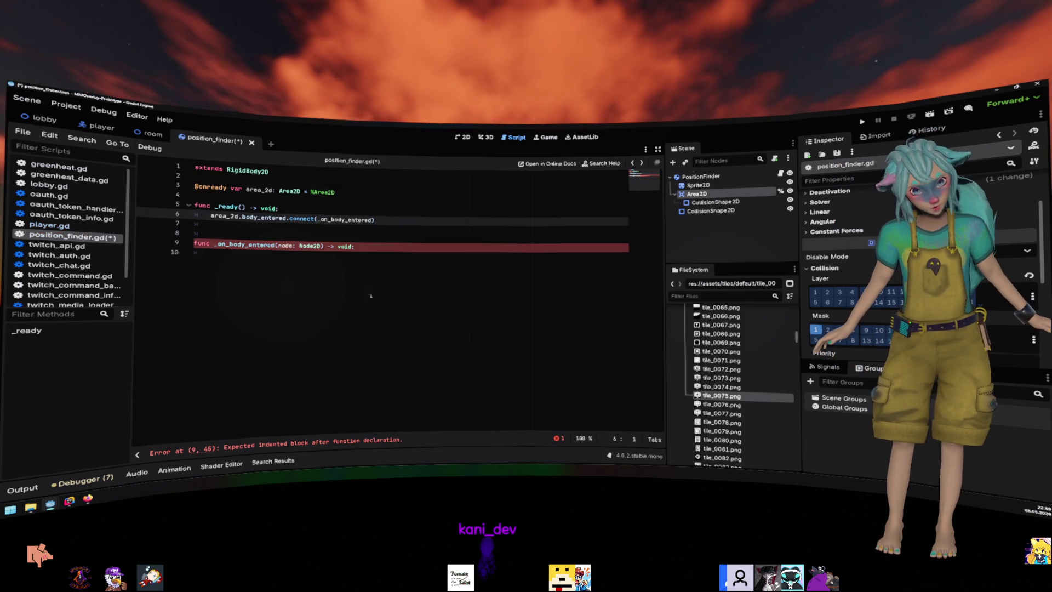
left_click(399, 277)
key("ctrl+shift+Return")
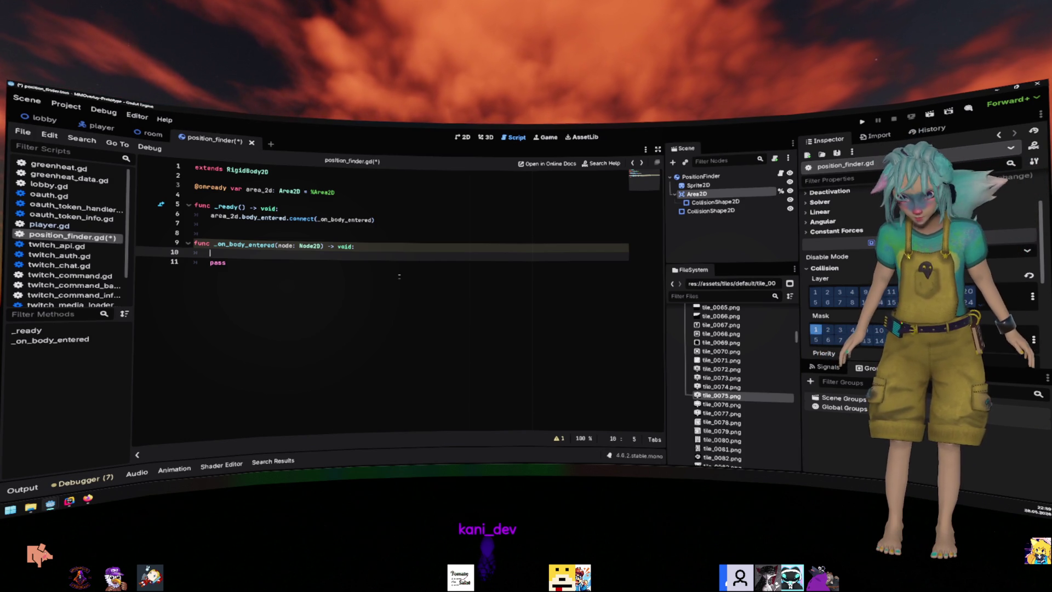
mouse_move(698, 185)
left_mouse_down()
mouse_move(280, 186)
mouse_move(277, 197)
left_mouse_up()
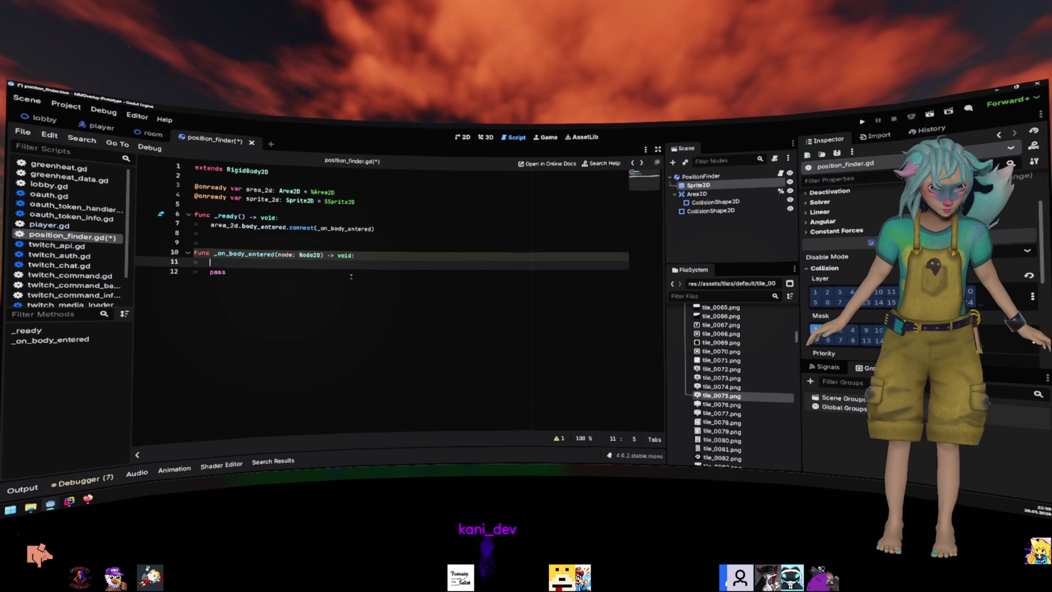
- In _on_body_entered, create a tween with var tween = create_tween()
type("ea")
key("Down")
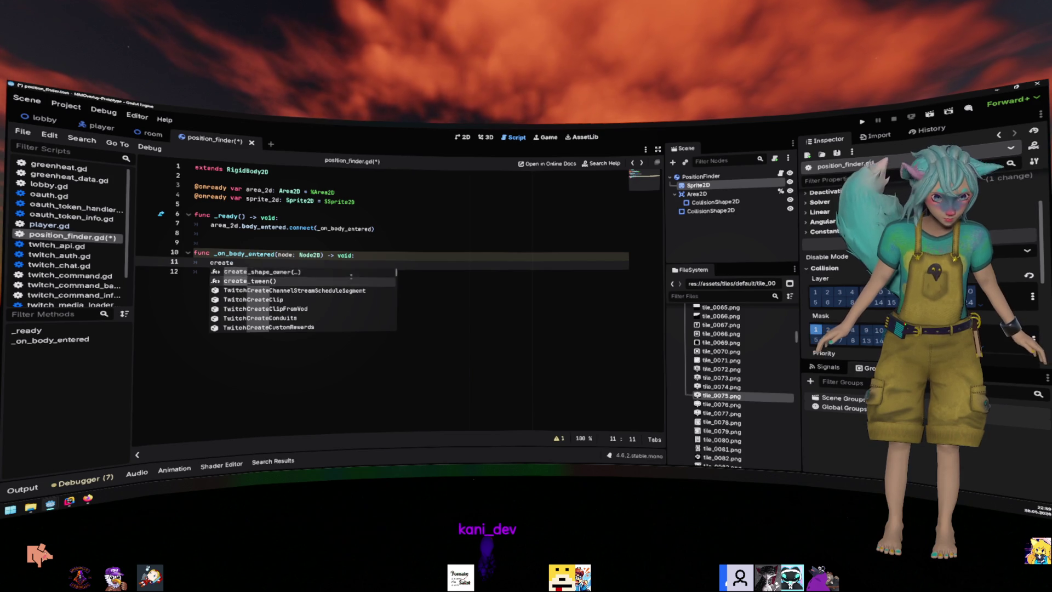
key("Return")
key("Home")
type("va")
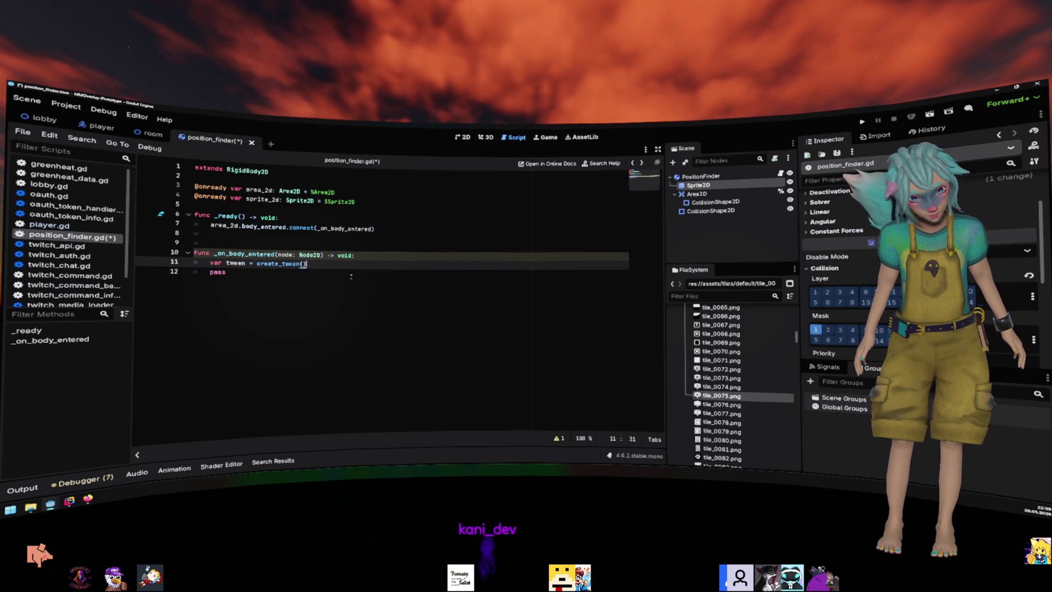
key("Return")
- Add tween.tween_property(sprite_2d, &"position", ...) to move the sprite upward
type("sprite_2d")
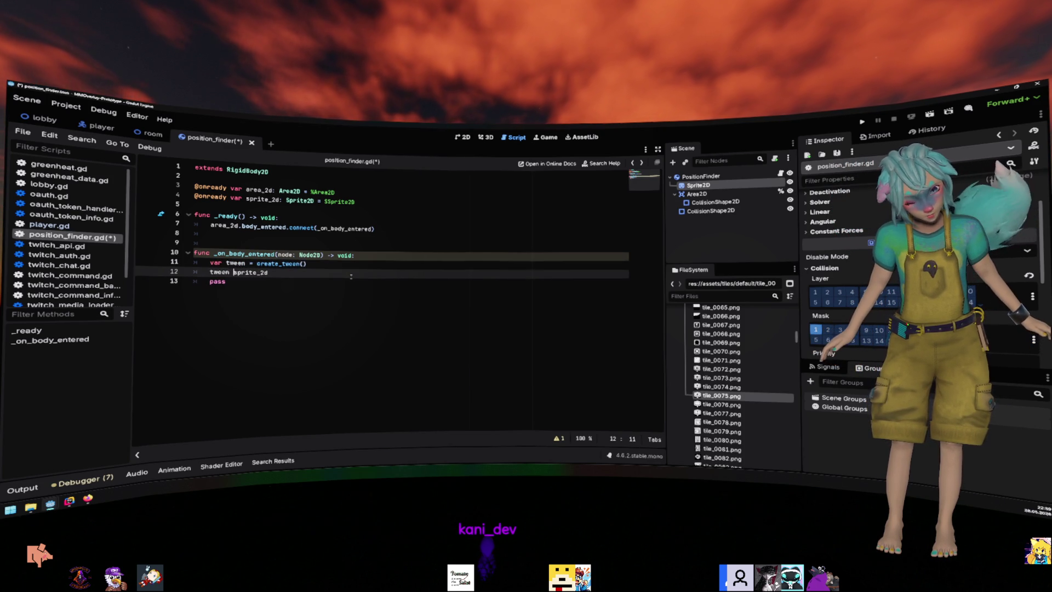
key("Left")
type(".pro")
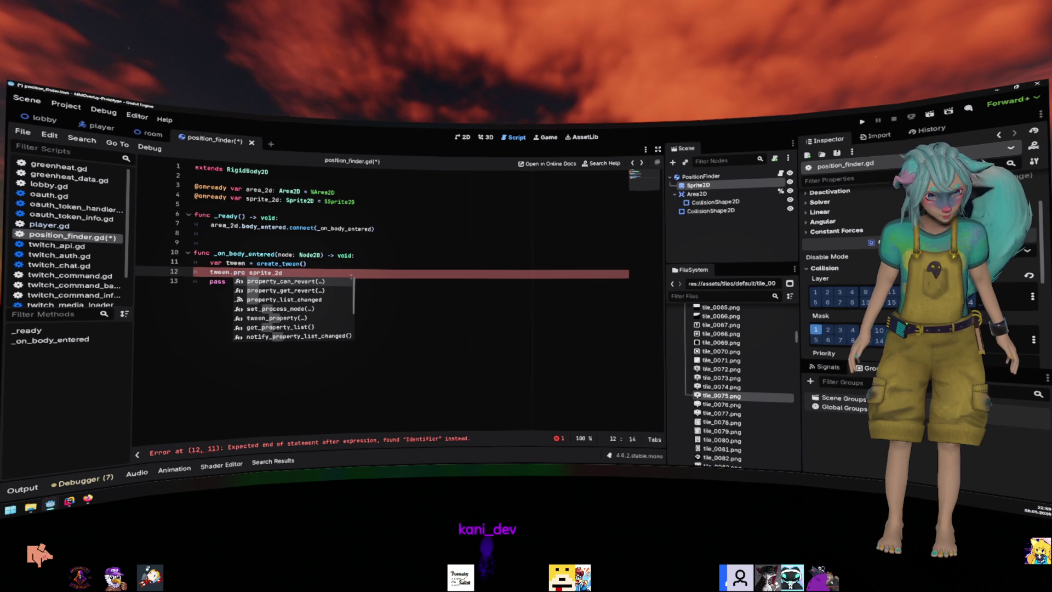
key("Down")
key("Down")
key("Down")
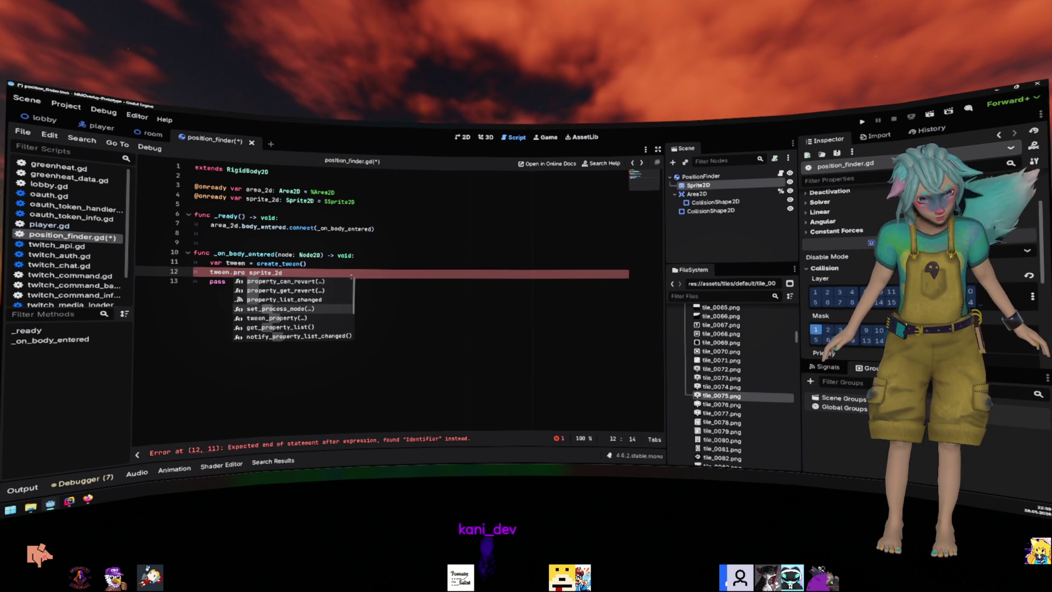
key("Return")
key("End")
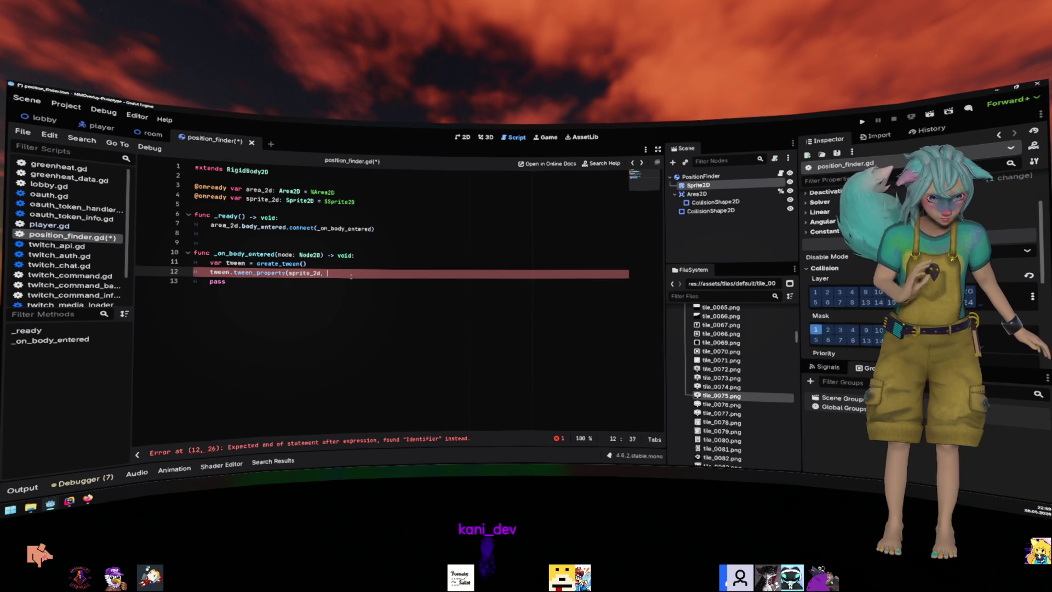
type(", ")
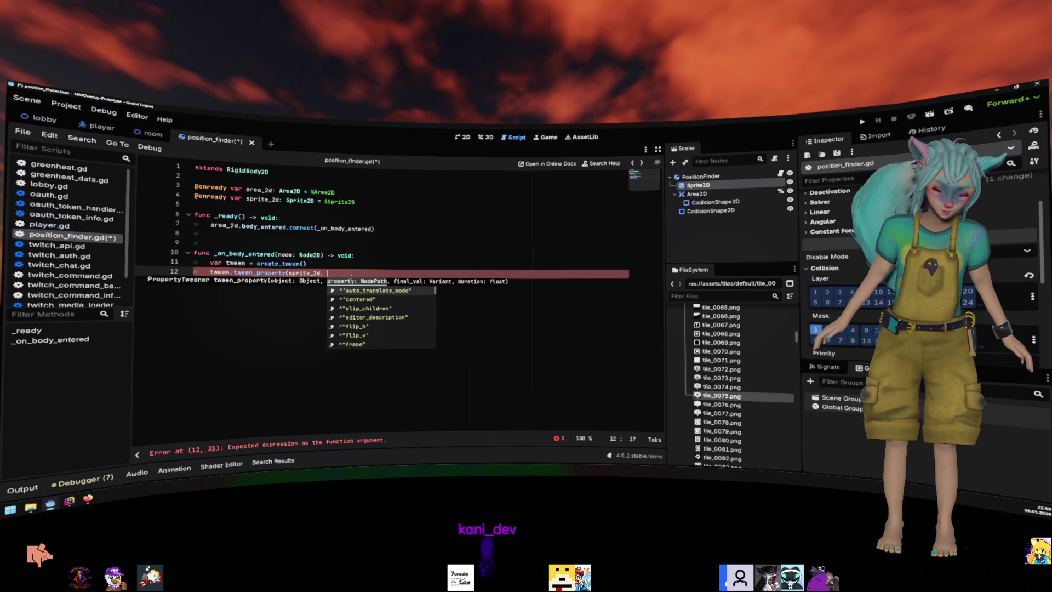
type("&\"")
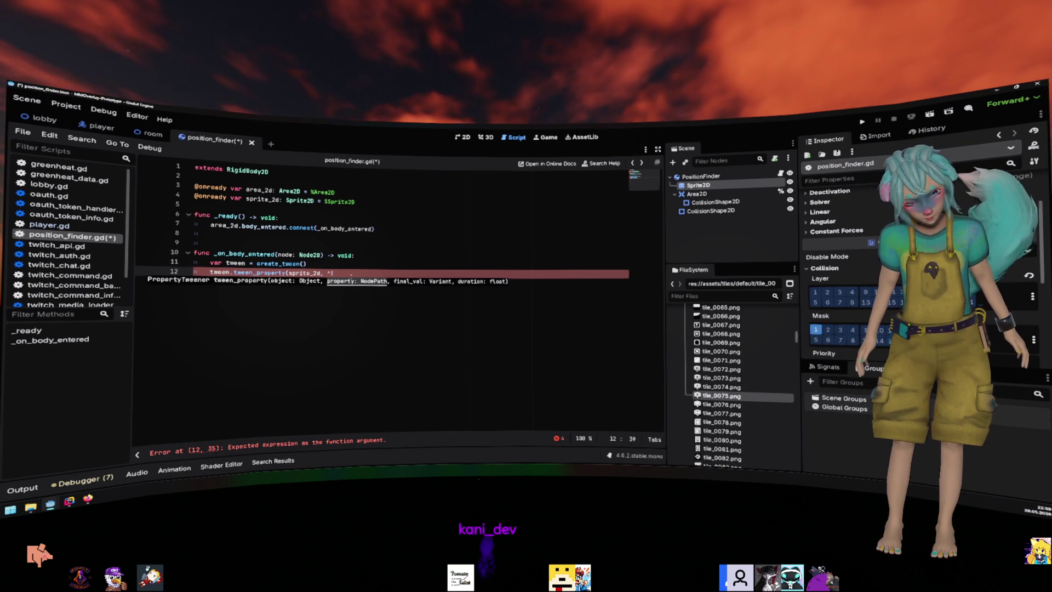
type("pos")
key("Return")
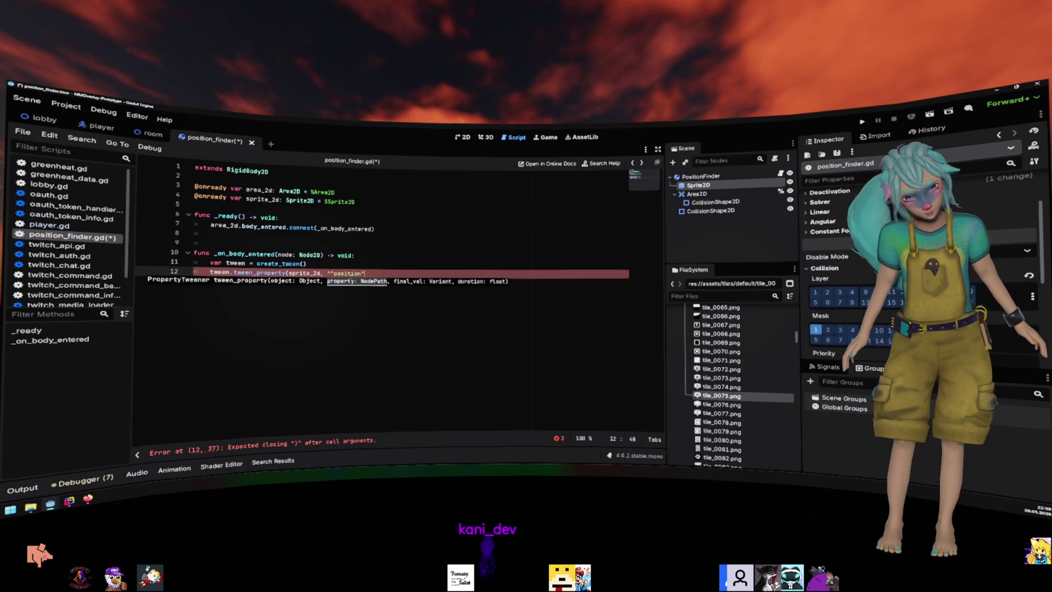
type(",")
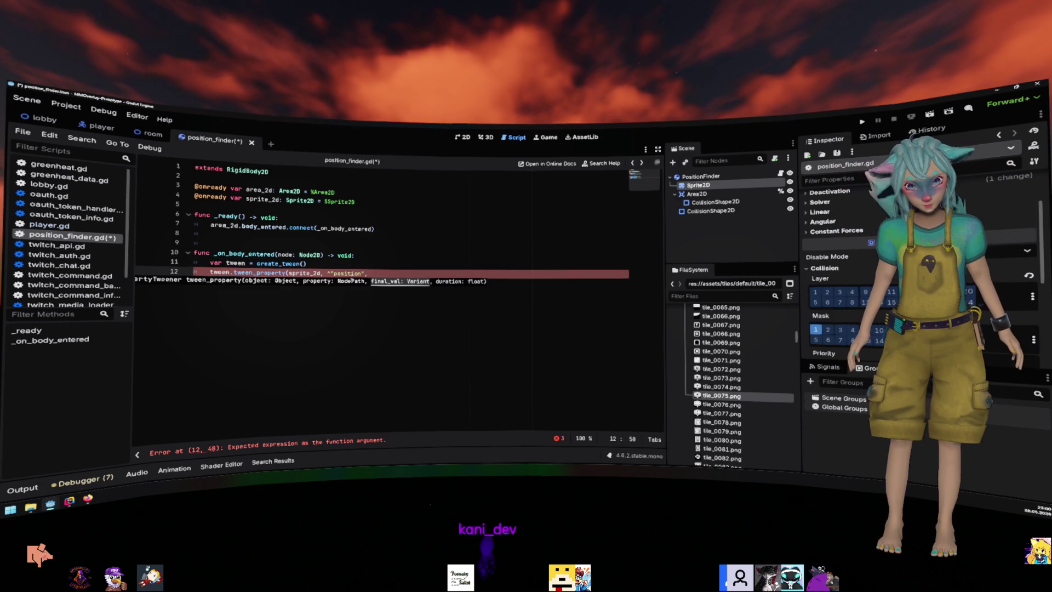
type("-10")
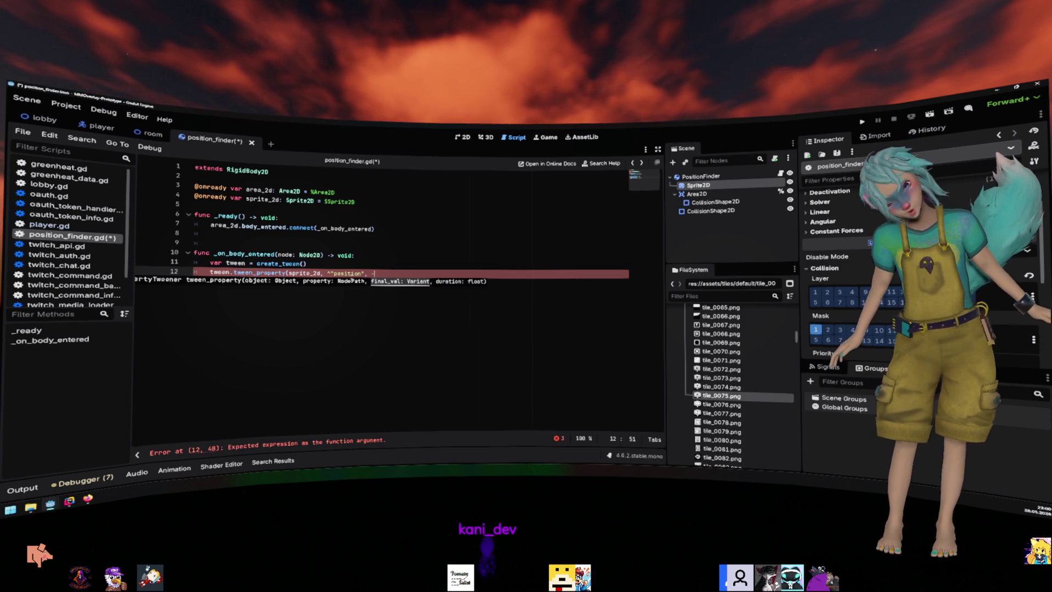
key("BackSpace")
key("BackSpace")
key("BackSpace")
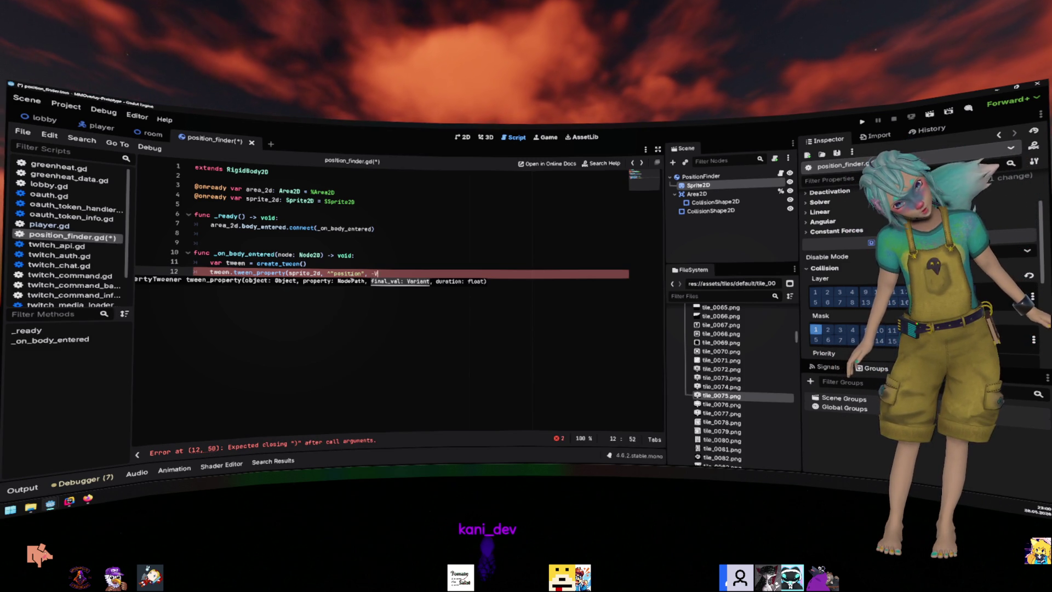
key("Left")
key("Left")
type(".y")
key("BackSpace")
key("BackSpace")
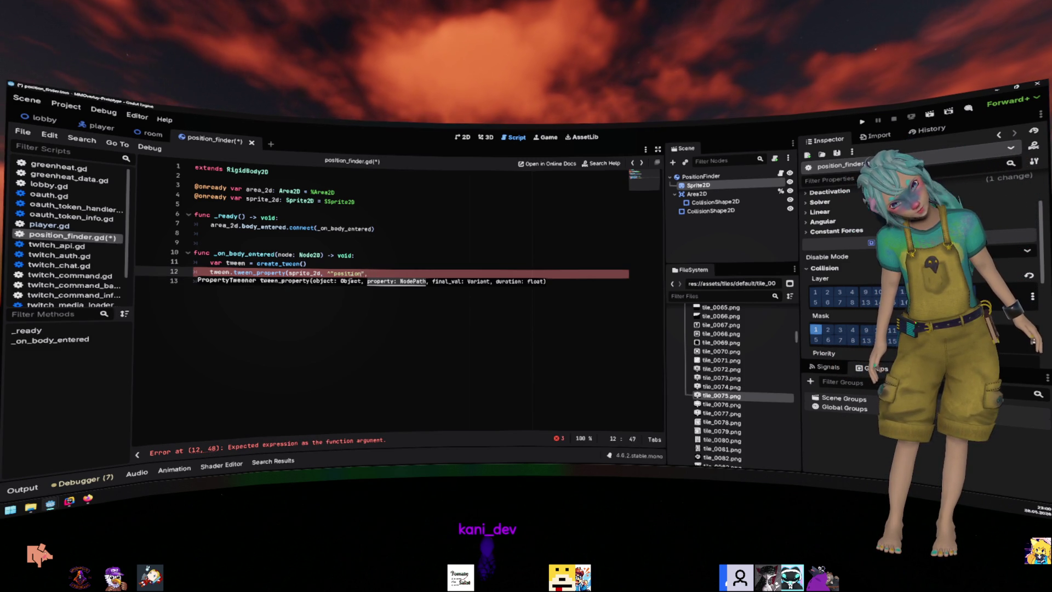
type(",")
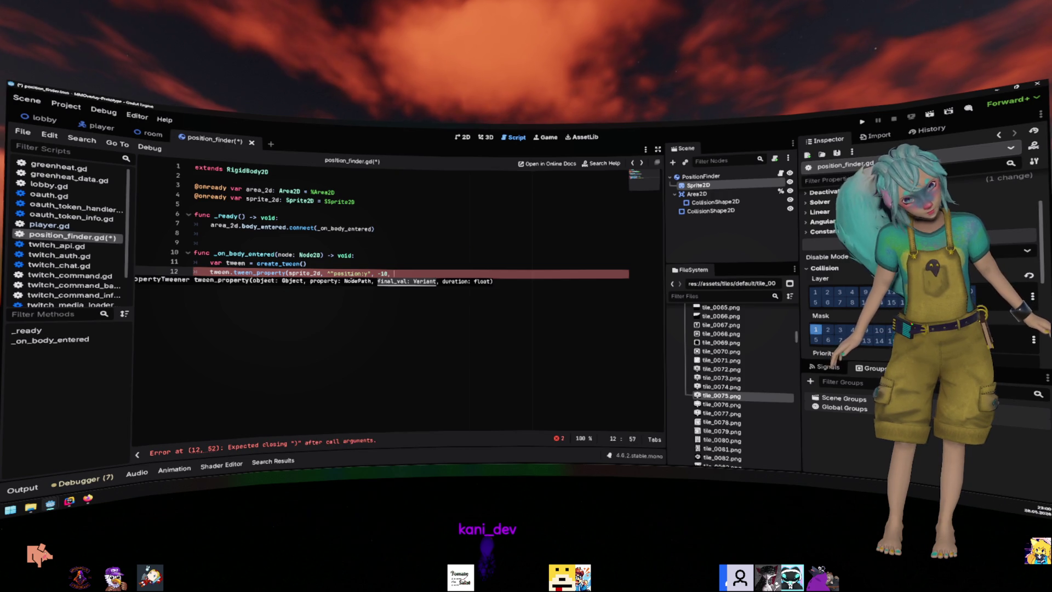
type(")")
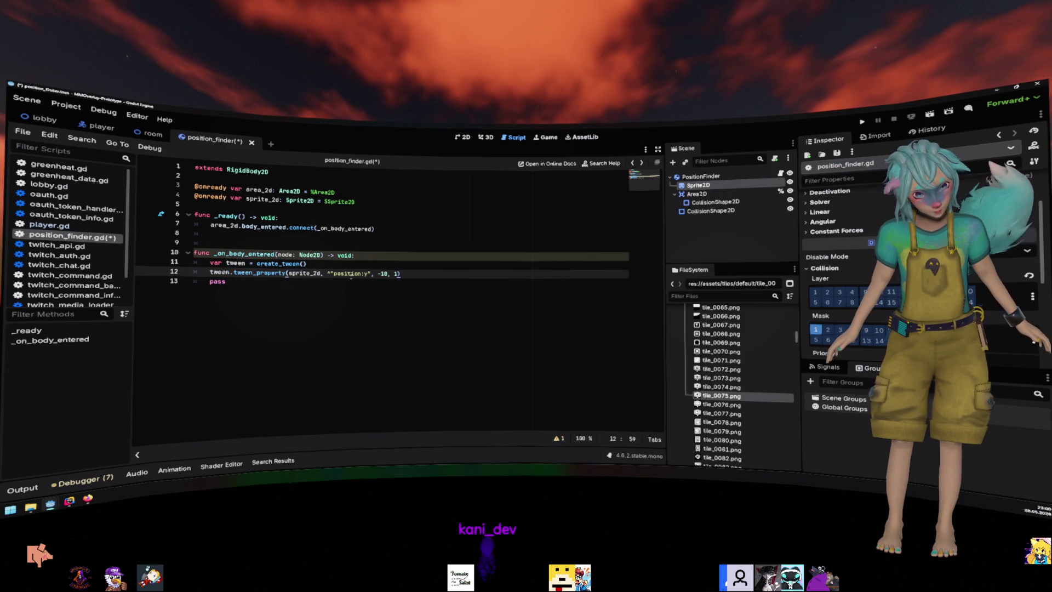
- Duplicate the tween_property line and make the tween run in parallel with set_parallel(true)
key("shift+Home")
key("ctrl+c")
key("End")
key("Return")
key("ctrl+v")
key("Up")
key("Up")
key("End")
key("Return")
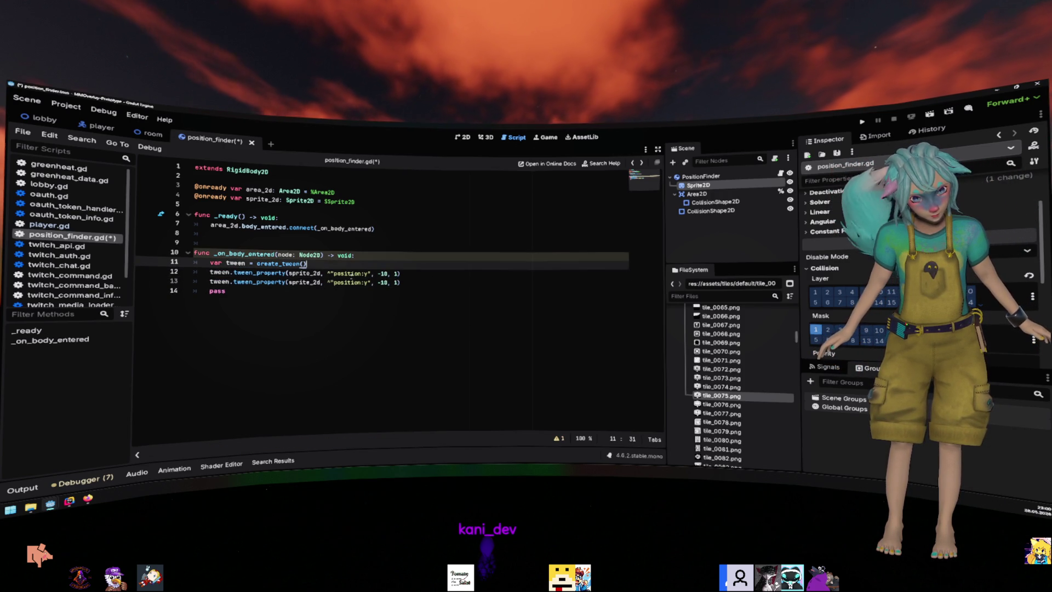
type(".set_parallel(tr")
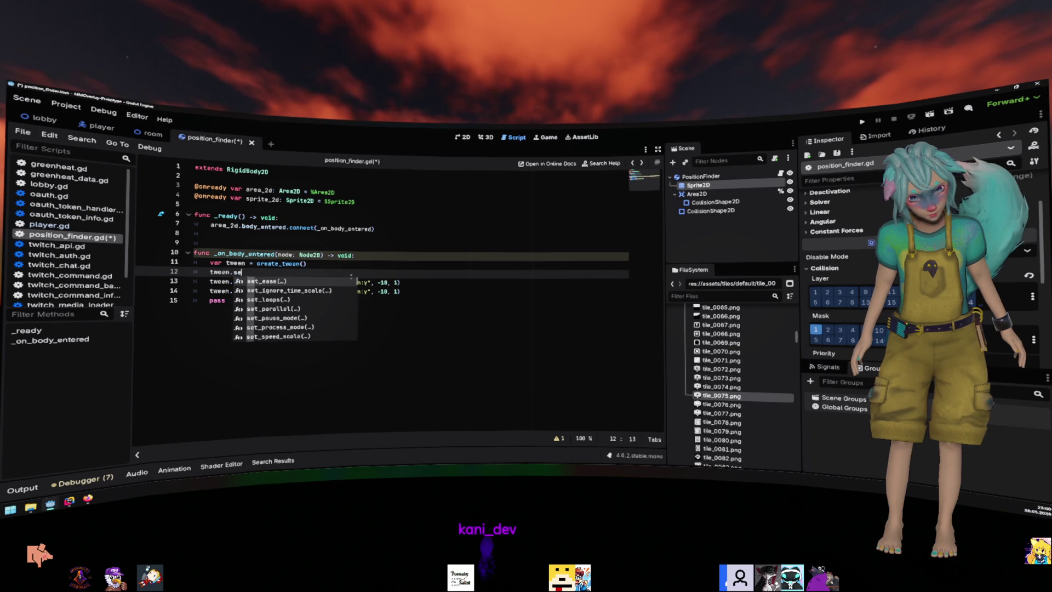
type("ue)")
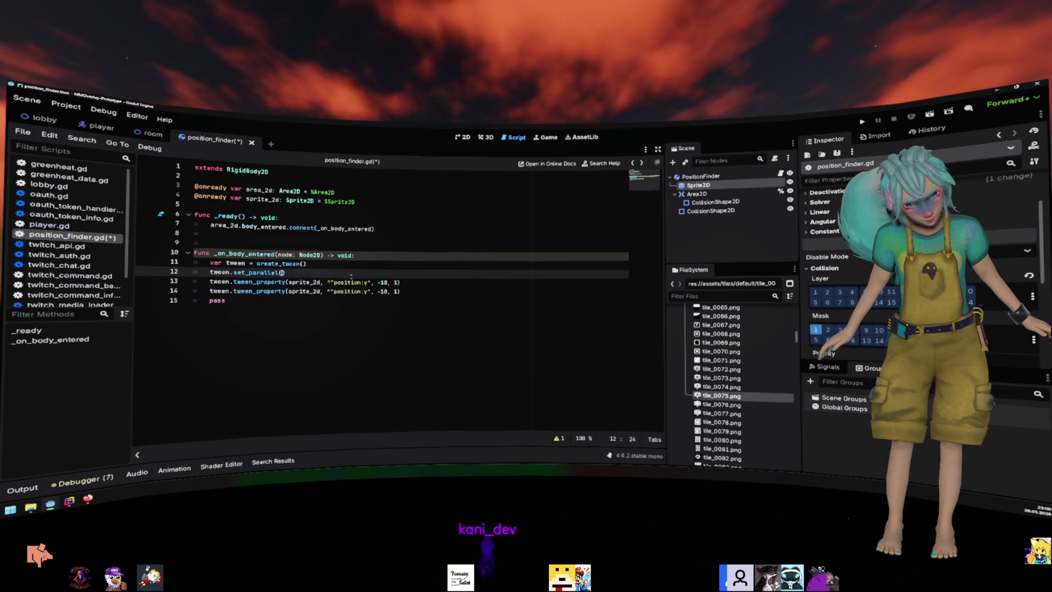
- Change the second tween to fade self_modulate to Color.TRANSPARENT
key("Down")
key("Down")
key("ctrl+Left")
key("ctrl+Left")
key("ctrl+Left")
key("shift+ctrl+Left")
key("shift+ctrl+Left")
key("BackSpace")
type("self_mod")
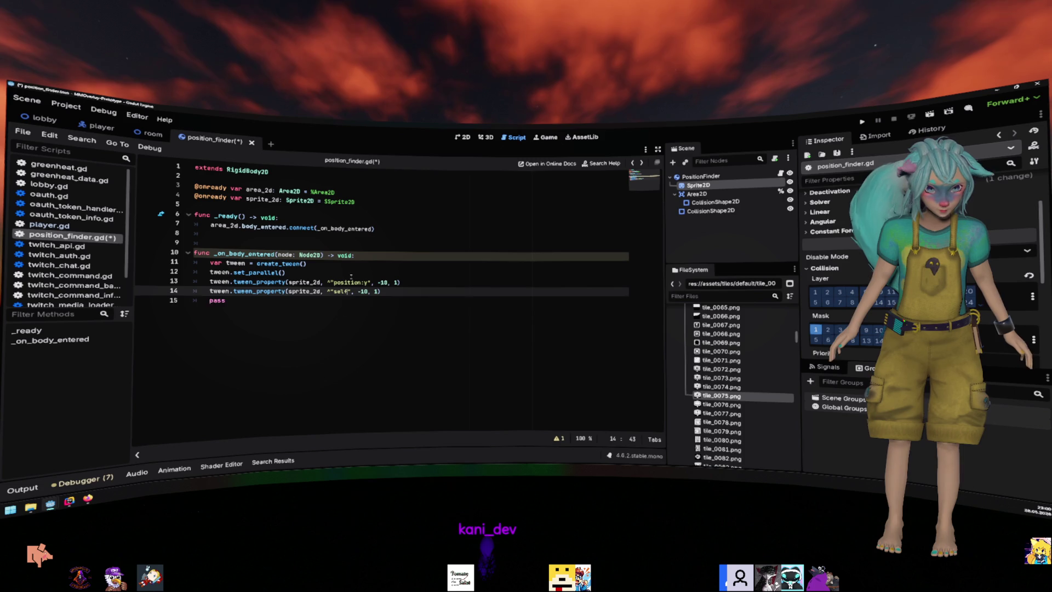
key("Return")
key("Right")
key("Right")
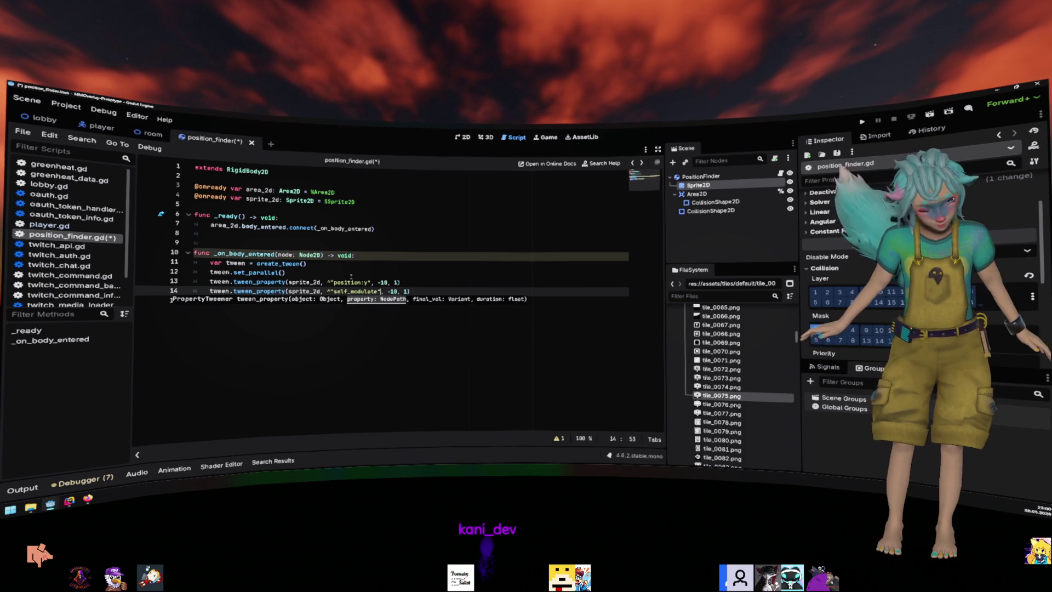
key("Delete")
key("Delete")
key("Delete")
type("Color.")
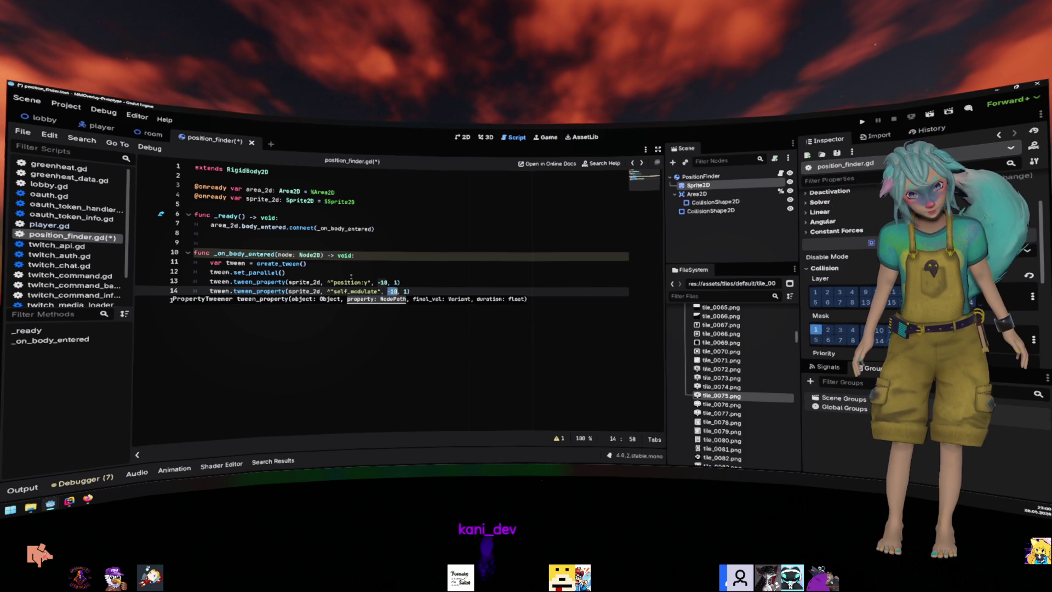
type("tra")
key("Return")
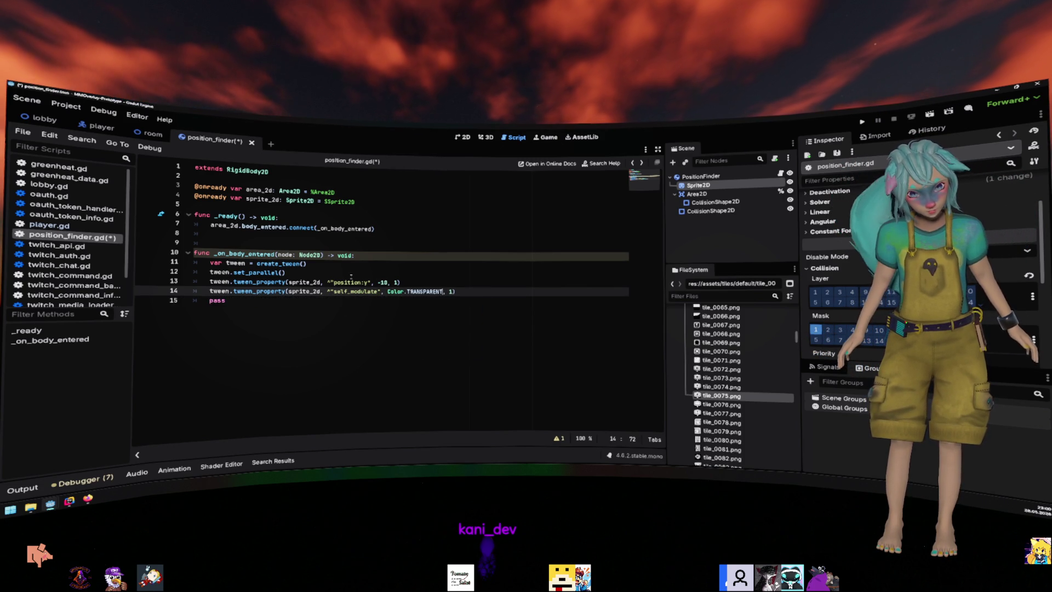
key("Up")
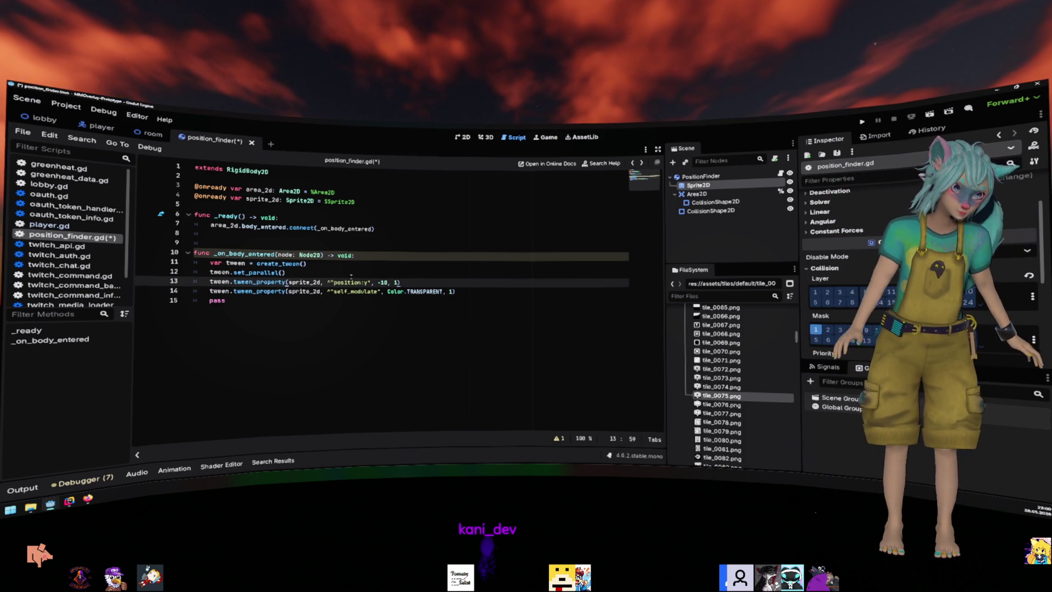
key("Down")
key("End")
key("Return")
- Await tween.finished, call queue_free(), and delete the leftover pass line
type("tween")
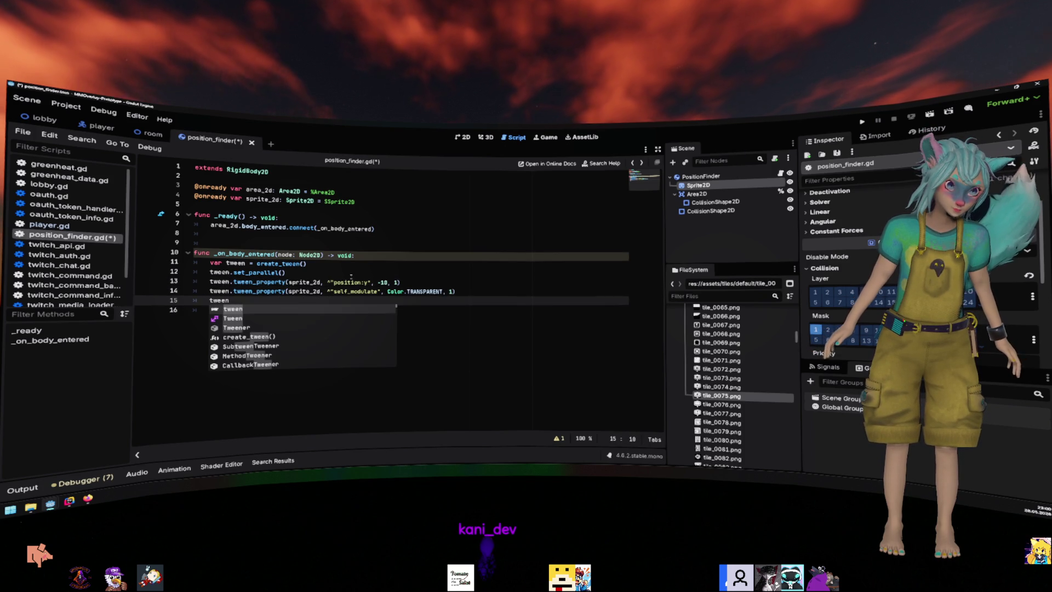
type(".finished")
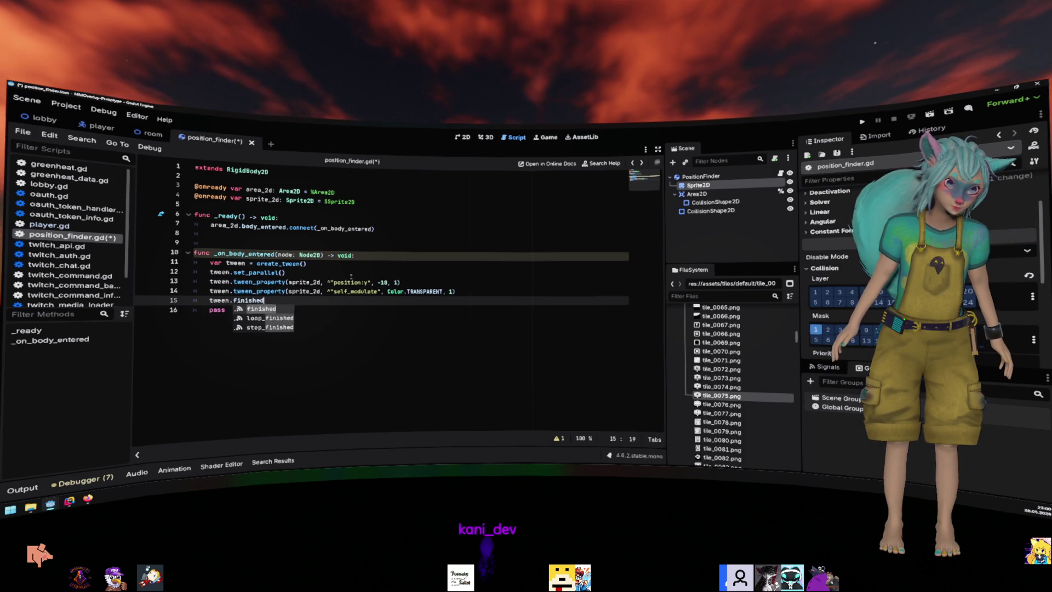
key("Return")
key("Home")
type("await")
key("End")
key("Return")
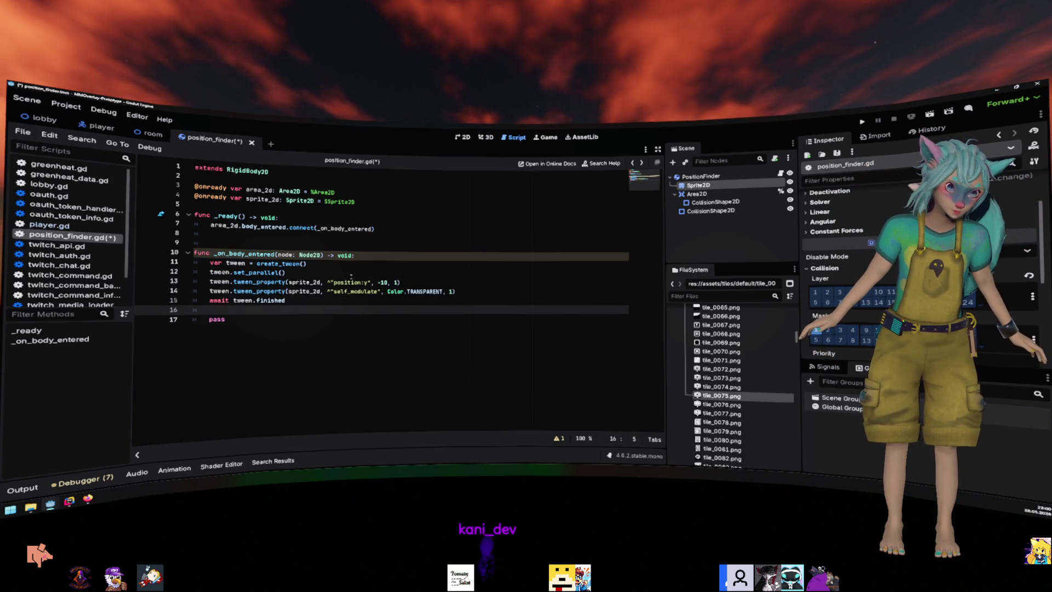
type("e")
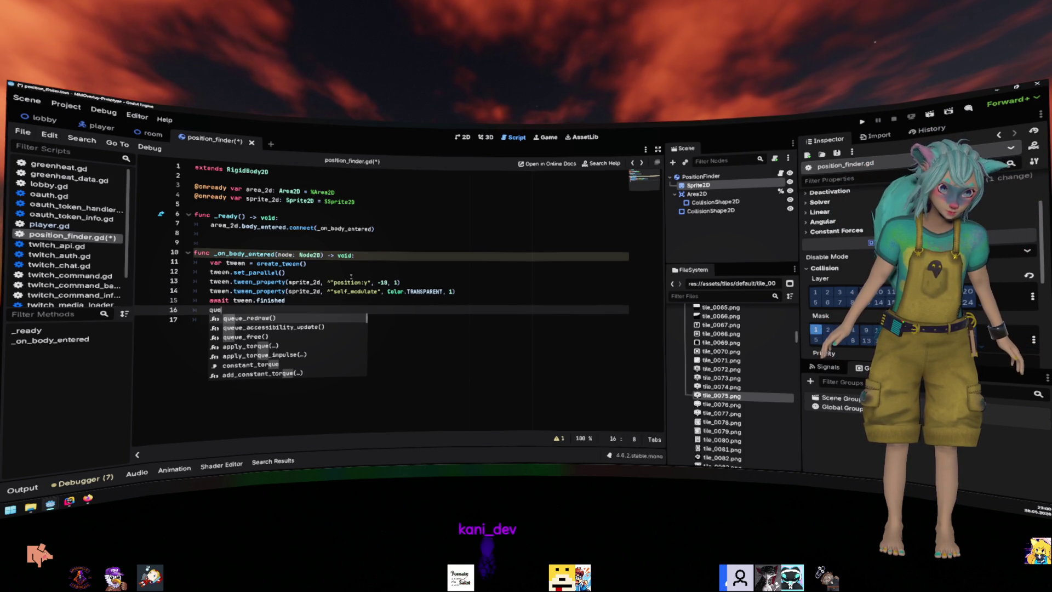
key("Down")
key("Down")
key("Return")
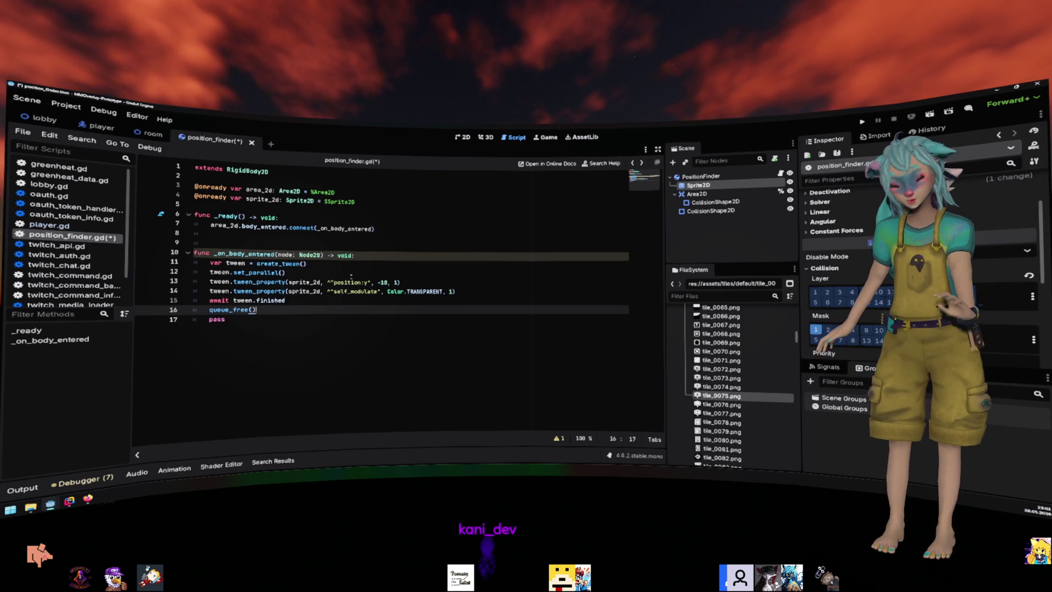
left_click(308, 322)
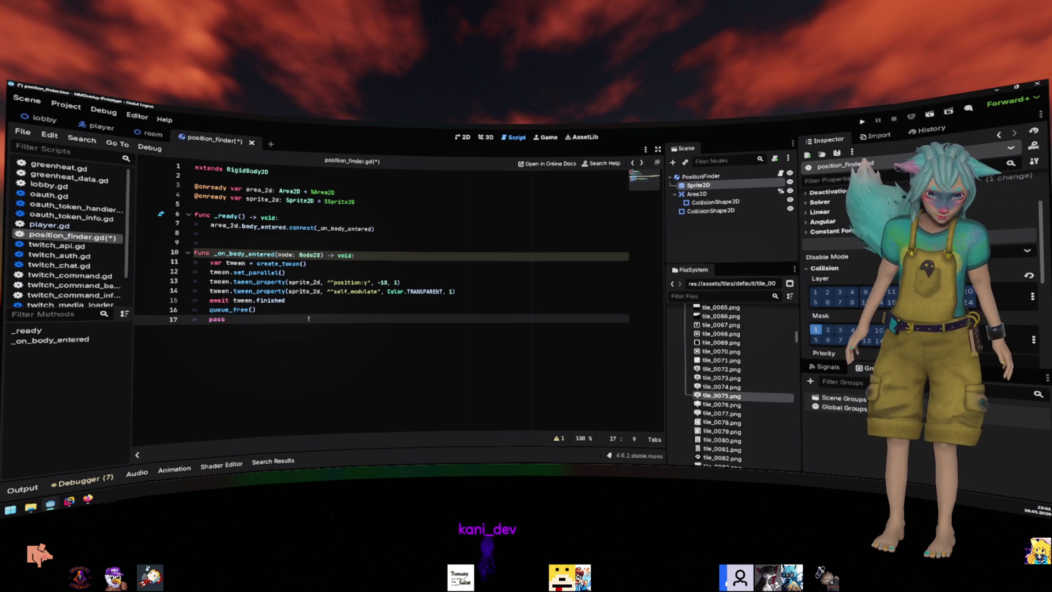
key("BackSpace")
key("BackSpace")
key("BackSpace")
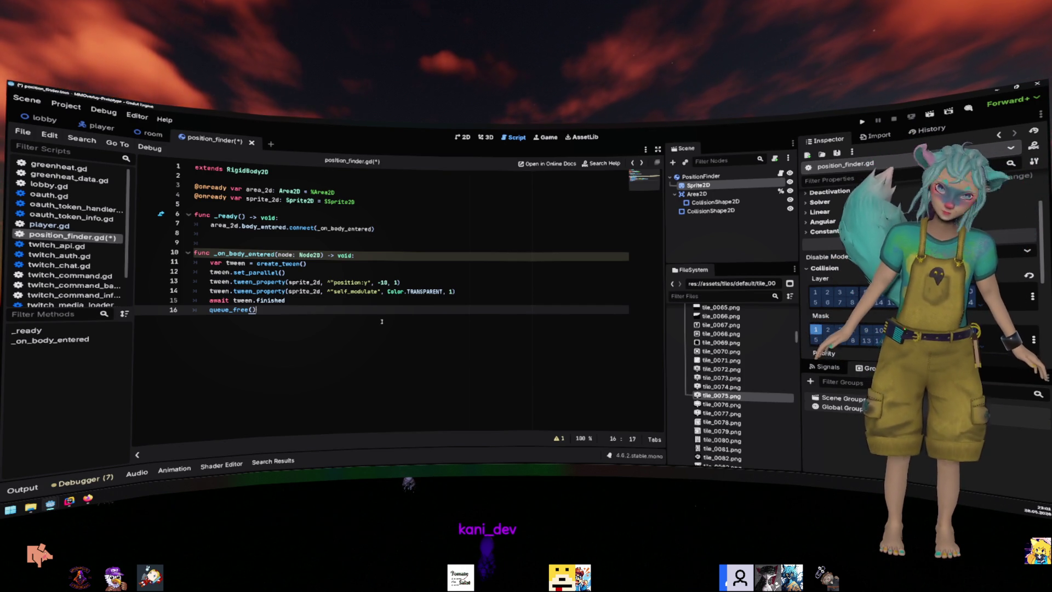
- Declare var player: Player below the onready variables
left_click(308, 213)
key("Return")
key("Return")
key("Up")
type("var us")
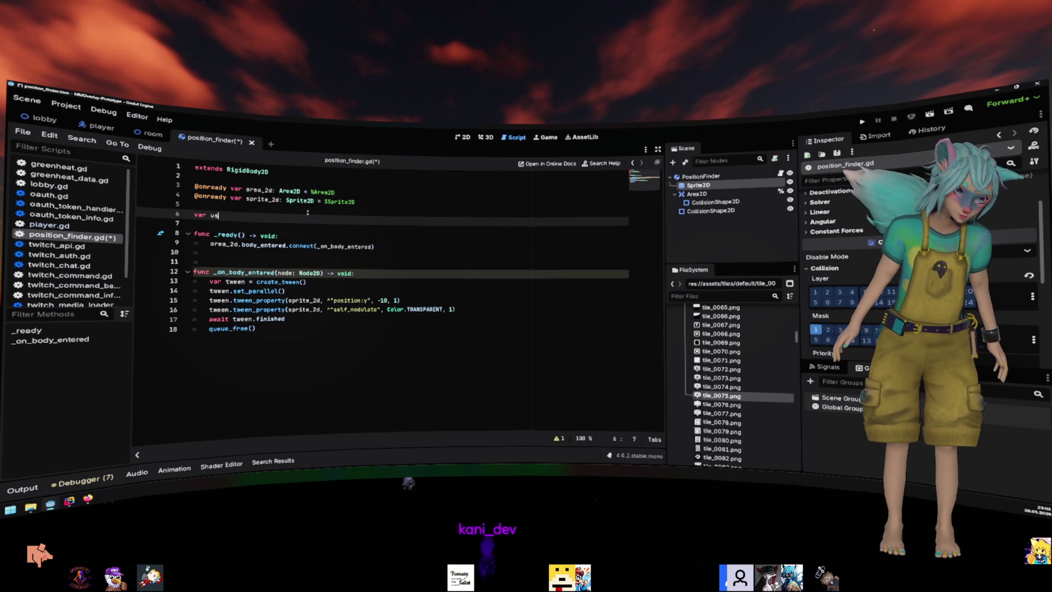
type("er: T")
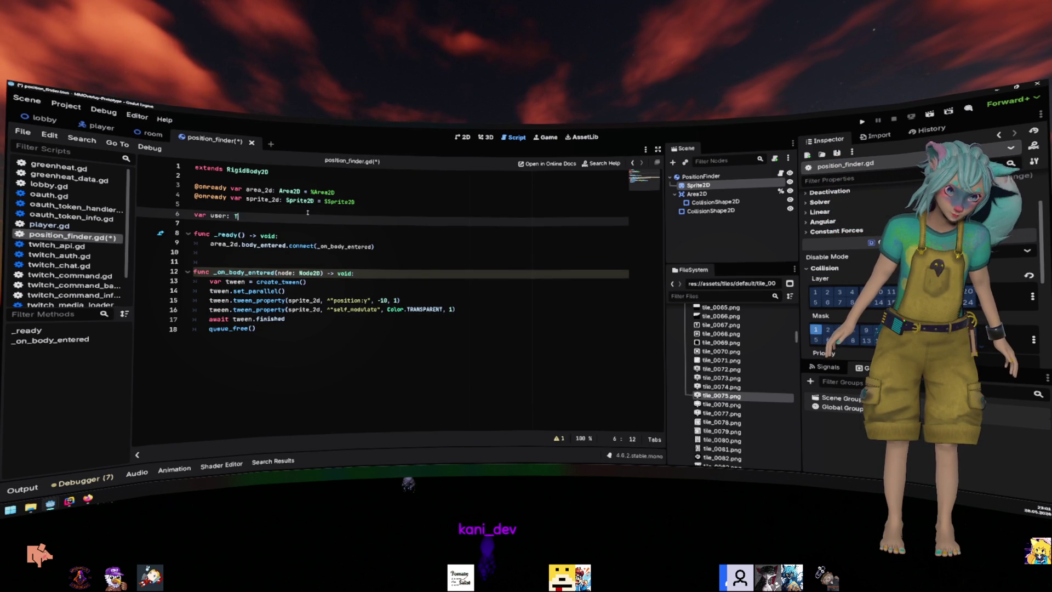
type("wi")
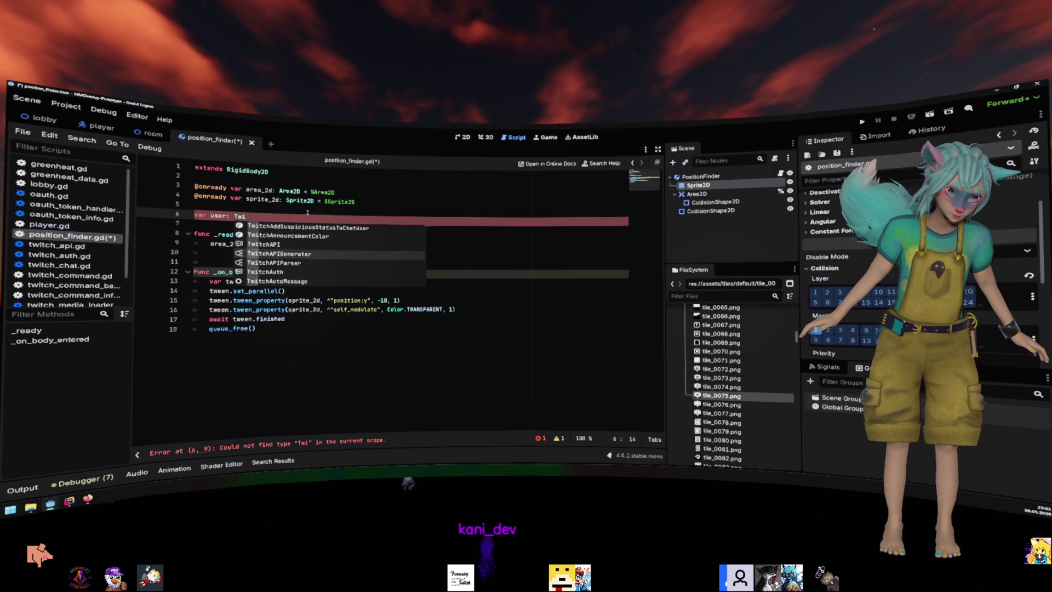
type("tchU")
key("Return")
key("Up")
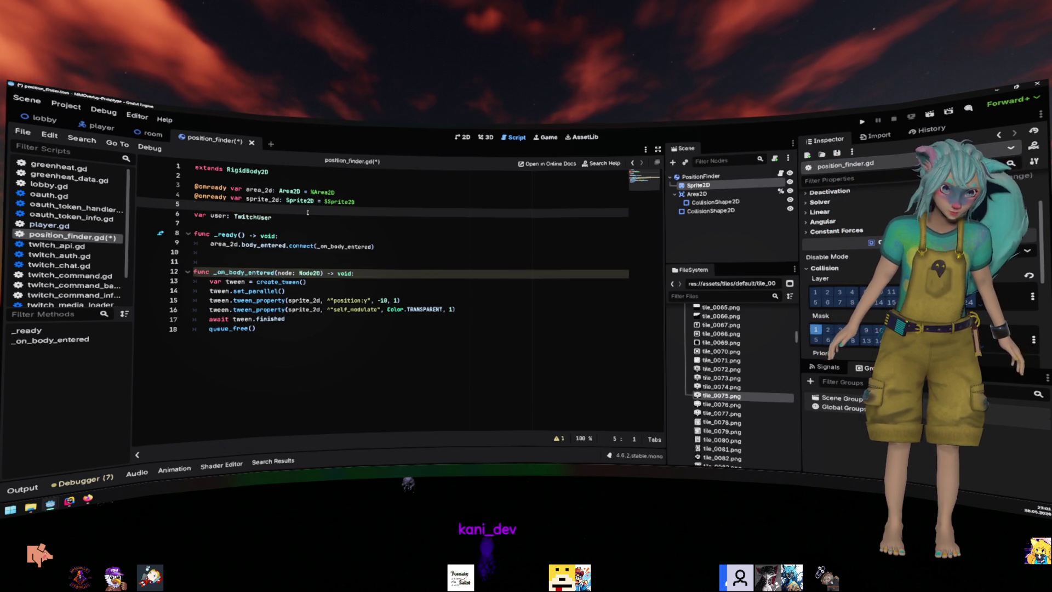
key("Down")
left_click(399, 274)
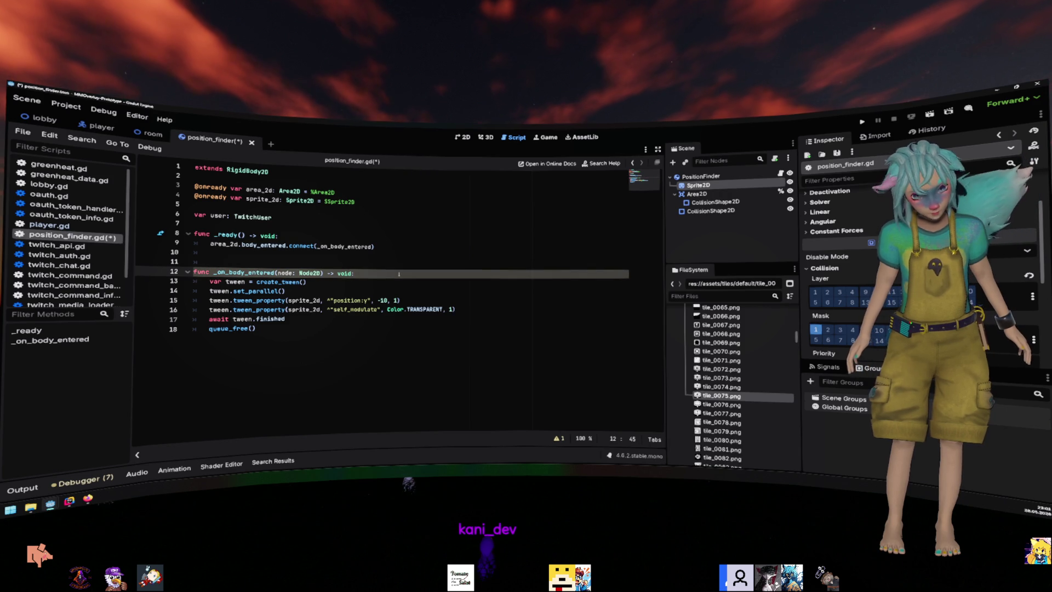
left_click(274, 218)
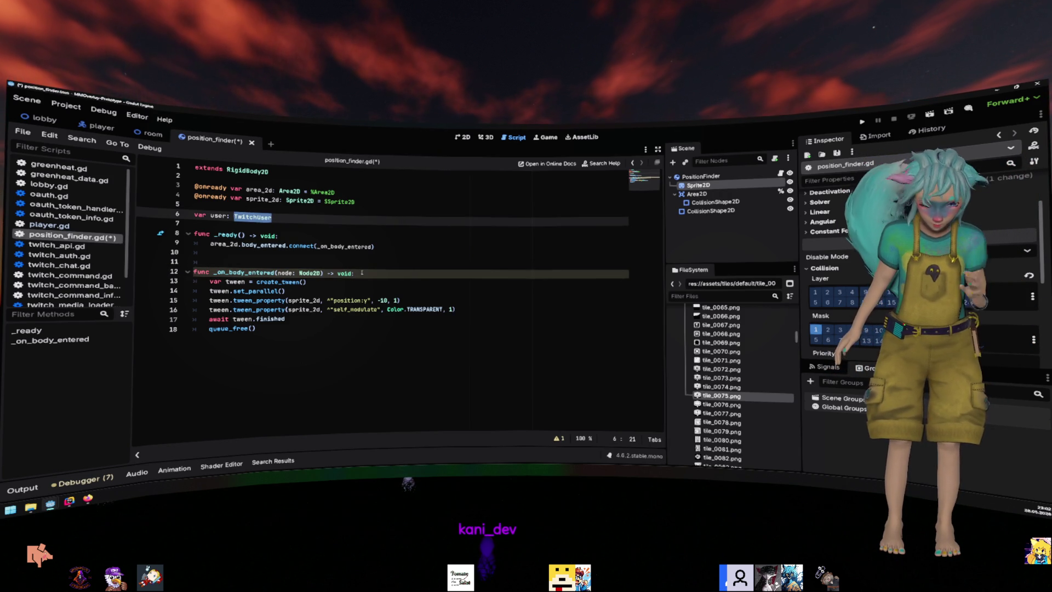
type("Player")
double_click(219, 216)
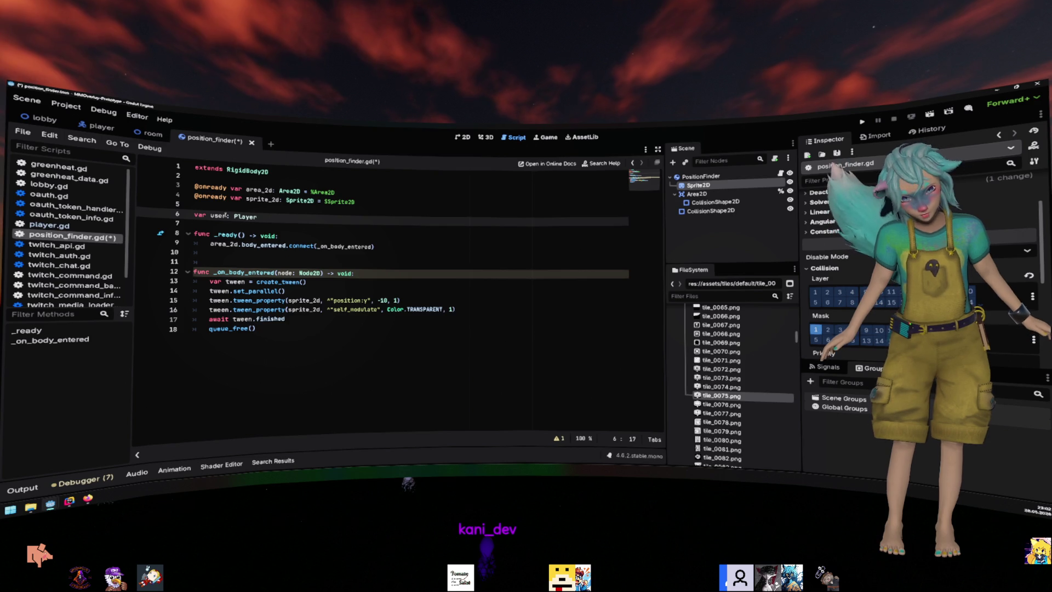
type("player")
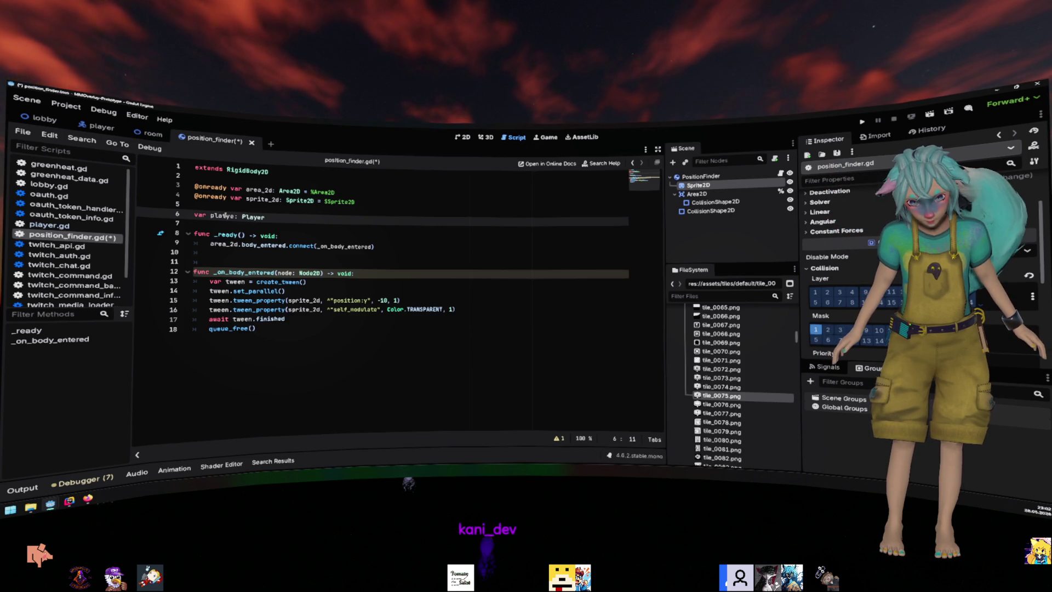
double_click(225, 216)
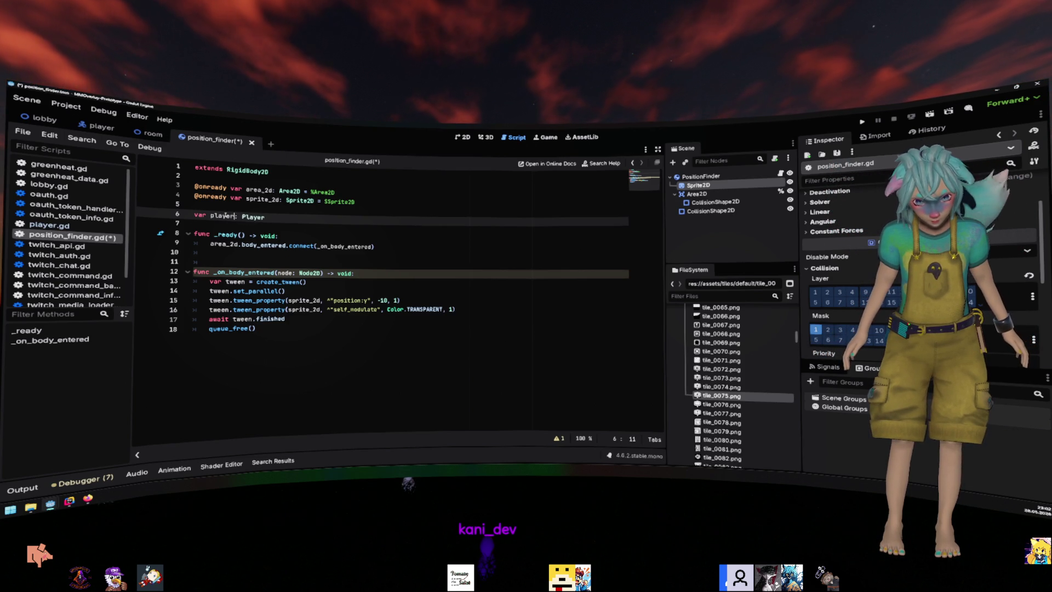
- Add 'if node != player: return' at the top of _on_body_entered and save
left_click(406, 277)
key("Return")
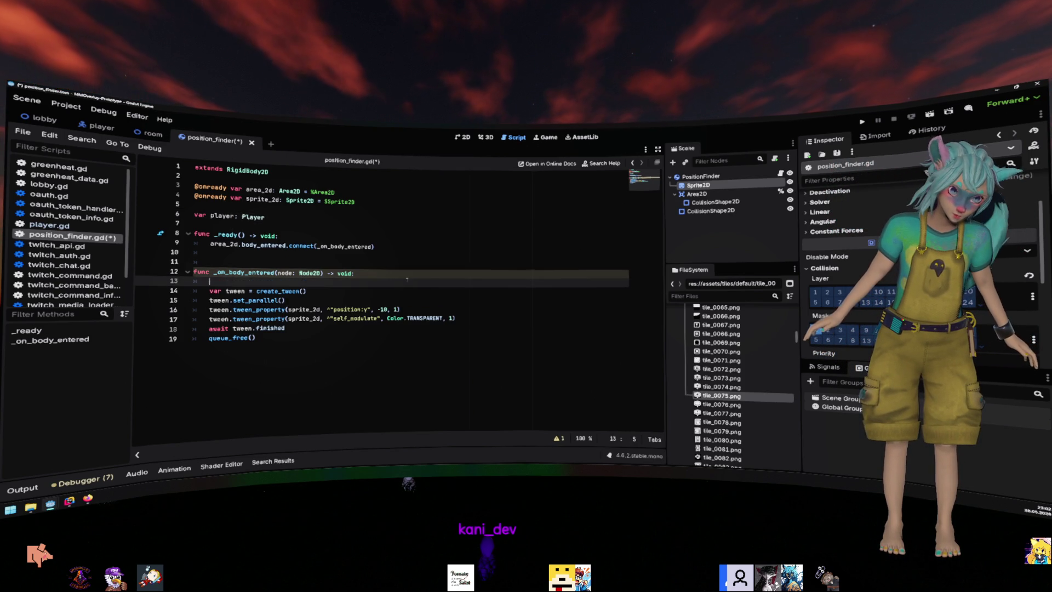
type("if node ")
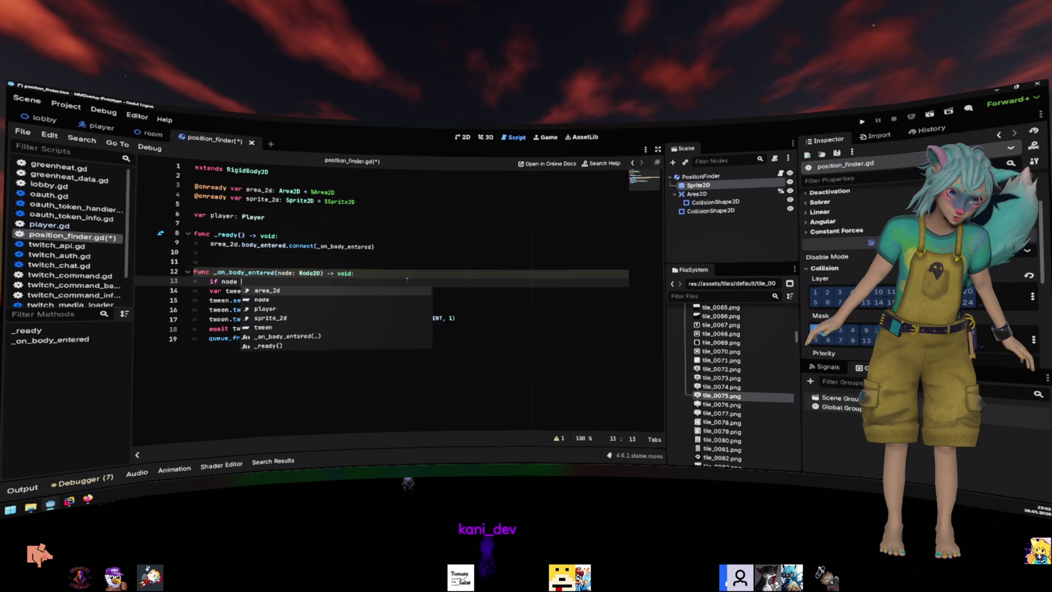
type("!= player: reutrn")
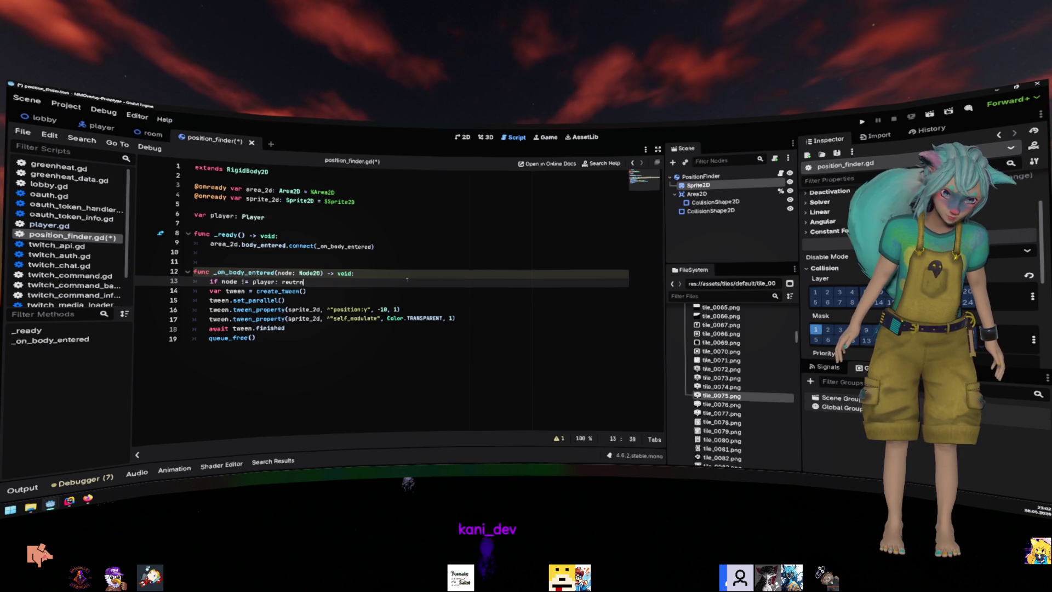
key("BackSpace")
key("BackSpace")
key("BackSpace")
type("turn")
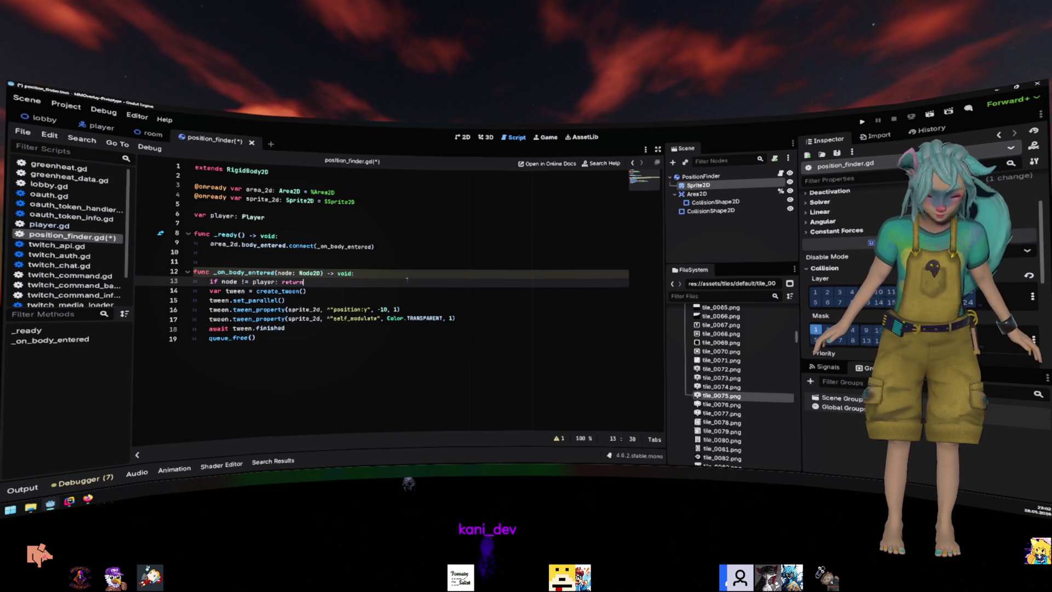
key("ctrl+s")
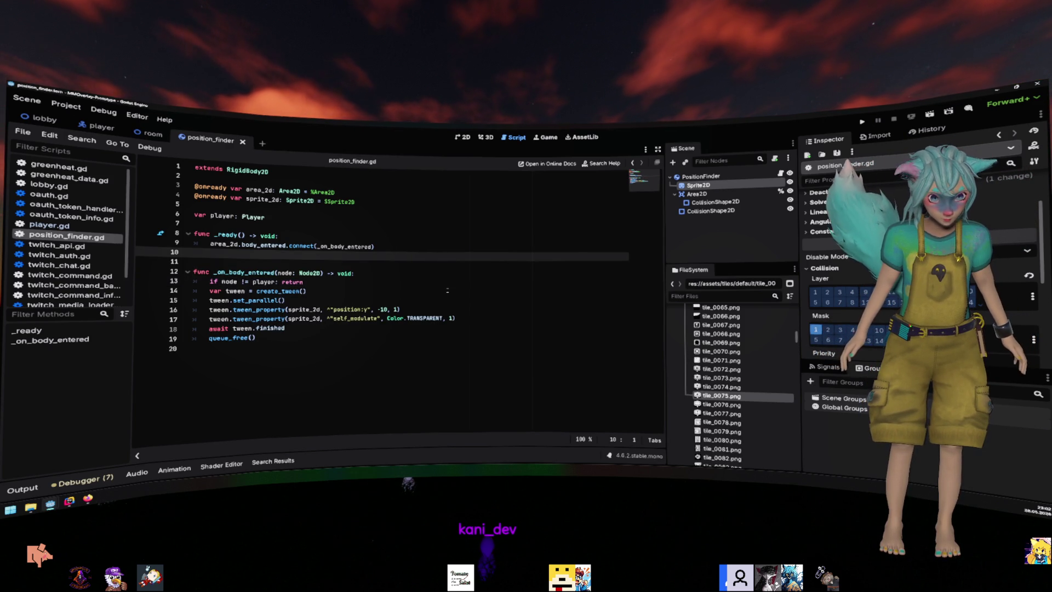
key("ctrl+a")
- In _ready, connect body_entered to _on_hit_floor
left_click(481, 357)
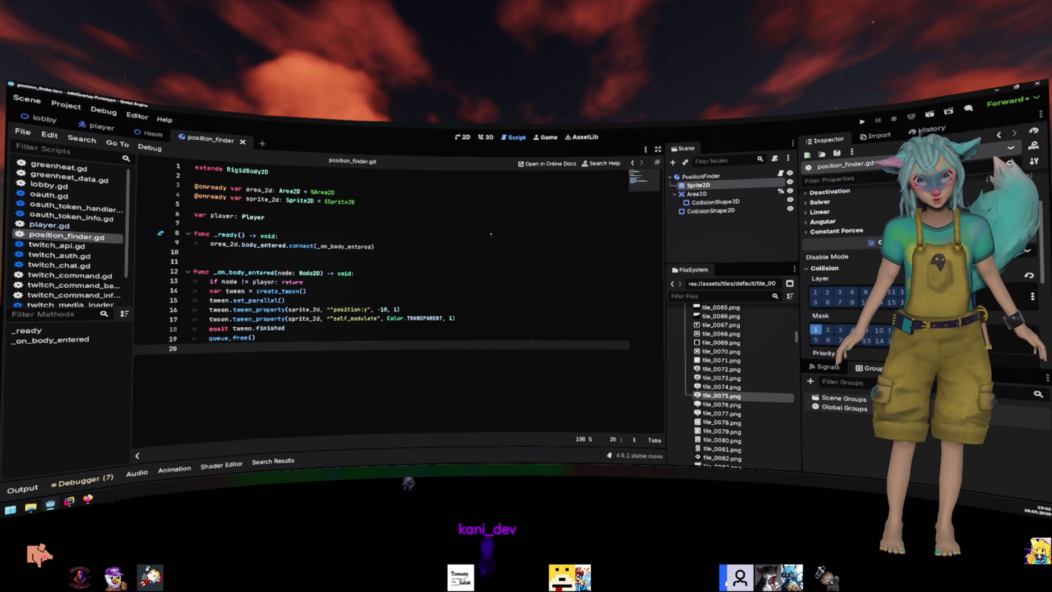
left_click(476, 246)
key("Return")
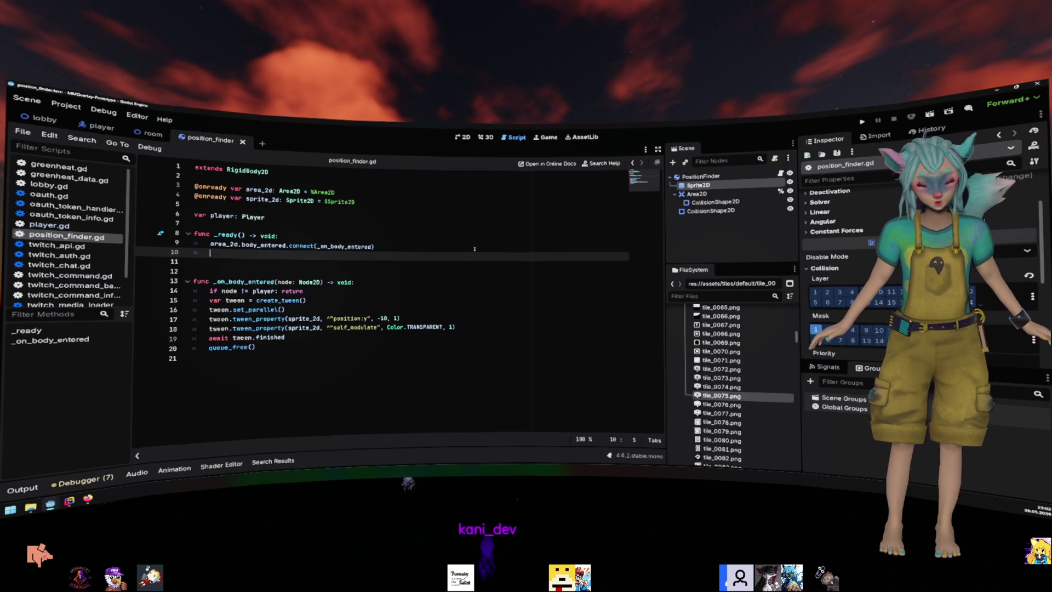
type("body_entered.")
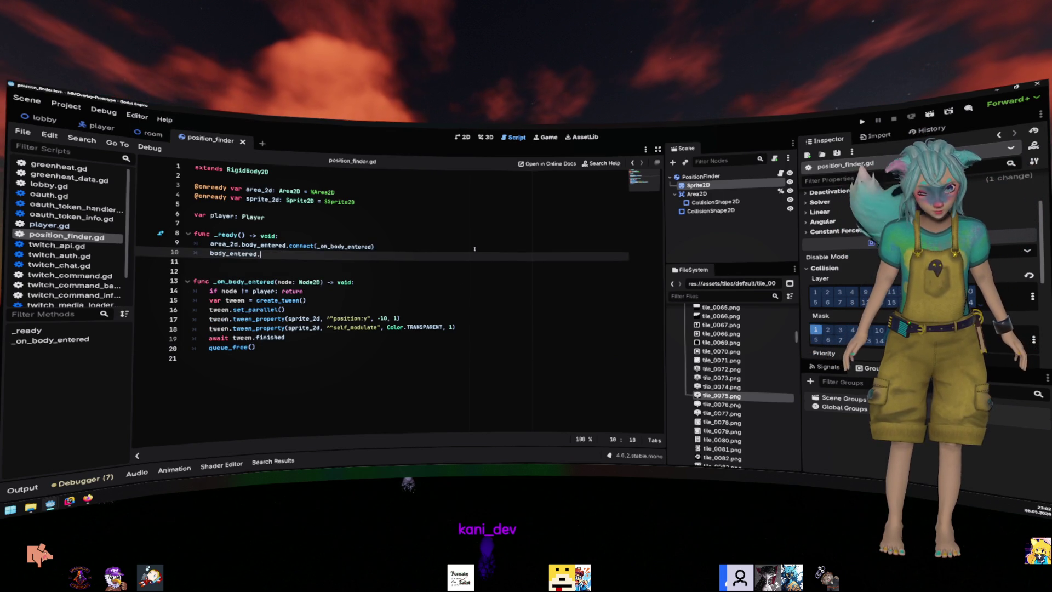
key("Return")
type("_on_hit_f")
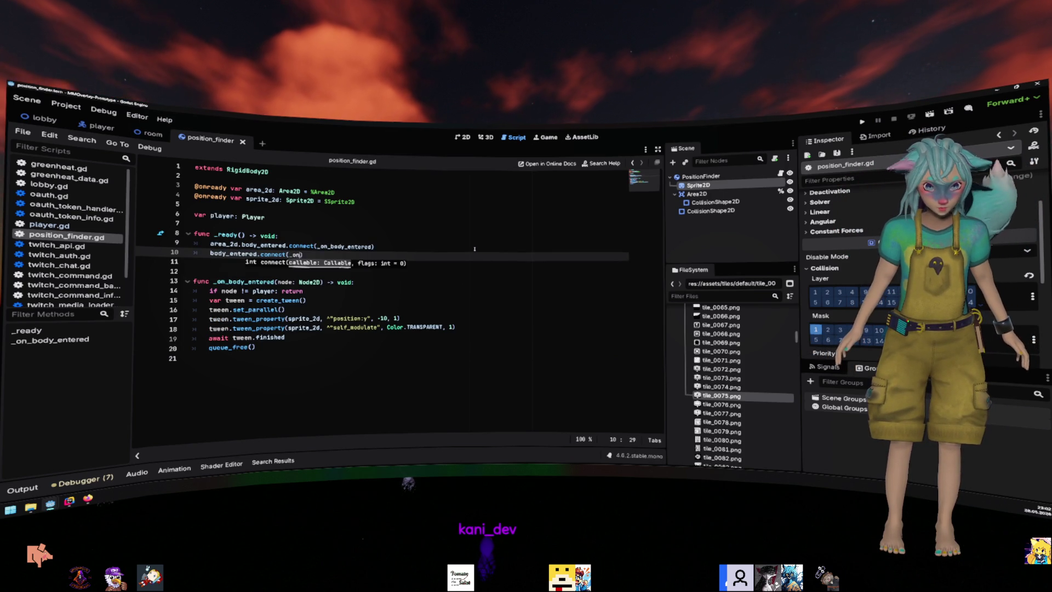
type("loor")
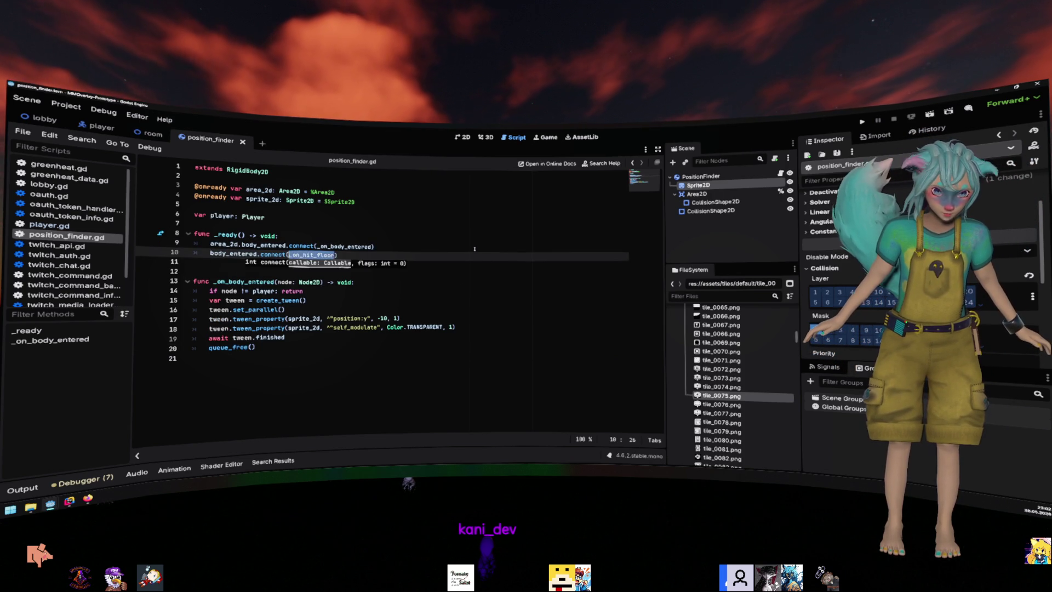
- Add an empty func _on_hit_floor(body: Node2D) -> void: handler at the end of the script
key("ctrl+End")
key("Return")
key("Return")
type("func _on_hit_floor")
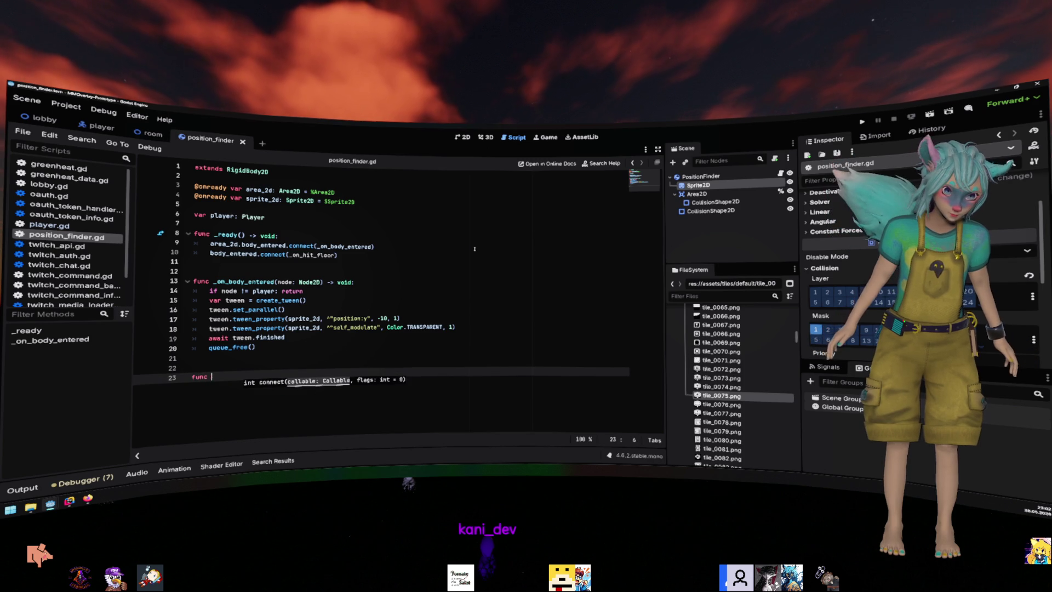
type("() -> ")
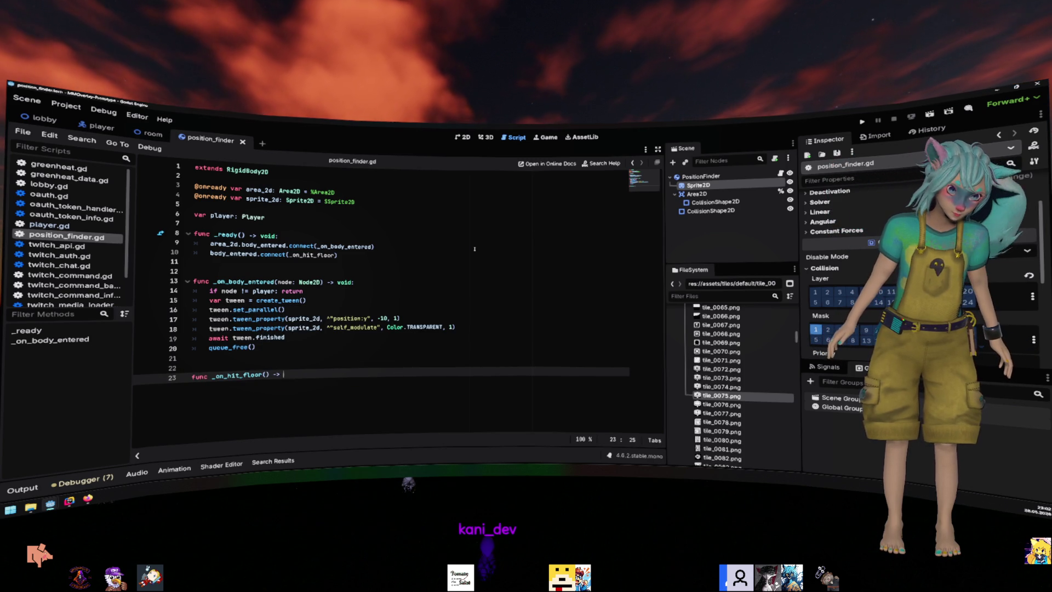
type("void:")
key("Return")
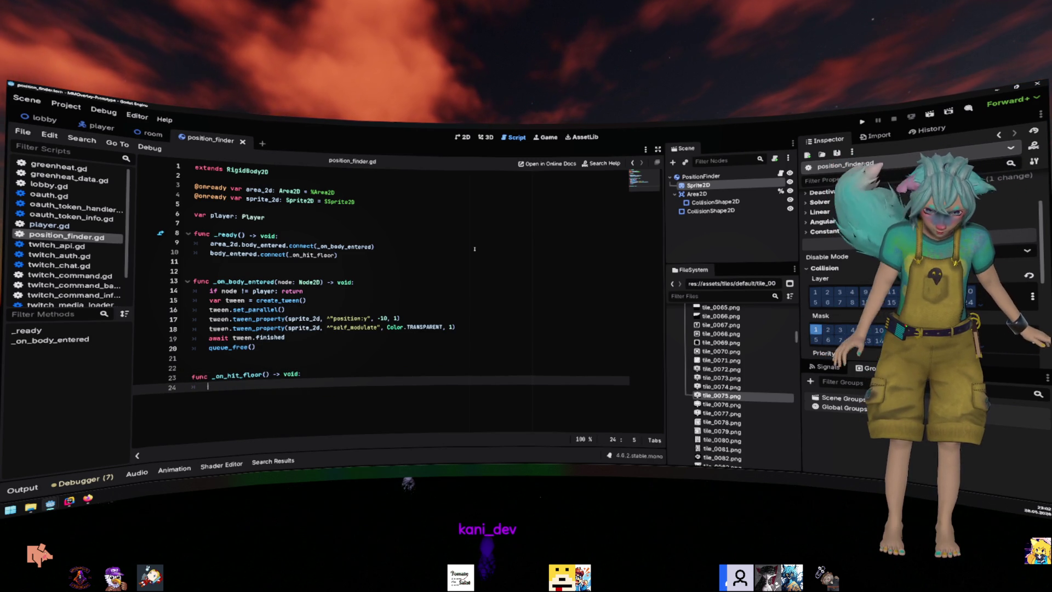
key("ctrl+z")
type(": floor")
key("ctrl+BackSpace")
type("Node2D")
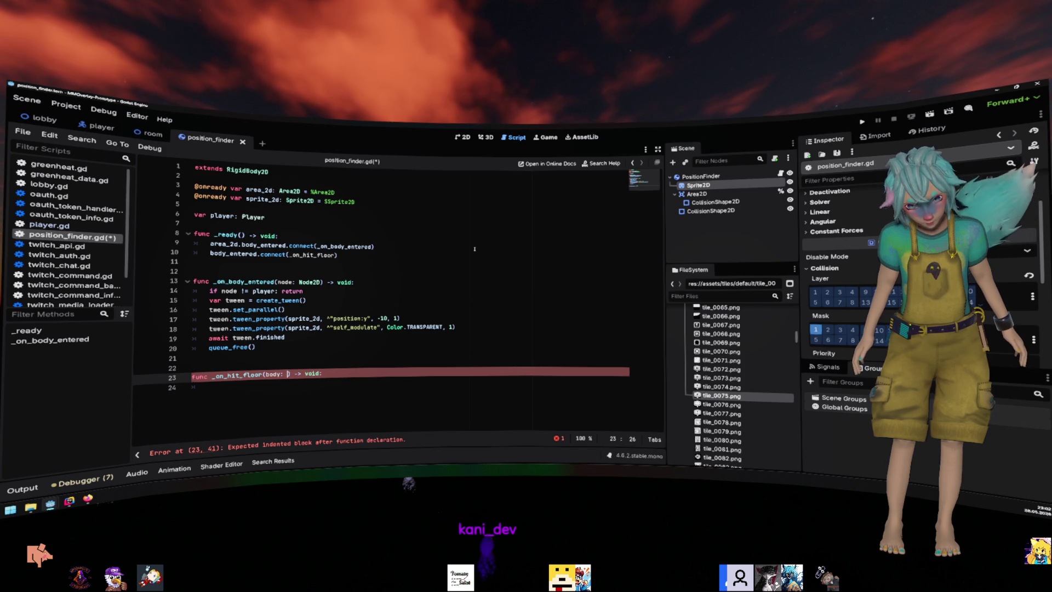
key("Escape")
key("Down")
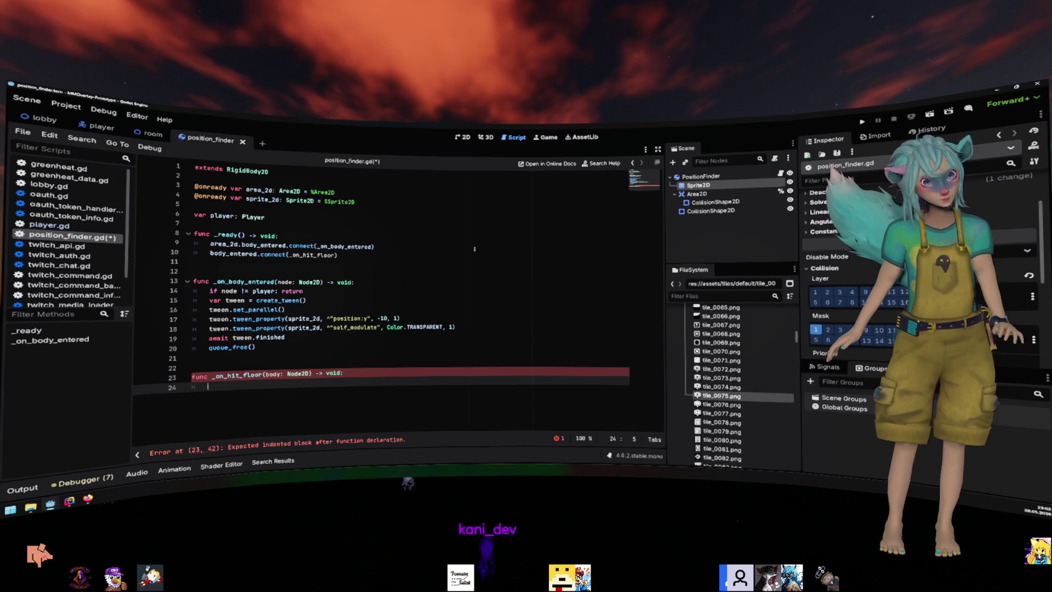
- Declare 'signal target_position' below the player variable
left_click(393, 230)
key("Return")
key("Return")
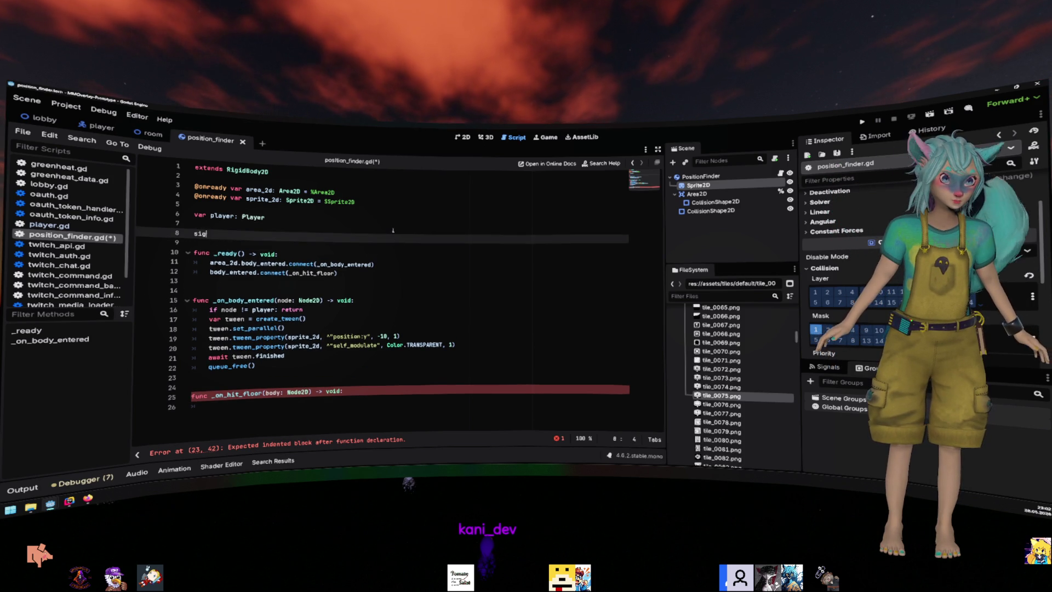
type("signal target_p")
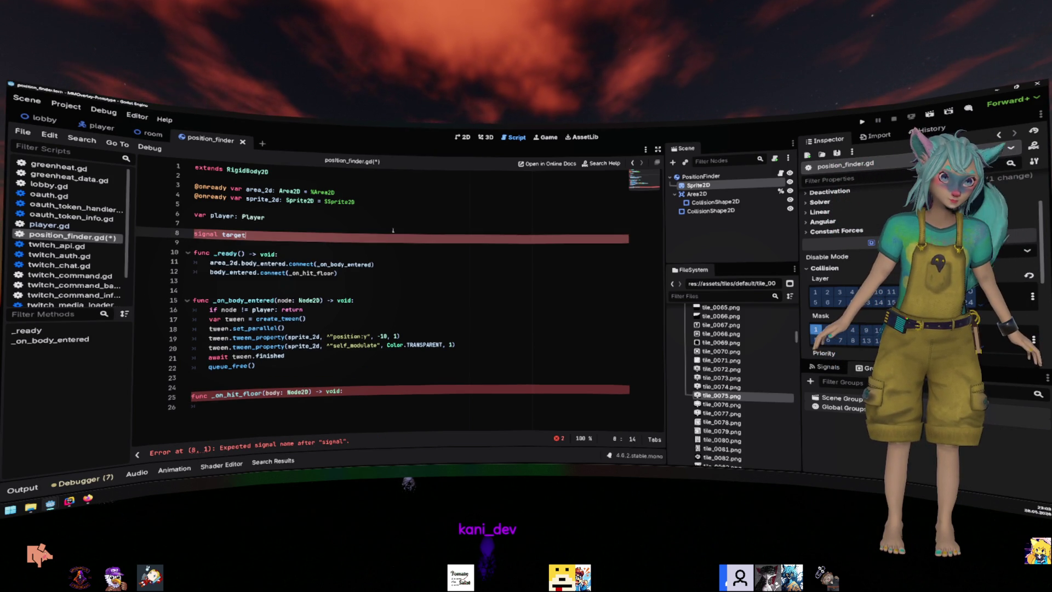
type("osition_c")
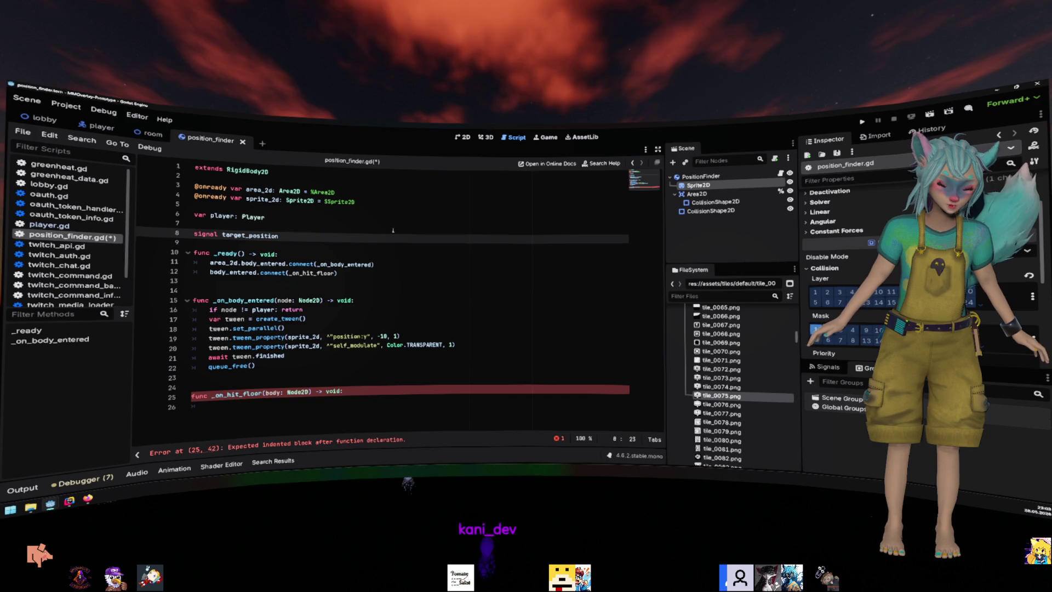
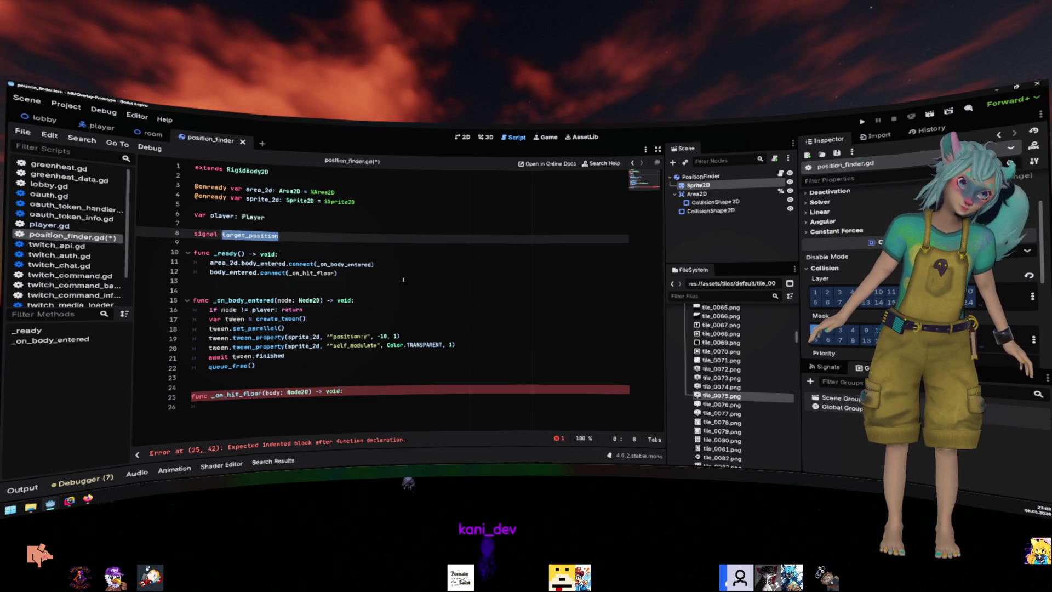
- Rename the signal to position_hit(pos: Vector2)
type("position_cal")
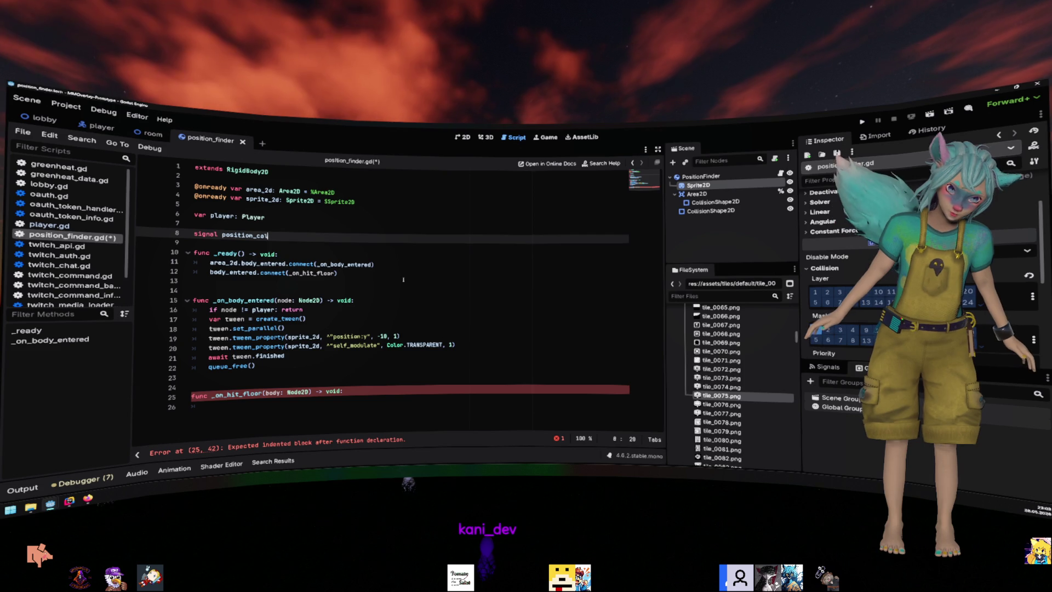
key("BackSpace")
key("BackSpace")
key("BackSpace")
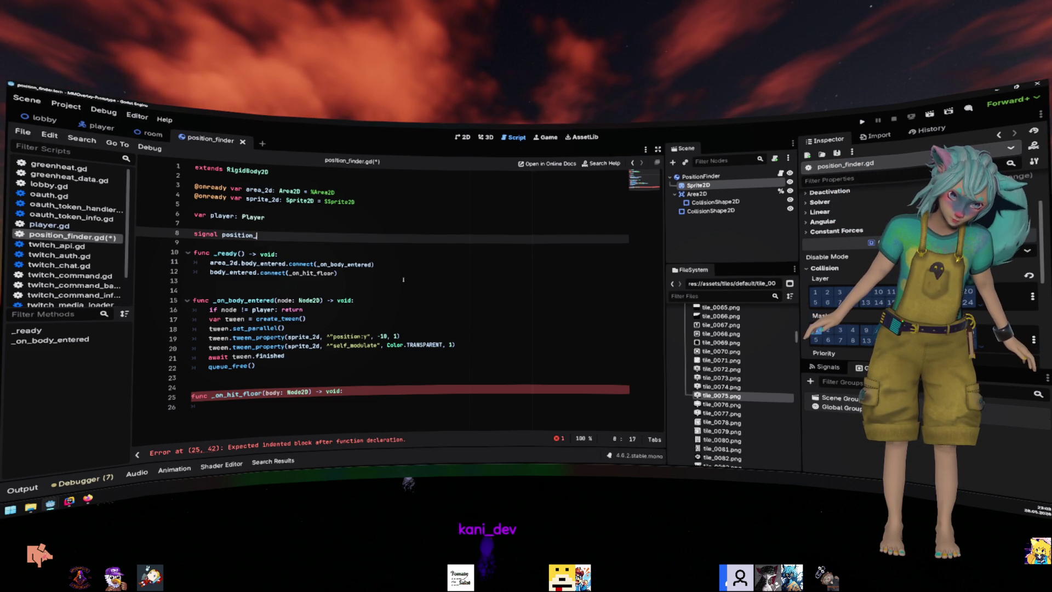
type("hit(Vecot")
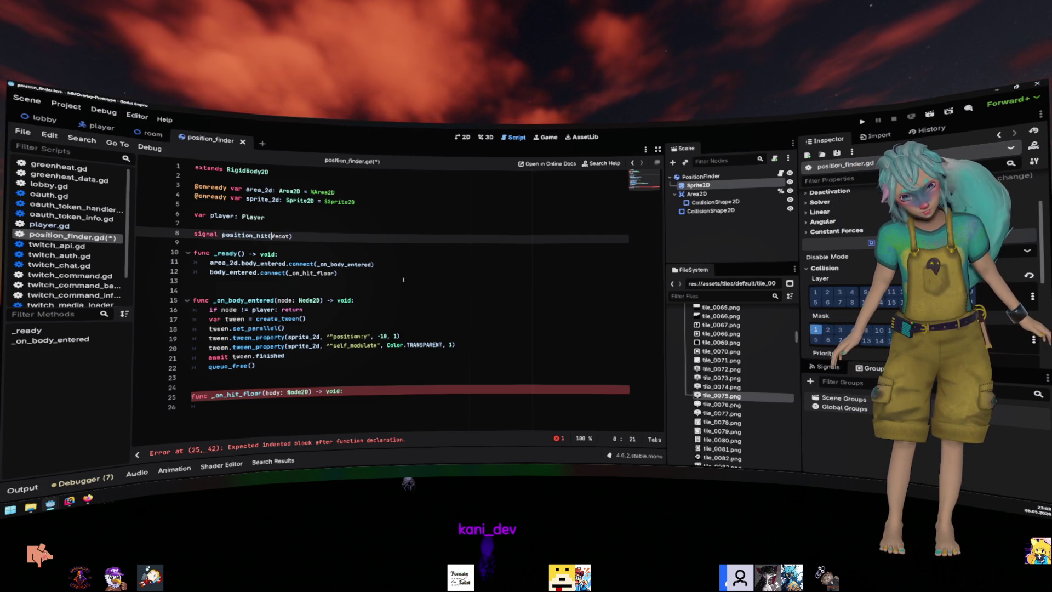
key("ctrl+shift+Left")
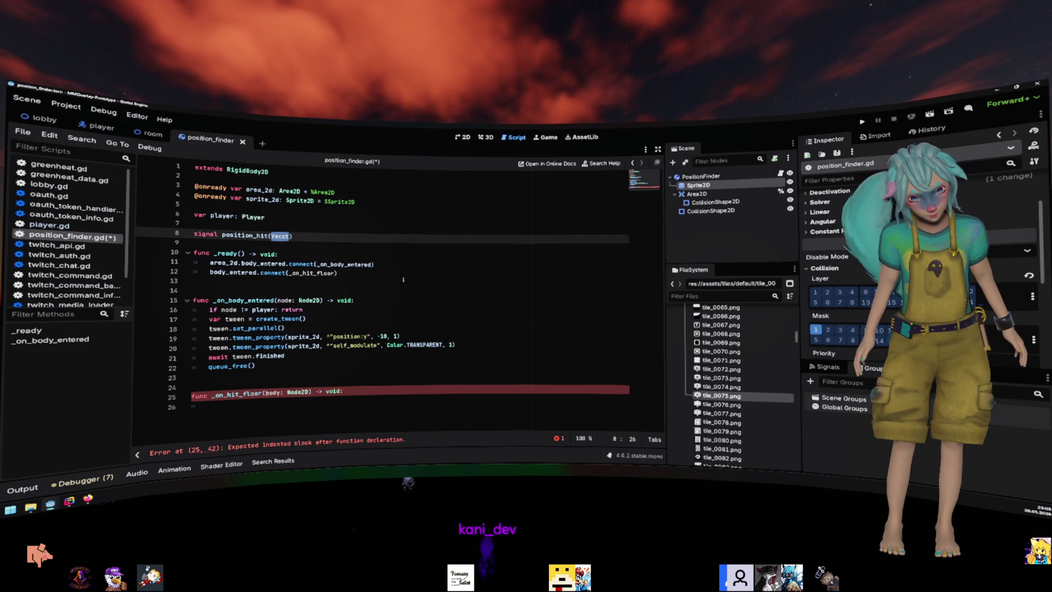
type("pos:")
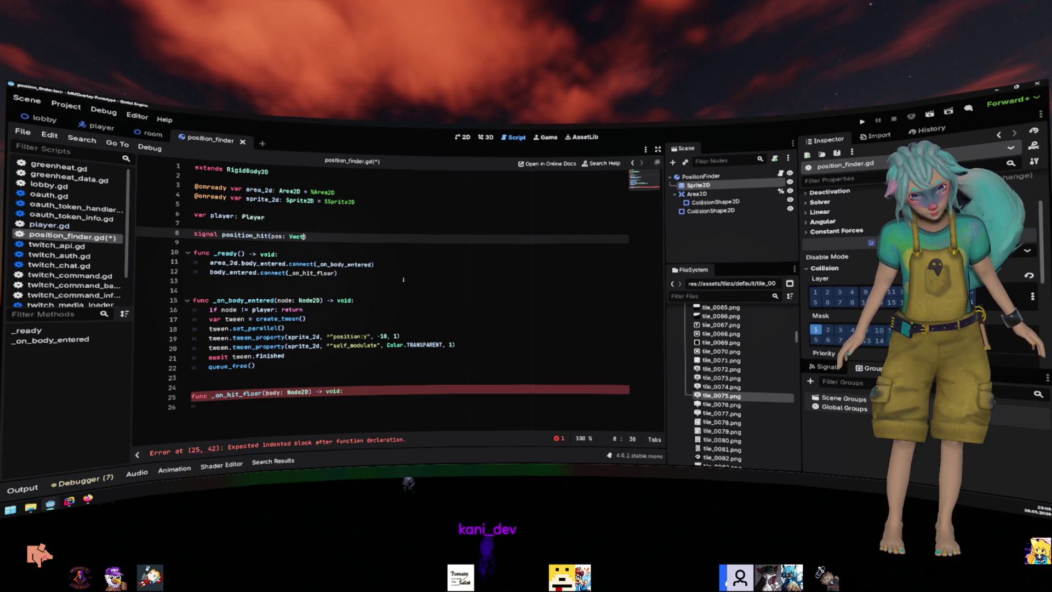
key("ctrl+Left")
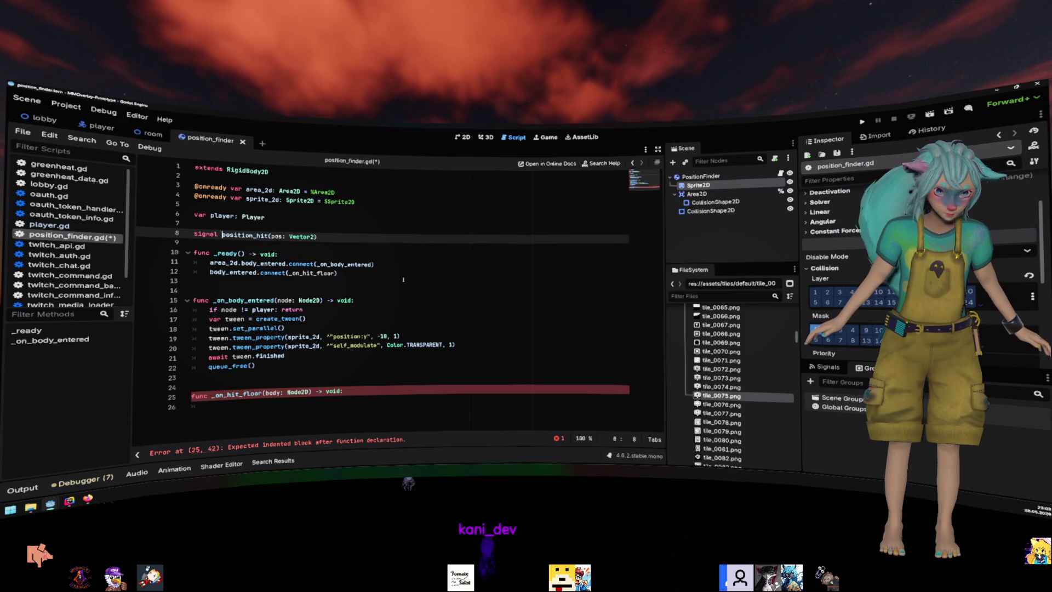
- Emit position_hit with global_position in _on_hit_floor and save the script
left_click(349, 405)
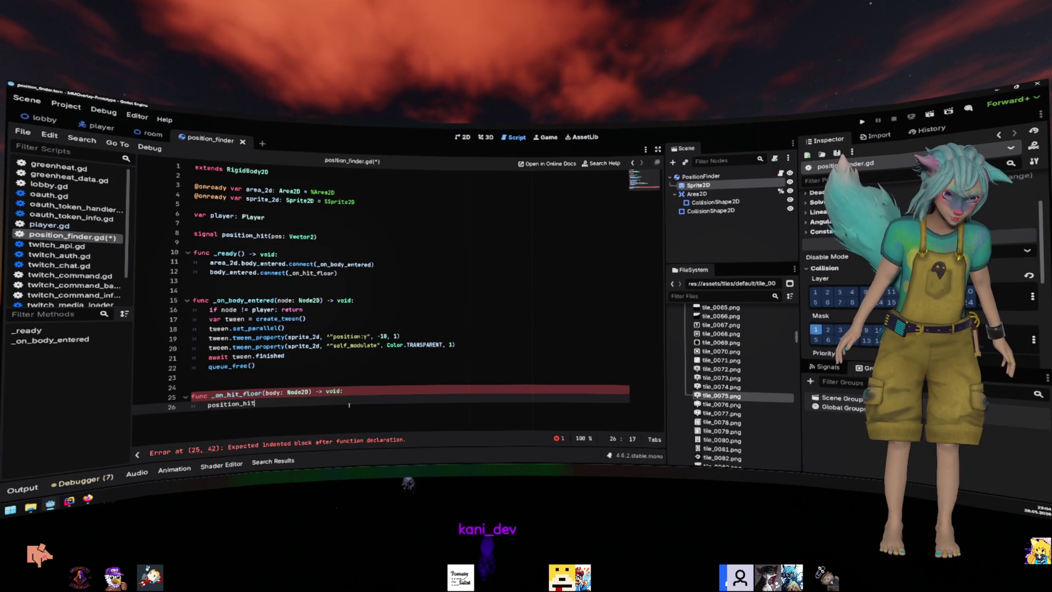
type(".emit(glob")
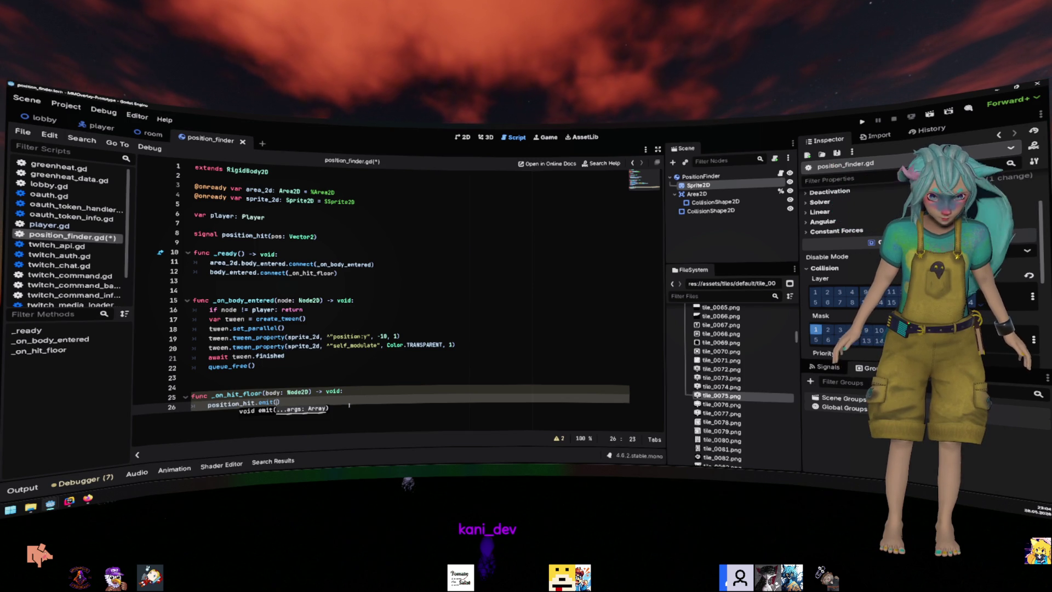
type("al_position")
key("Return")
left_click(385, 379)
left_click(326, 313)
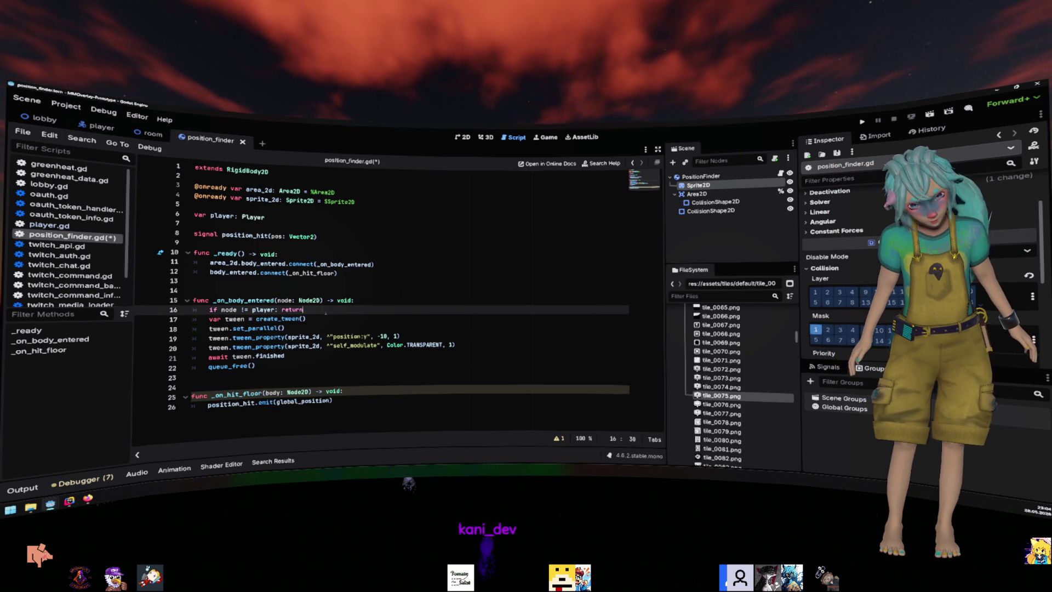
left_click(373, 366)
key("ctrl+s")
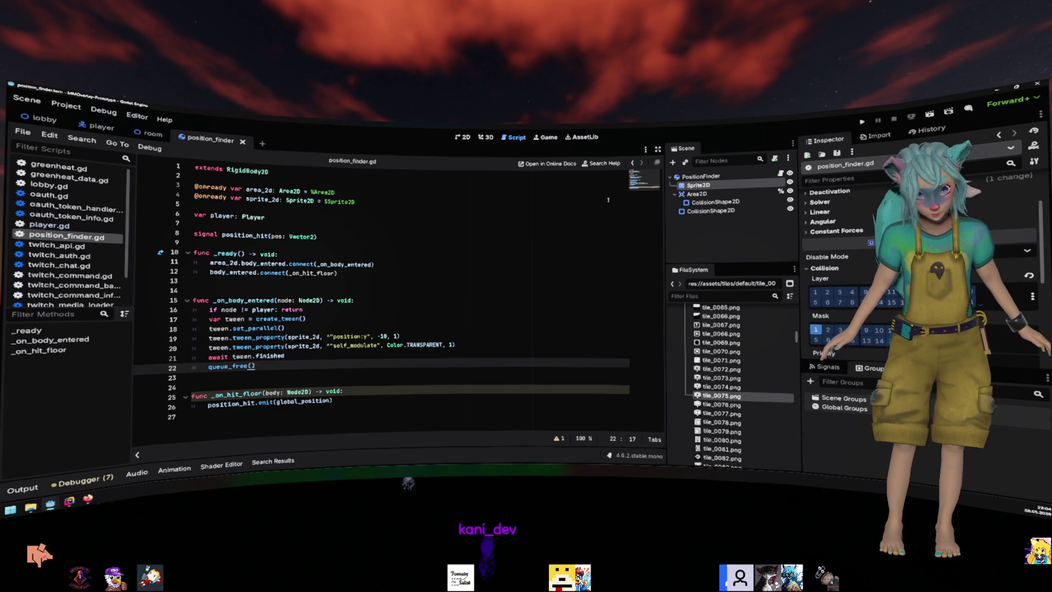
left_click(389, 392)
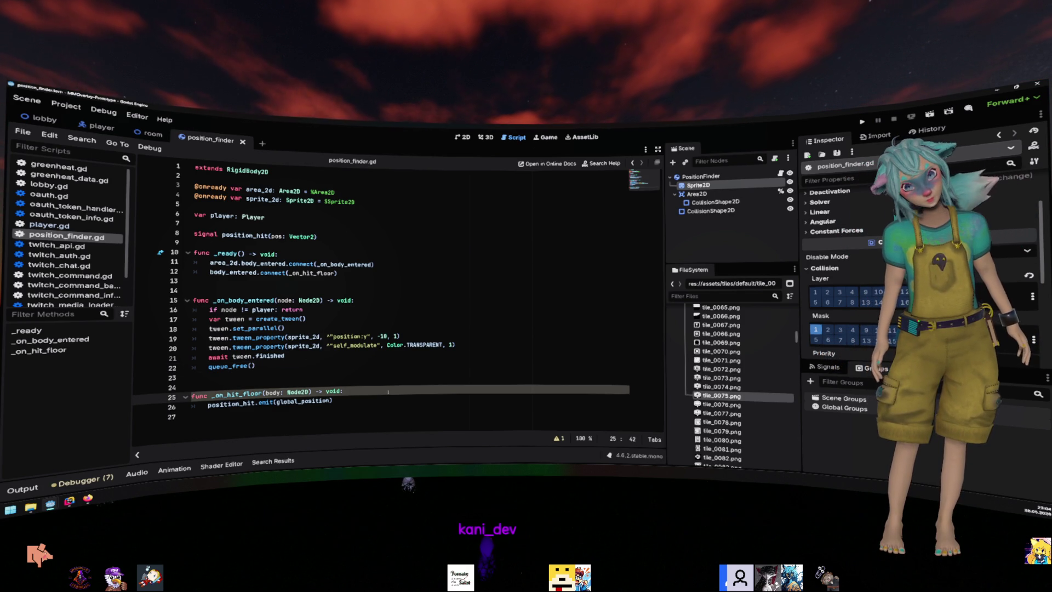
left_click(471, 340)
- Copy the tween setup lines 17–20 into _on_hit_floor below the emit call
key("Down")
key("Down")
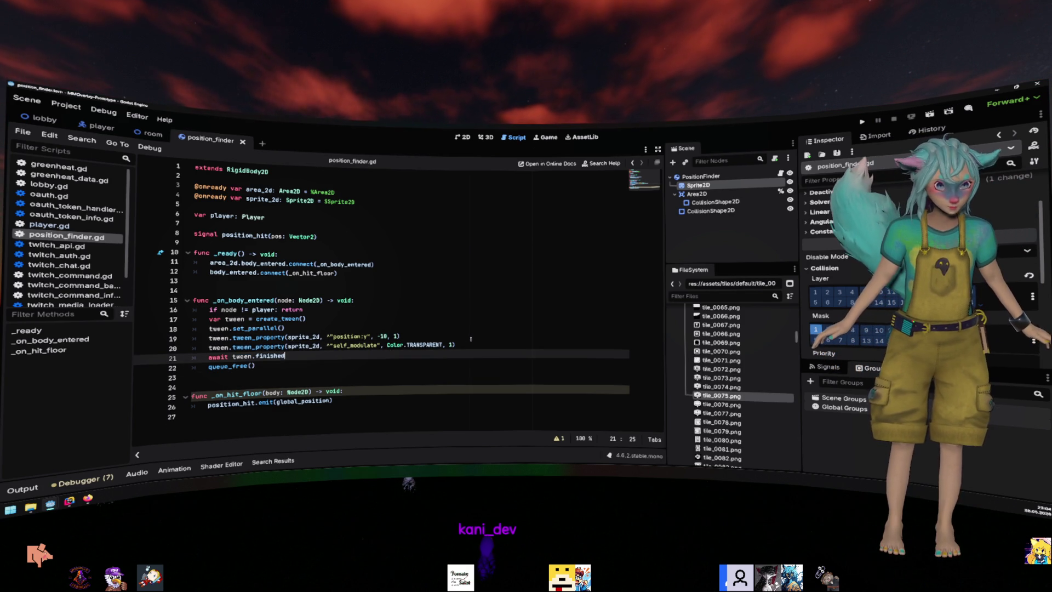
key("Up")
key("End")
key("shift+Up")
key("shift+Up")
key("shift+Up")
key("shift+Home")
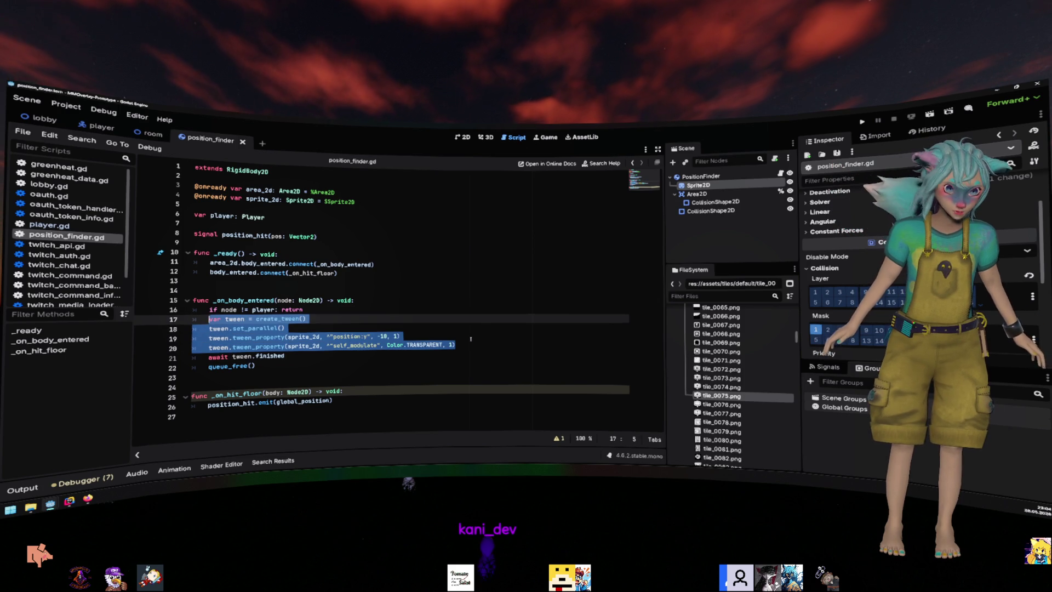
key("ctrl+c")
left_click(414, 398)
key("Return")
key("ctrl+v")
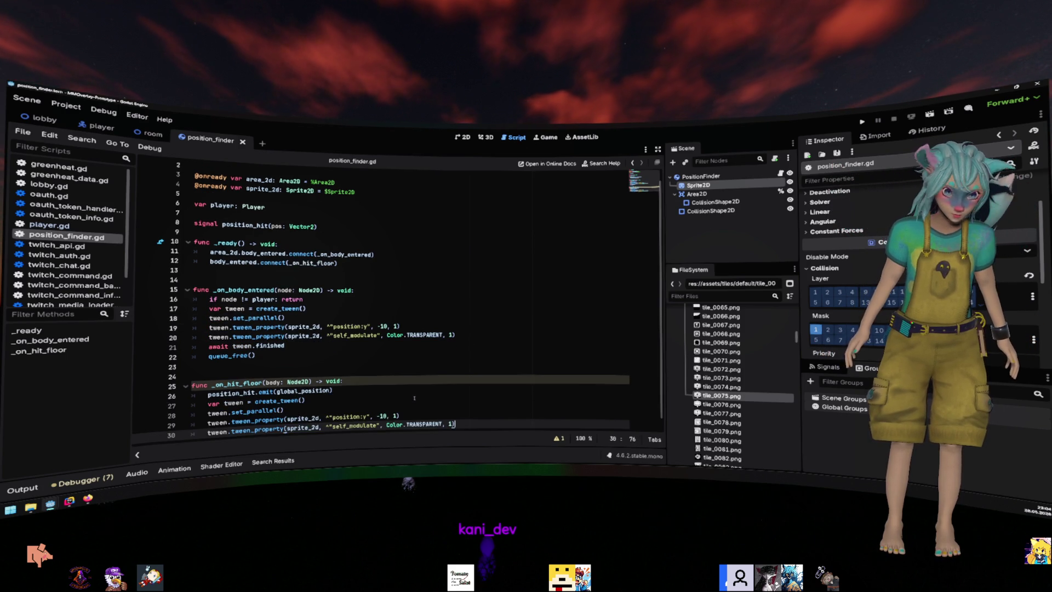
- Delete the set_parallel and position:y tween lines from the pasted block
key("Up")
key("Up")
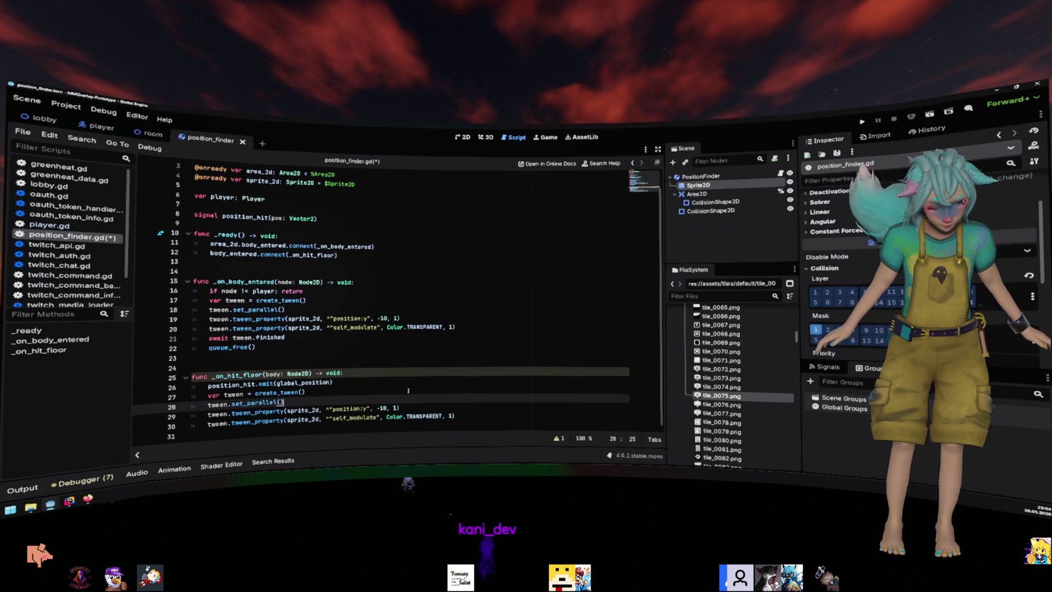
key("ctrl+shift+k")
key("Right")
key("Right")
key("Right")
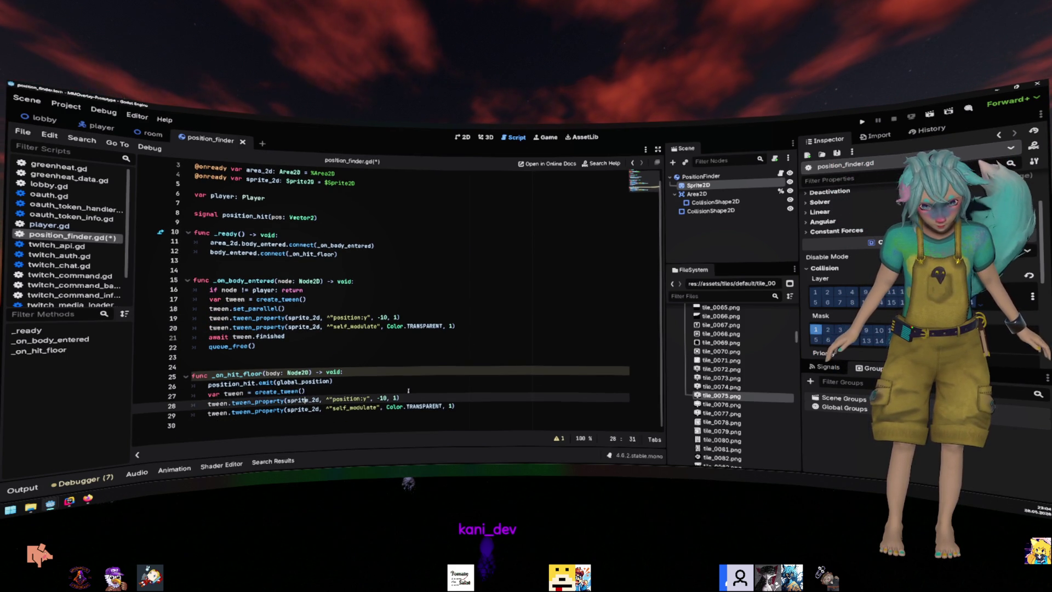
key("ctrl+shift+k")
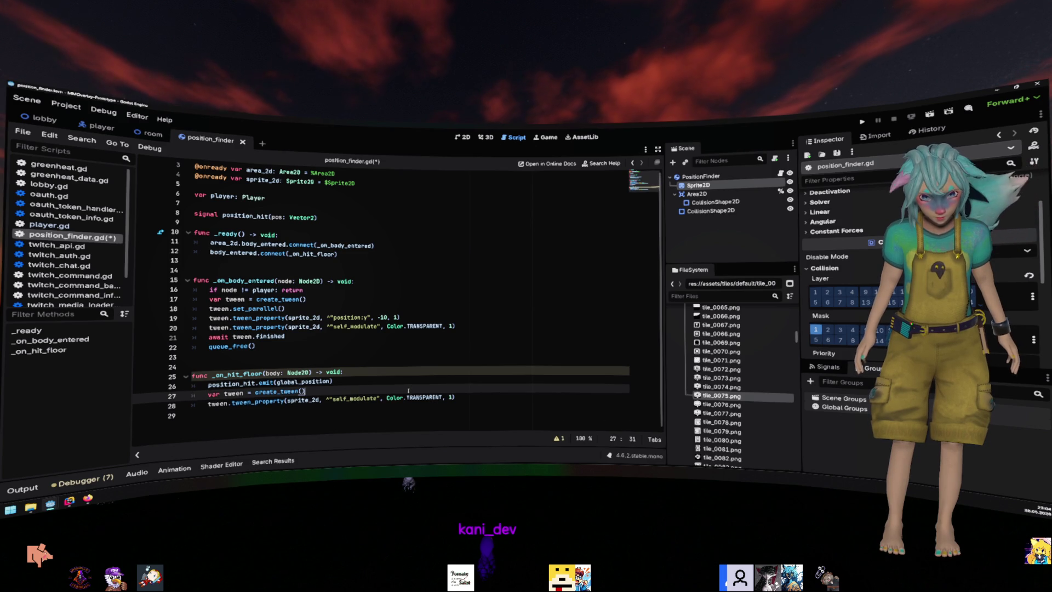
key("Down")
key("End")
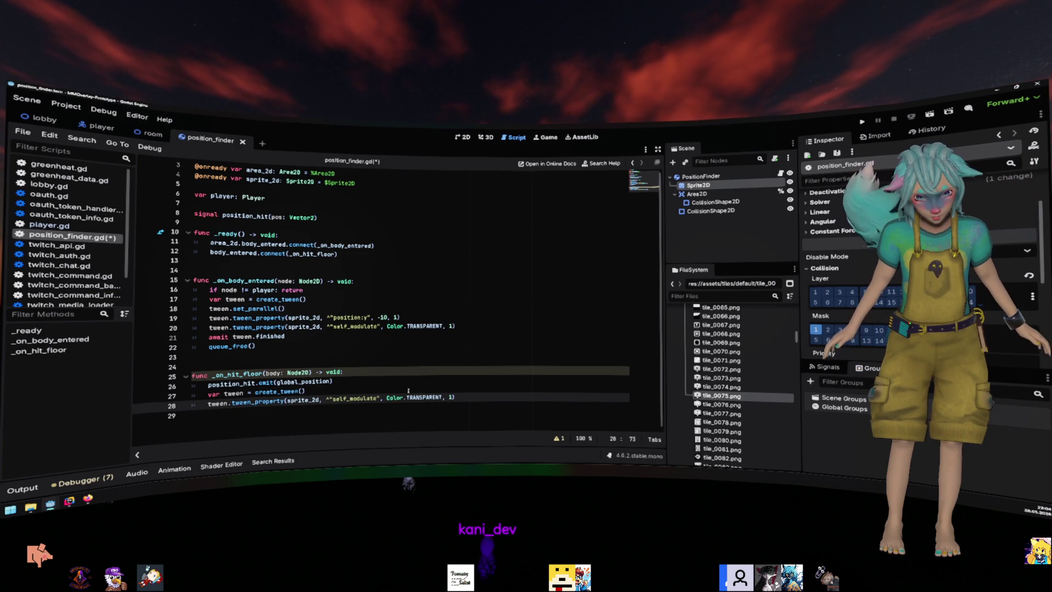
- Tween self_modulate to Color.GREEN, then add a duplicate line tweening back to Color.WHITE
key("ctrl+BackSpace")
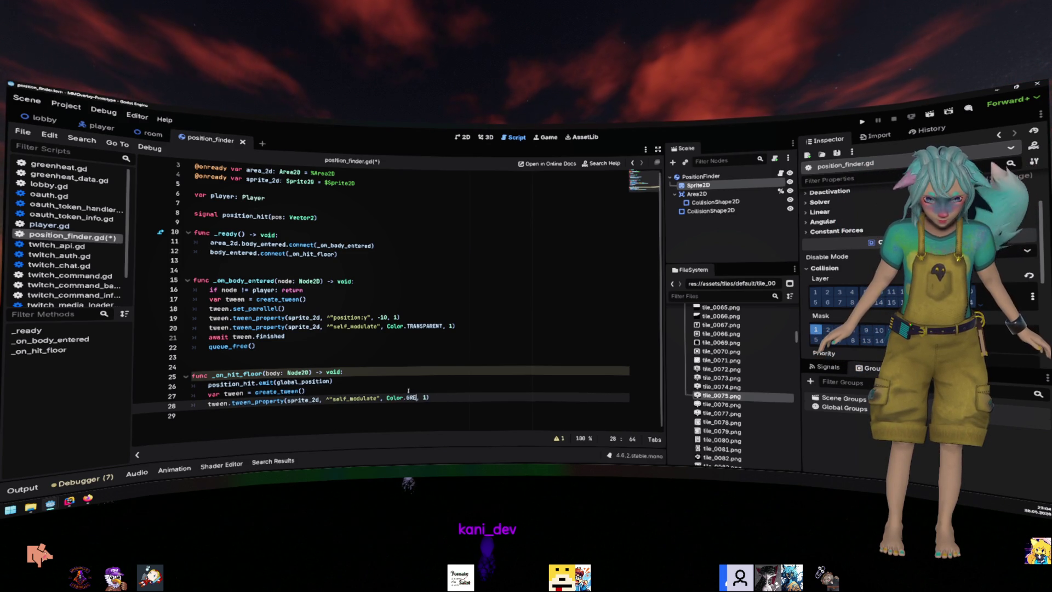
type("GRE")
key("Return")
key("End")
key("shift+Home")
key("ctrl+c")
key("End")
key("Return")
key("ctrl+v")
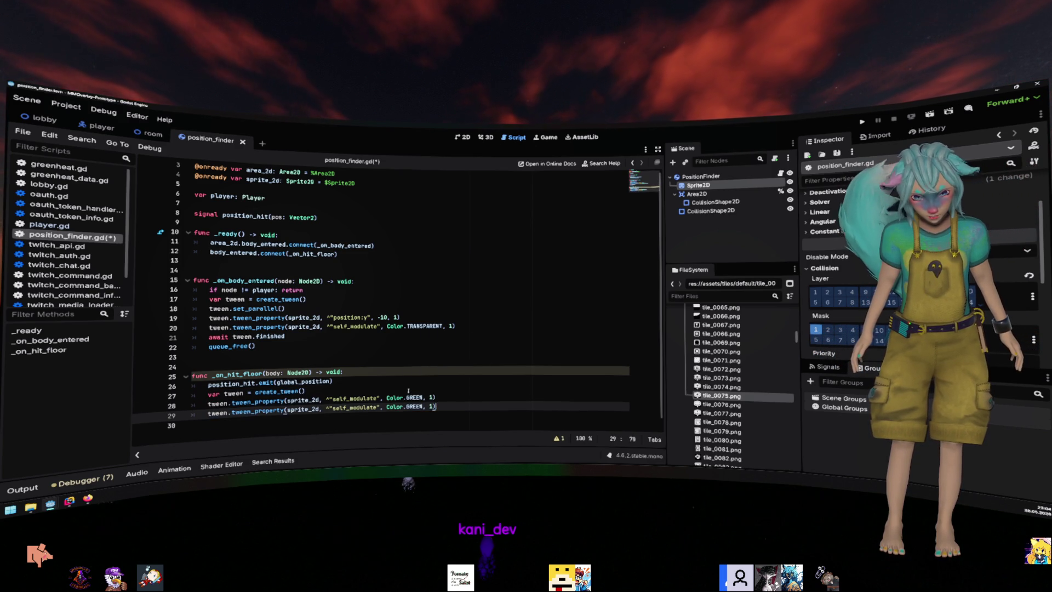
type("WHITE")
key("Up")
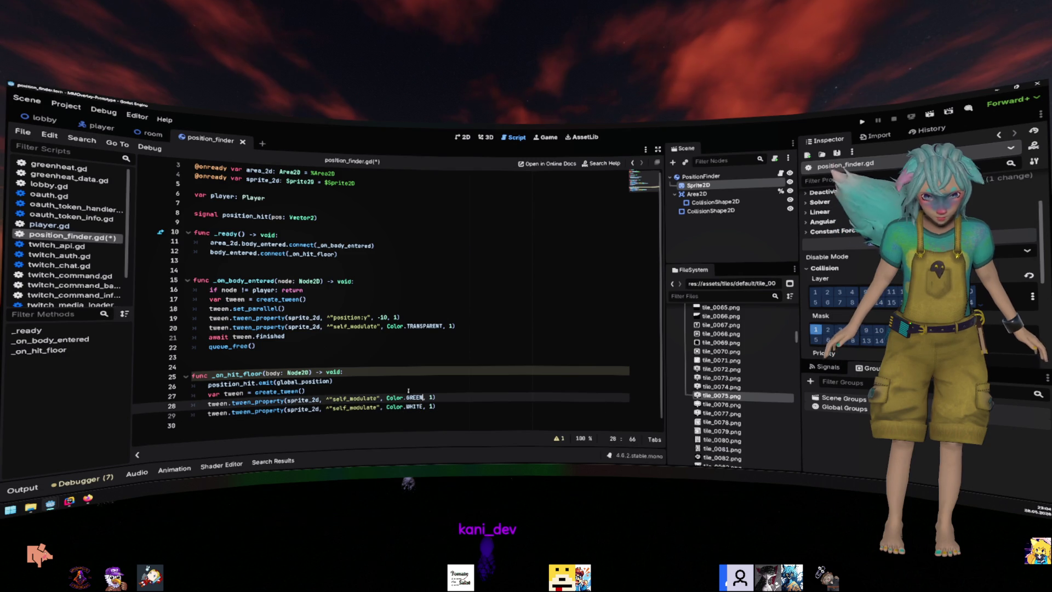
left_click(437, 372)
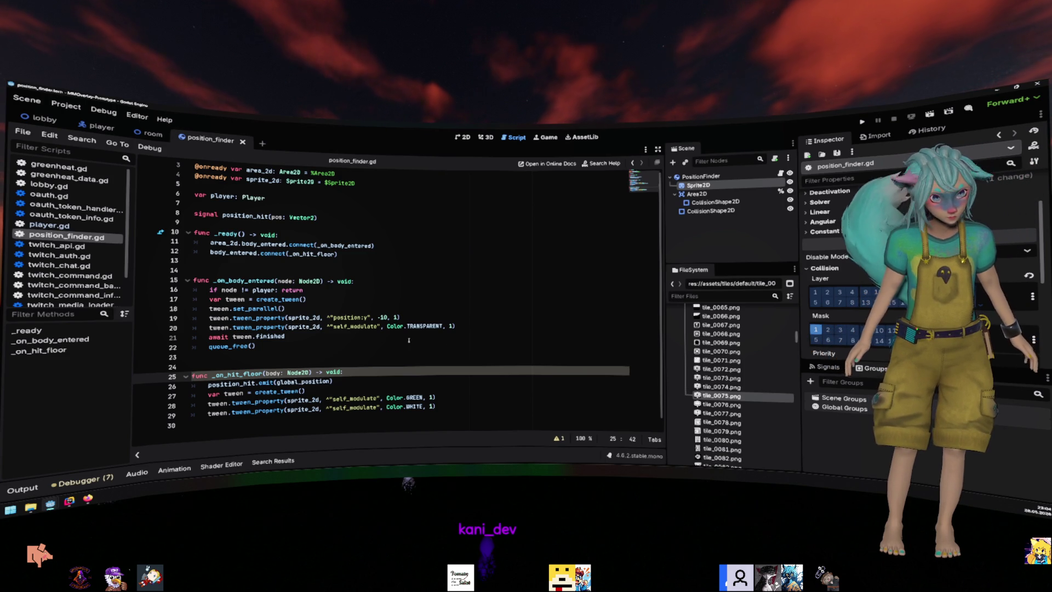
left_click(399, 226)
- Declare a shared var tween: Tween and assign both create_tween calls to it
key("Up")
key("Up")
key("Return")
key("Up")
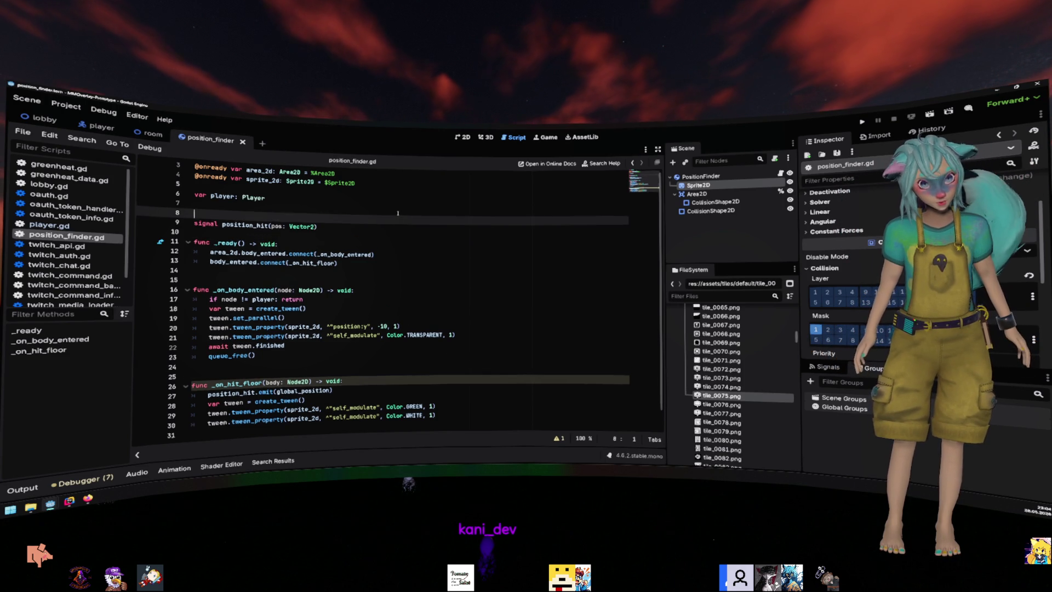
type("var tween")
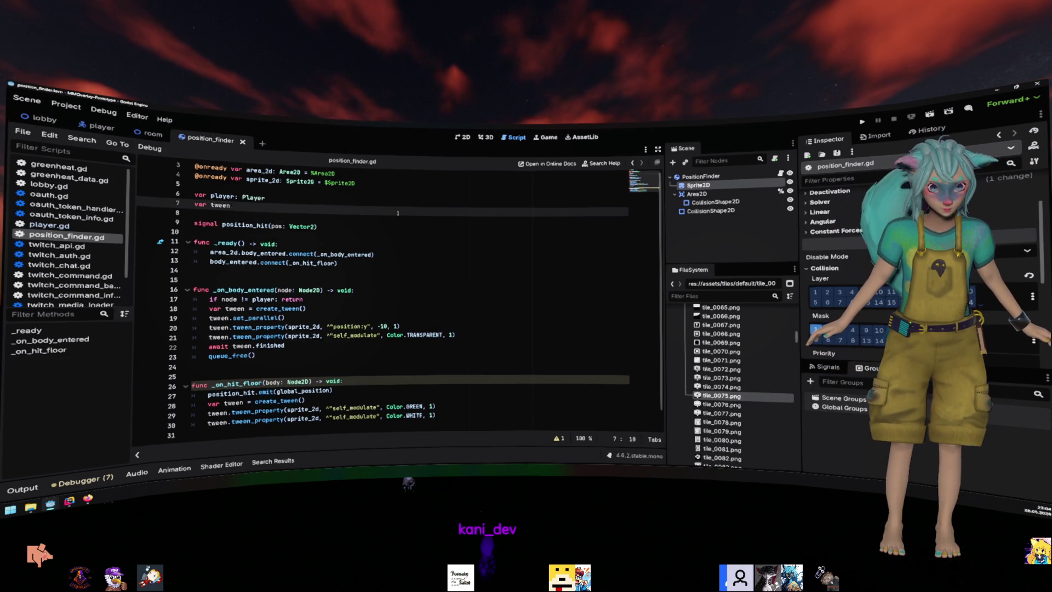
type(": Tween")
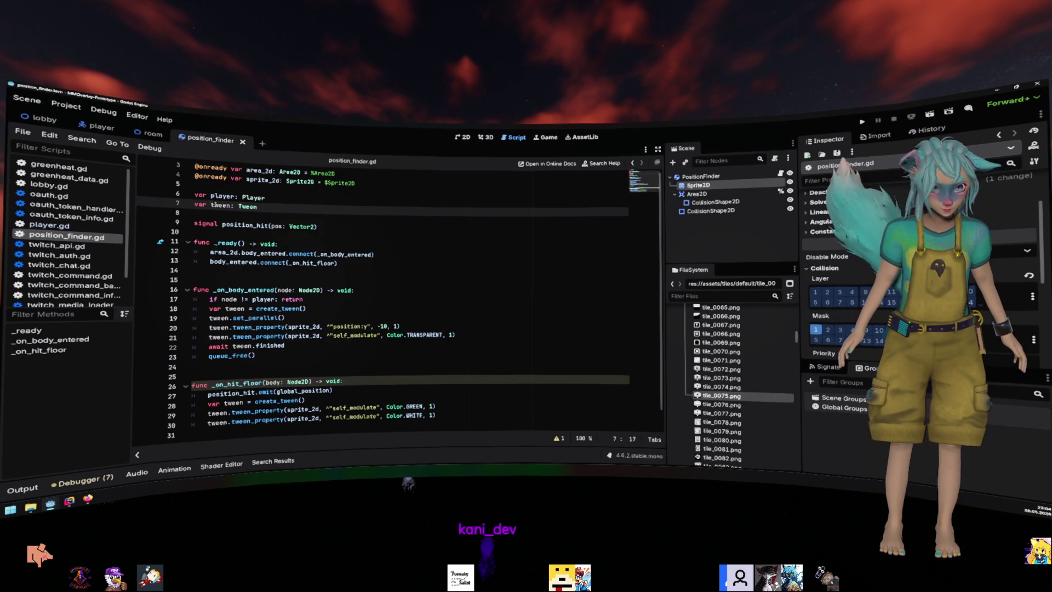
left_click(225, 309)
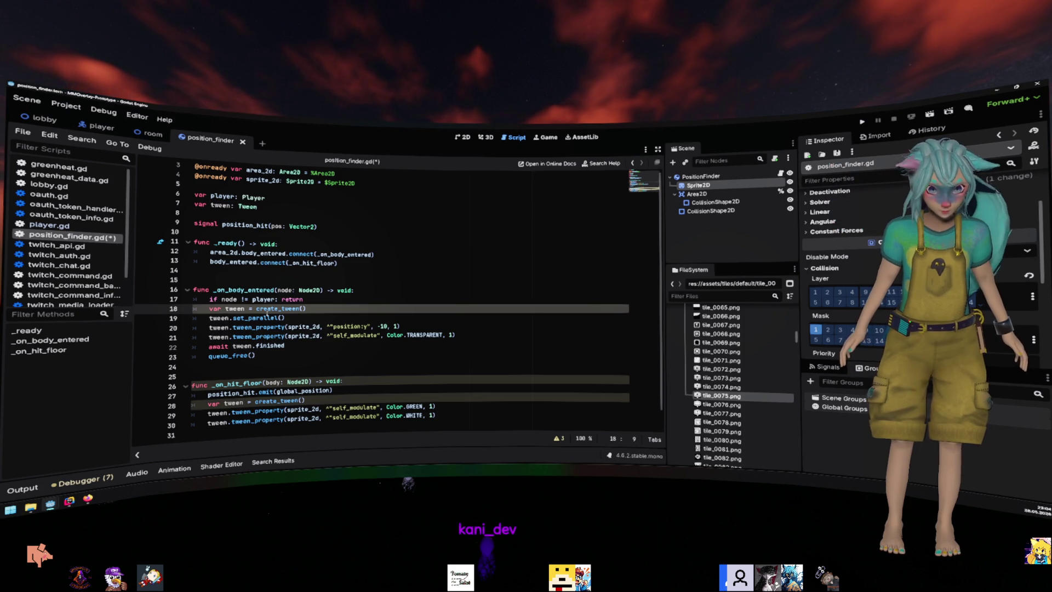
key("BackSpace")
key("BackSpace")
key("BackSpace")
left_click(227, 402)
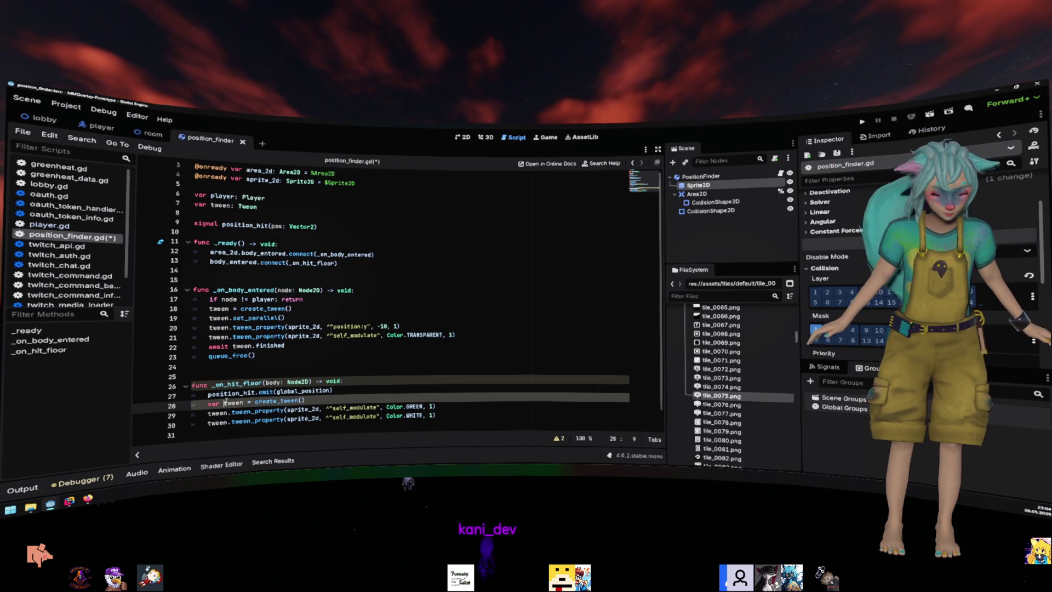
key("BackSpace")
key("BackSpace")
key("BackSpace")
- Add 'if tween: tween.stop()' before creating the tween in both handlers
left_click(227, 393)
key("End")
key("Return")
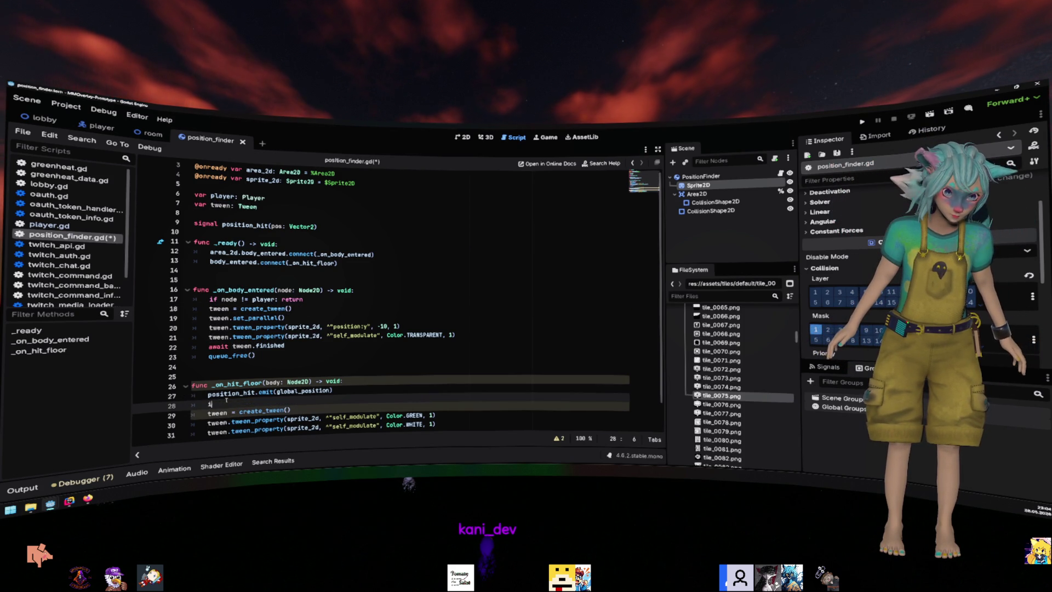
type("if tween: t")
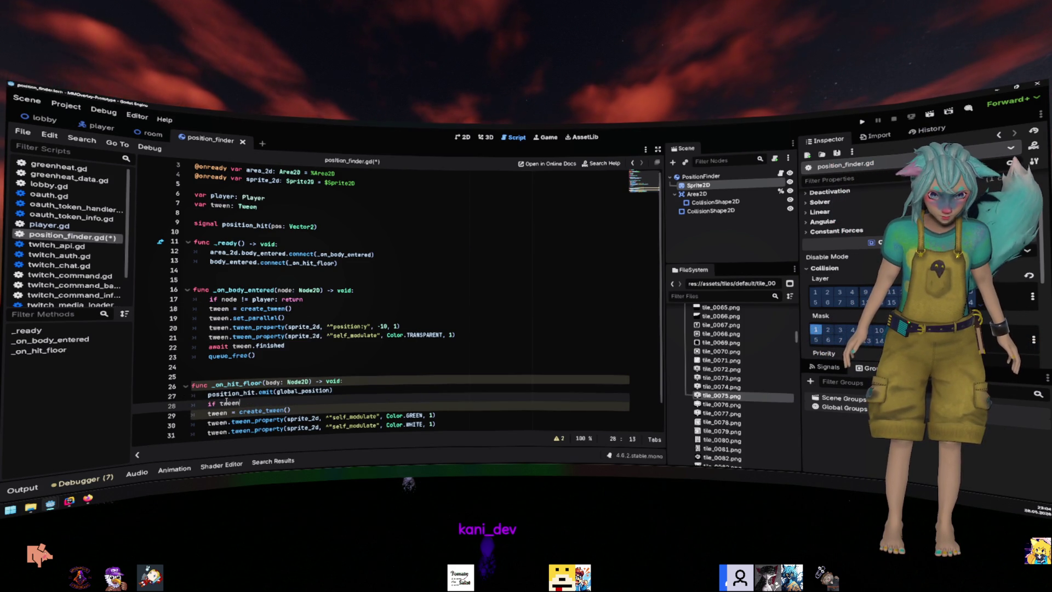
type("ween.stop(")
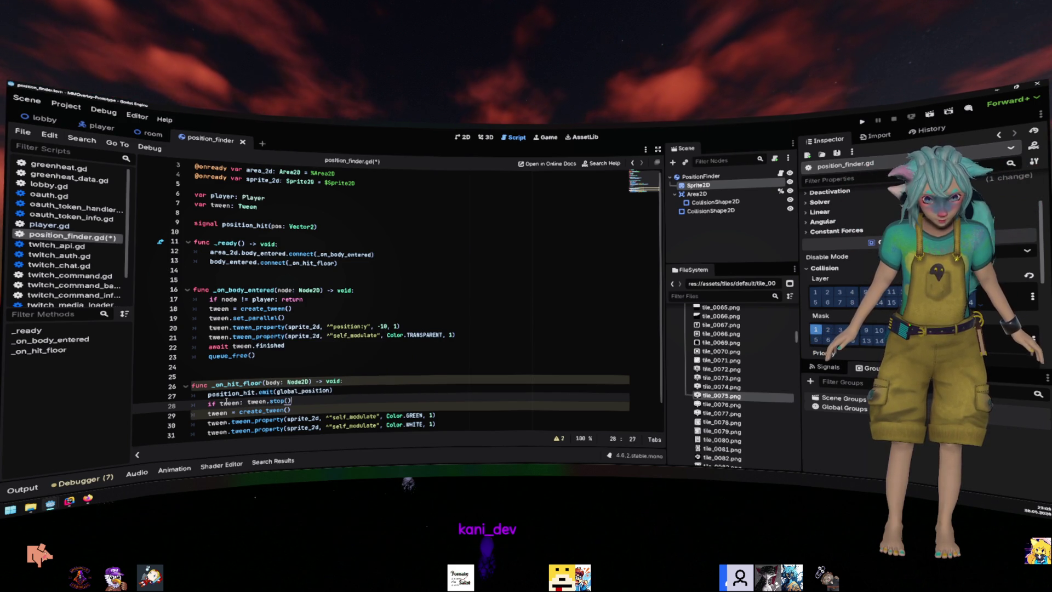
key("Return")
key("Up")
key("Up")
key("Up")
key("Home")
key("Up")
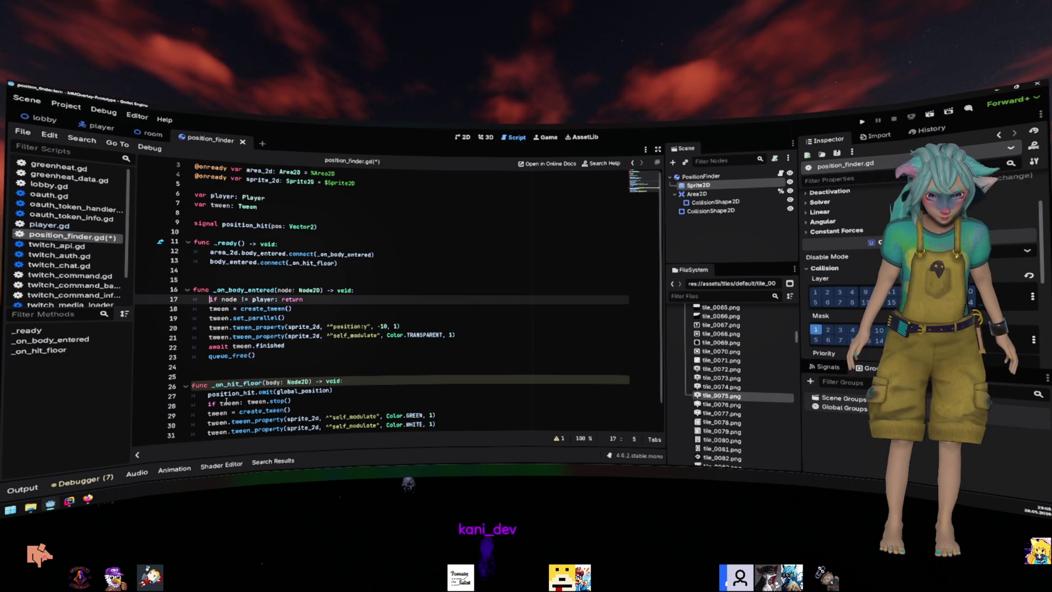
key("ctrl+v")
- Save position_finder.gd and switch to the room scene
key("ctrl+s")
left_click(333, 366)
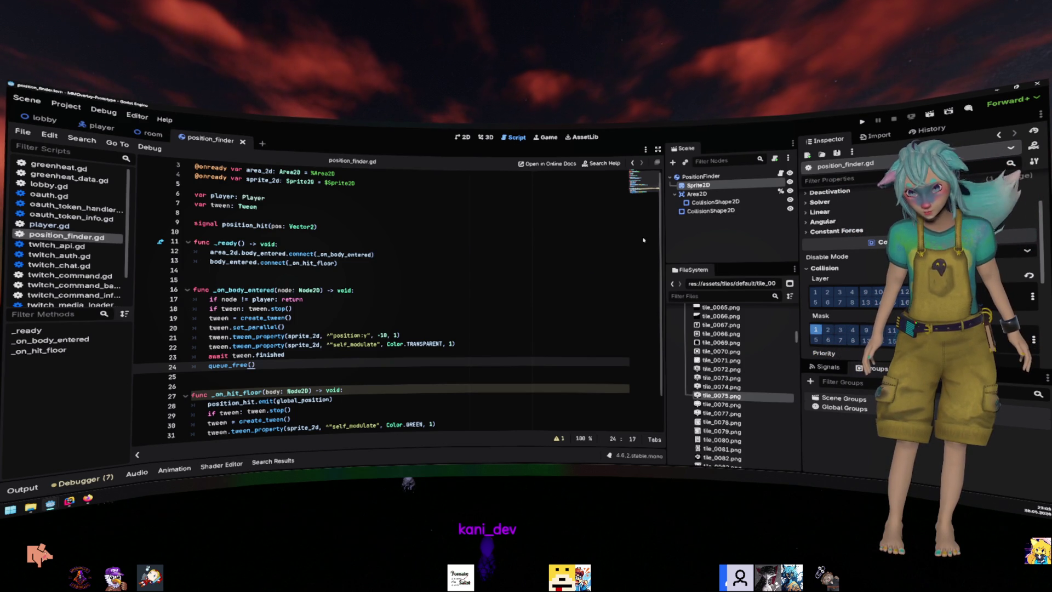
left_click(450, 226)
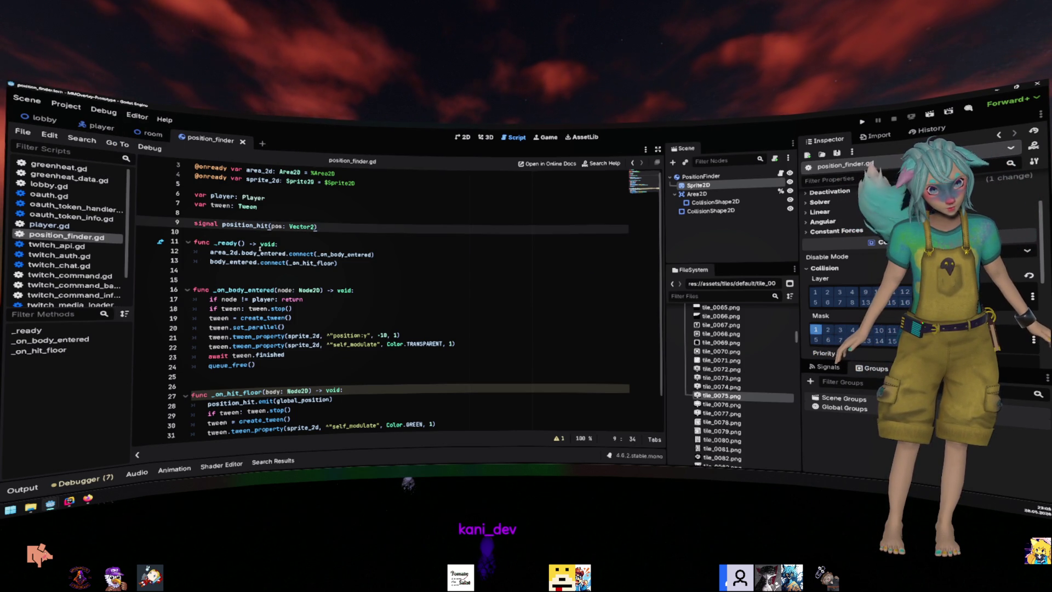
left_click(284, 254)
left_click(148, 132)
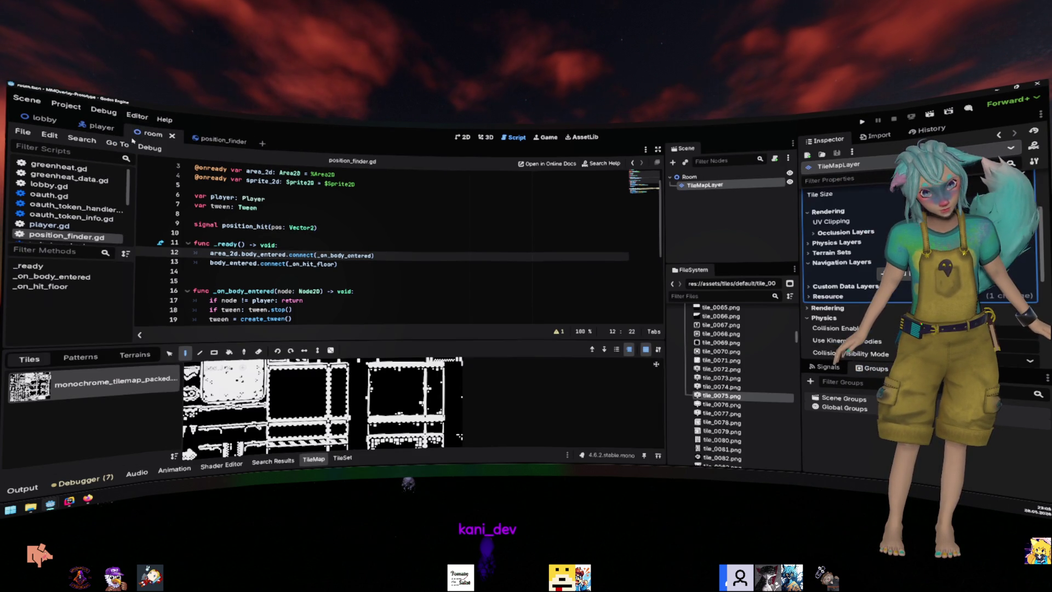
- In lobby.gd's _input, insert a blank line under if heat:, then switch to player.gd
left_click(34, 115)
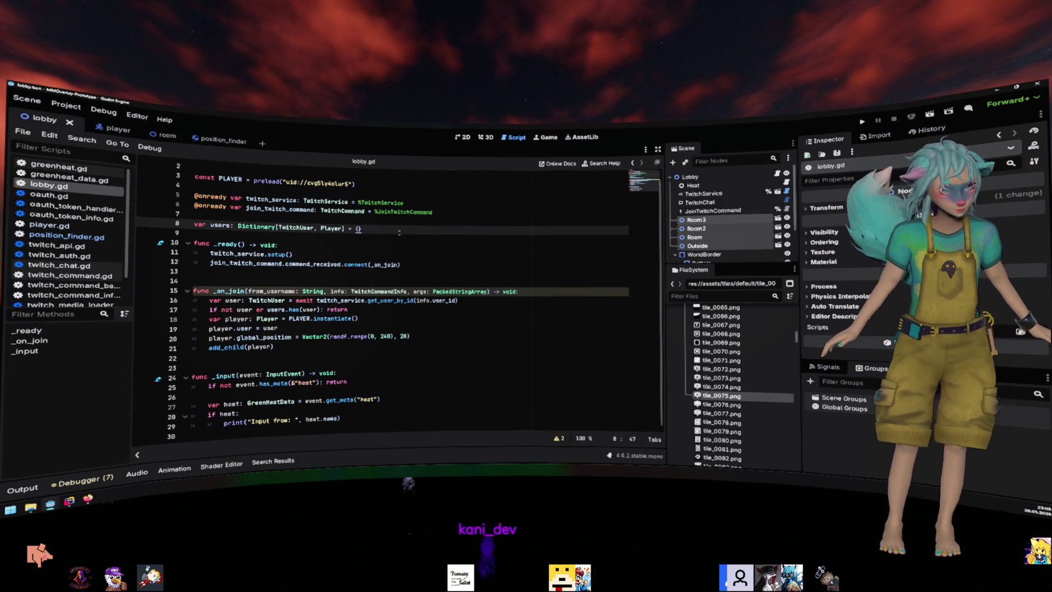
left_click(269, 374)
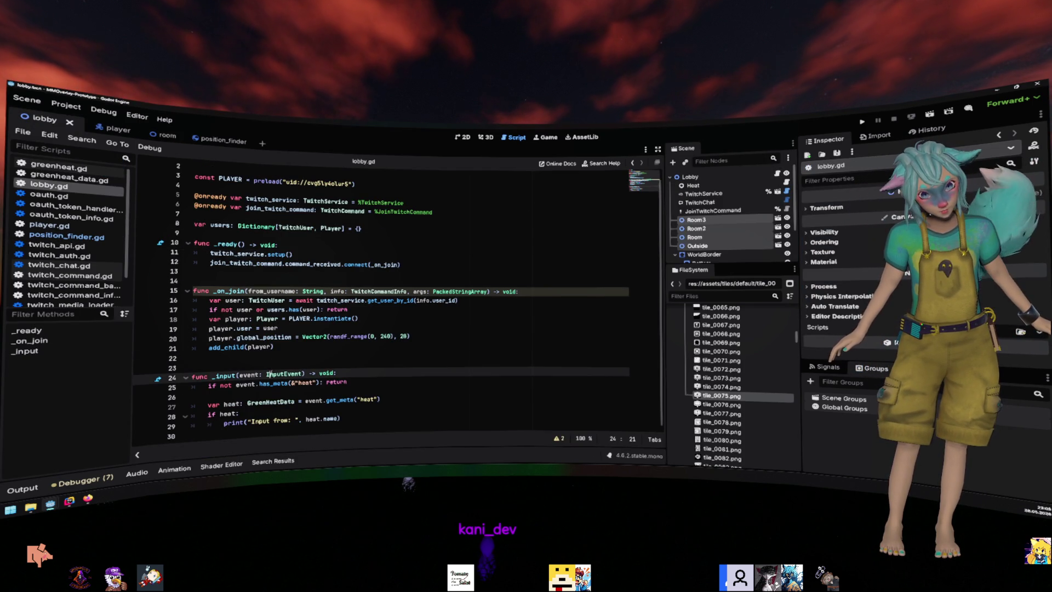
left_click(322, 419)
key("ctrl+shift+Return")
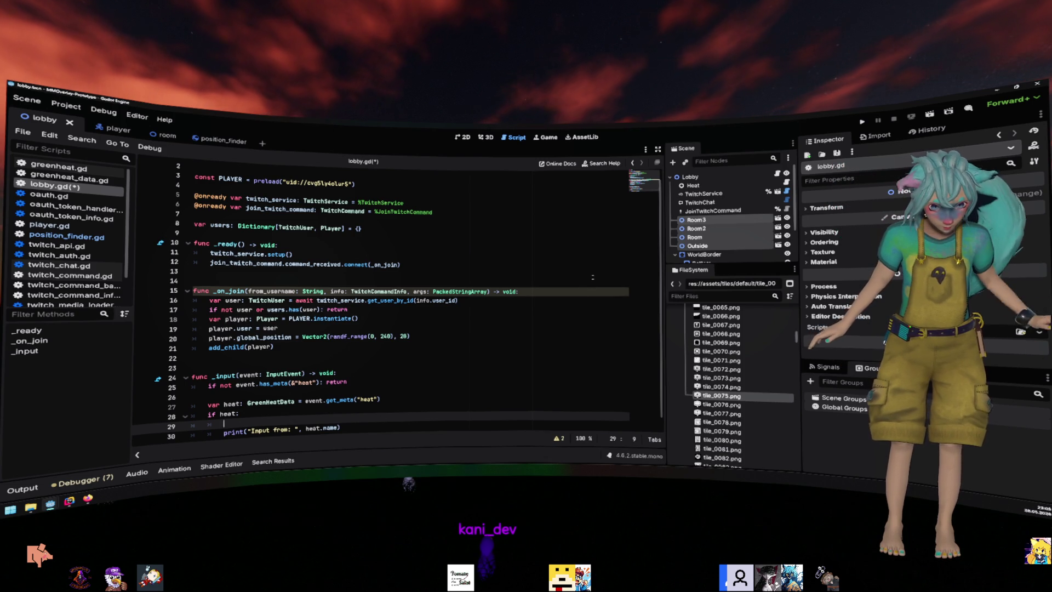
left_click(194, 233)
left_click(336, 228, "ctrl")
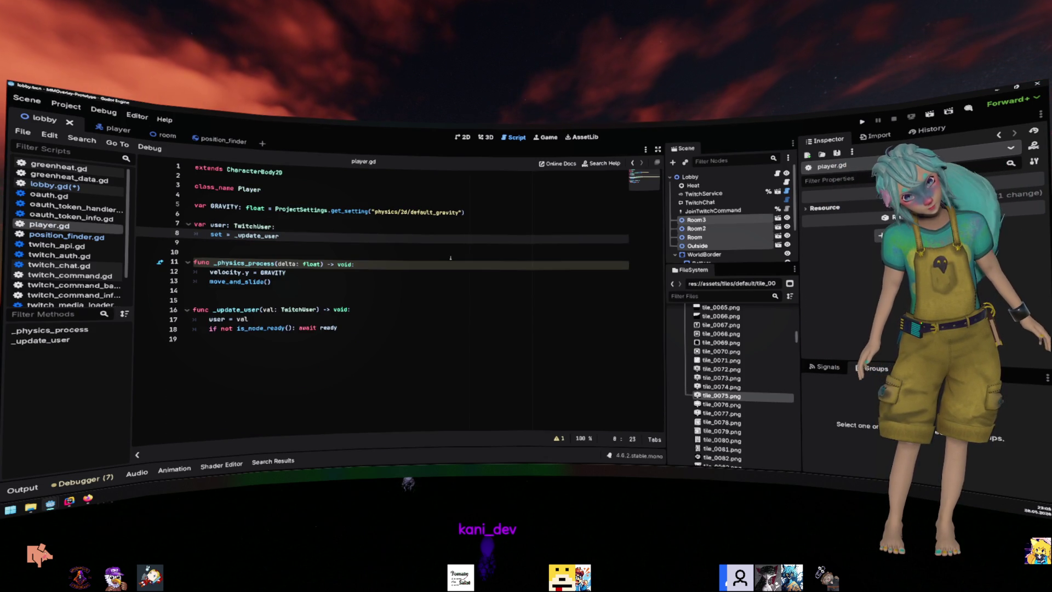
- Add a position_finder variable below the user variable in player.gd
key("Return")
key("BackSpace")
type("var ")
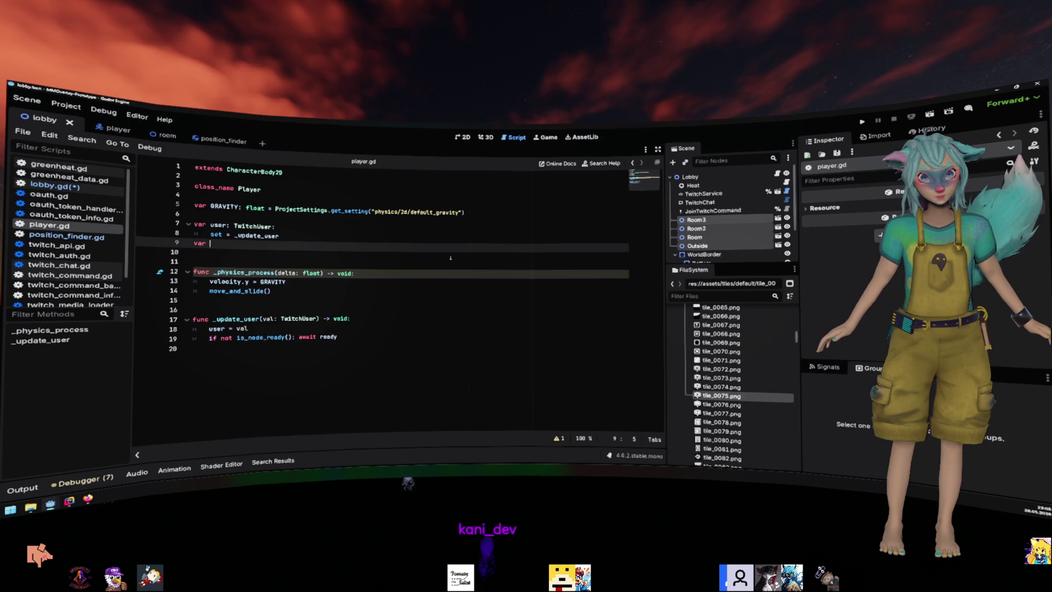
type("target")
key("BackSpace")
key("BackSpace")
key("BackSpace")
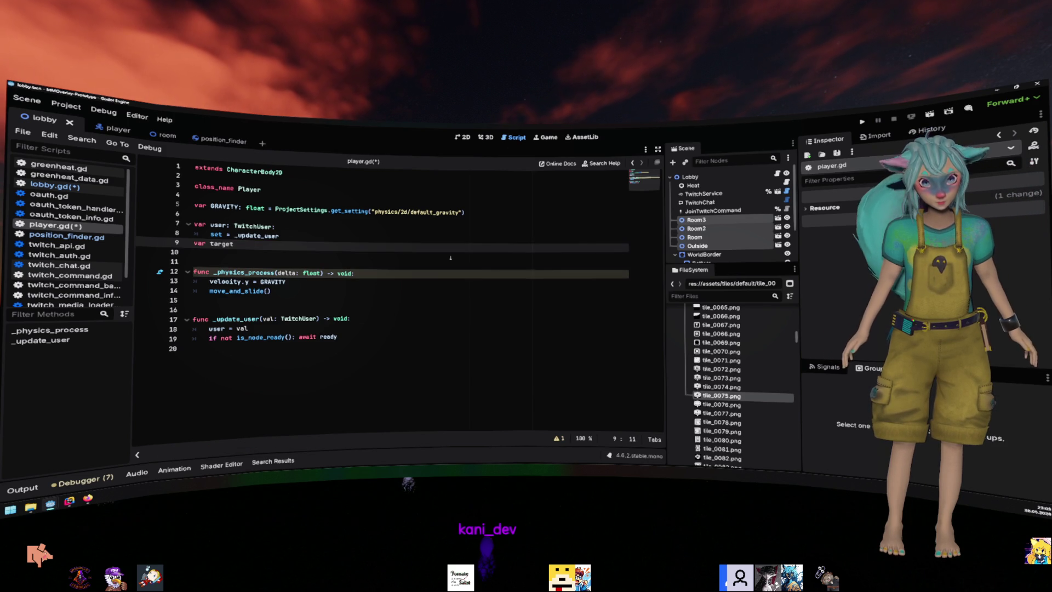
type("position_finer:")
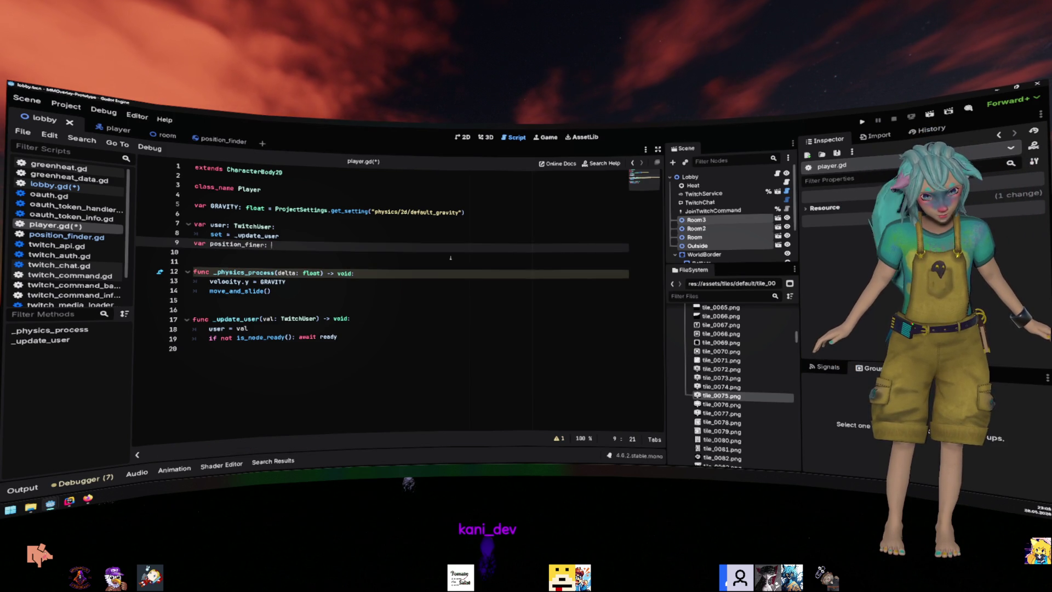
key("BackSpace")
key("BackSpace")
key("BackSpace")
type("der")
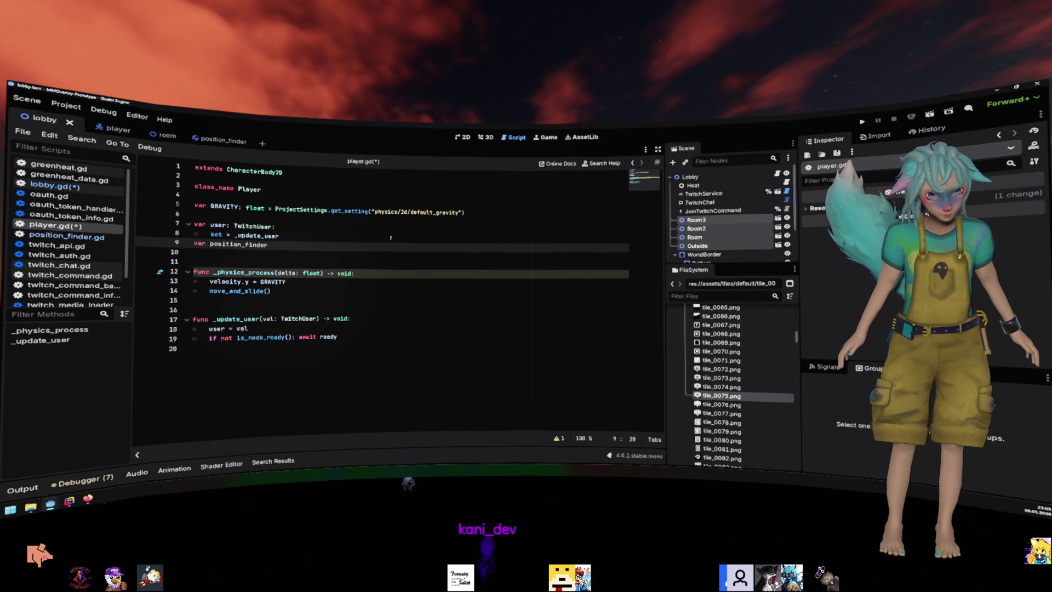
- Declare class_name PositionFinder under the extends line in position_finder.gd
left_click(104, 237)
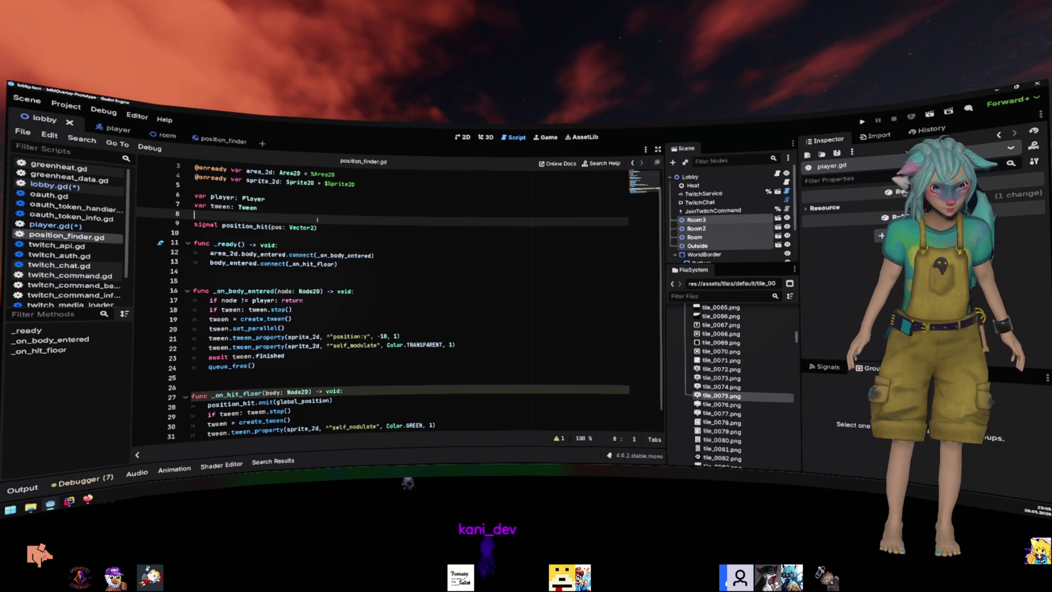
key("End")
key("Return")
key("Return")
type("class_name P")
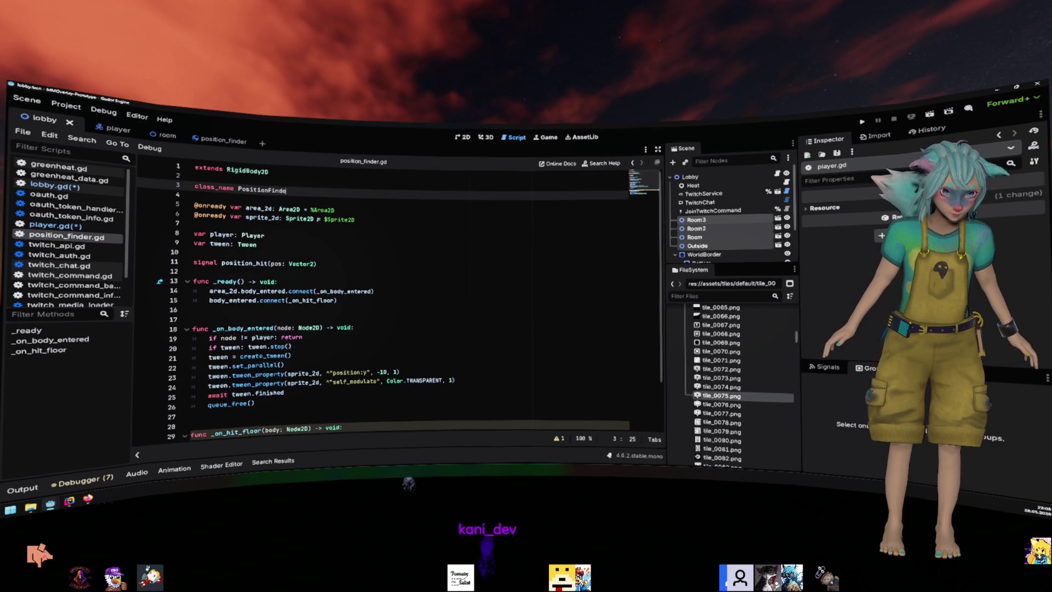
- Finish player.gd's position_finder: PositionFinder declaration with blank-line spacing and save all scripts
key("alt+Left")
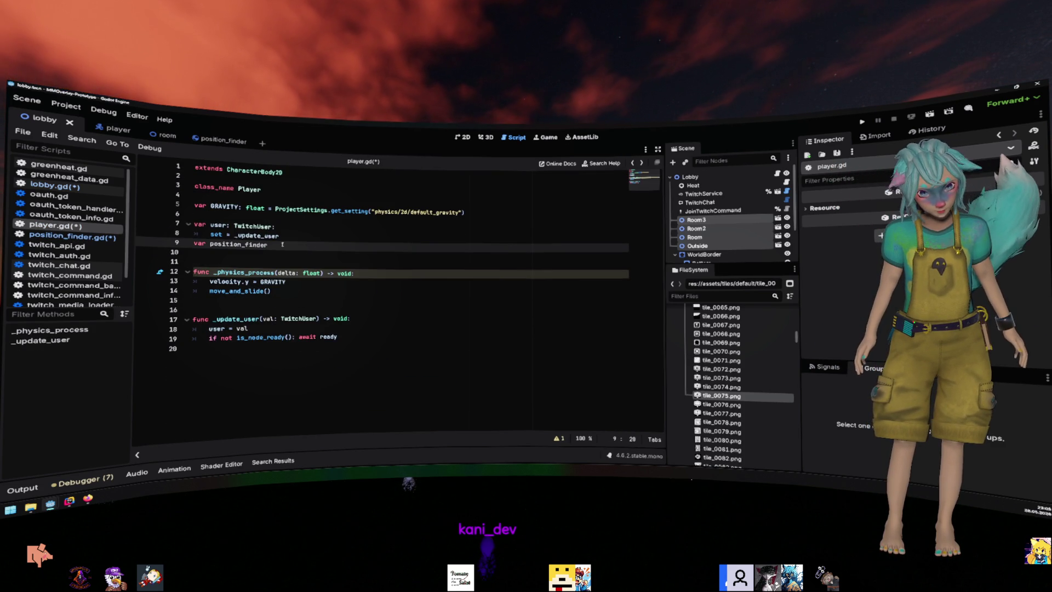
key("Return")
key("Up")
key("alt+Down")
key("Down")
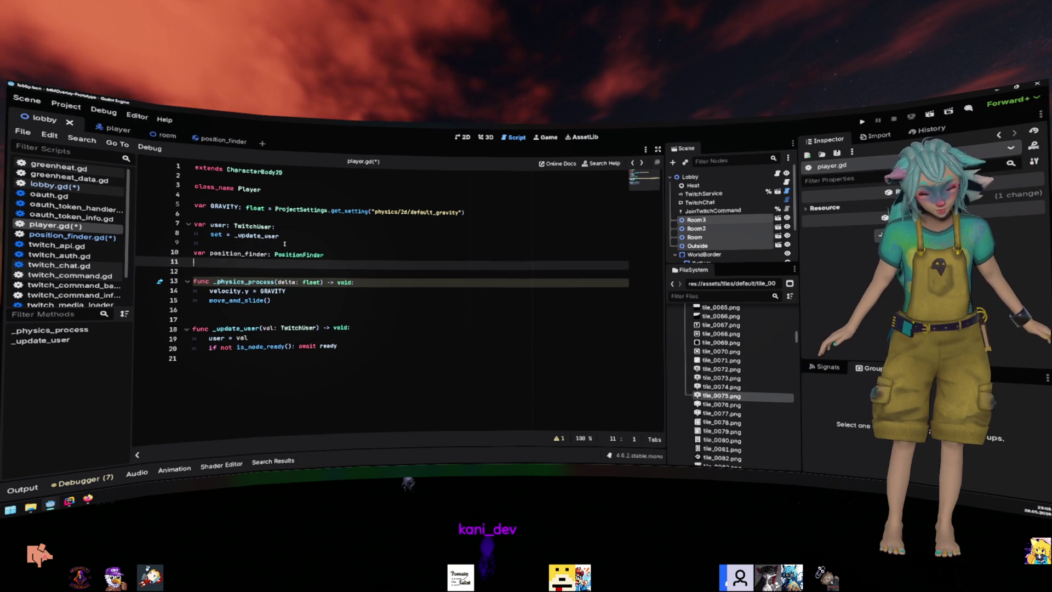
key("Up")
key("Right")
key("Right")
key("Right")
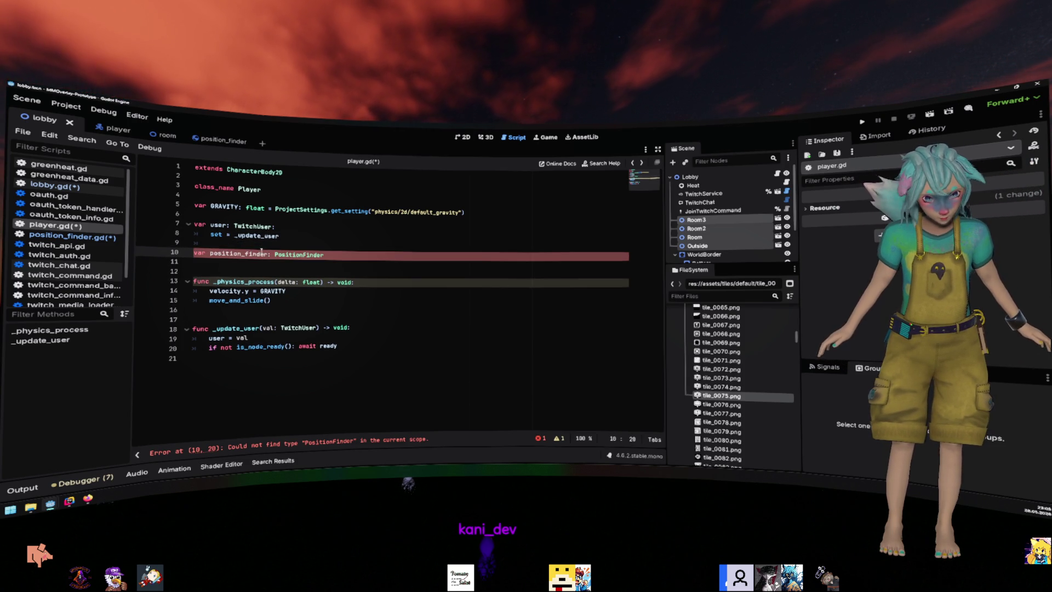
key("ctrl+s")
key("alt+Left")
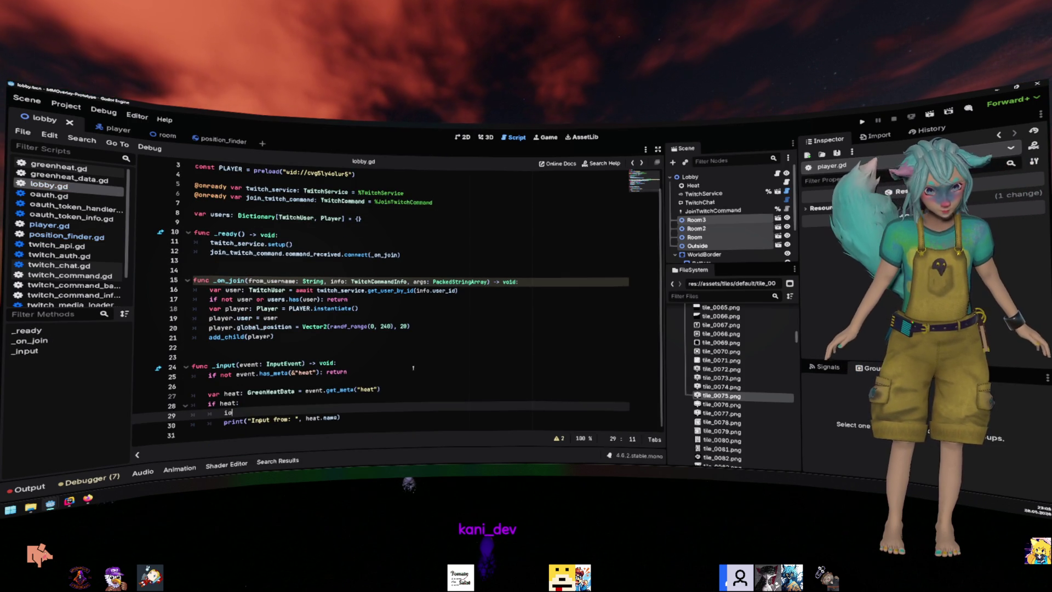
- Start an 'if position_finder' check under if heat: in _input
key("BackSpace")
type("f position_finder")
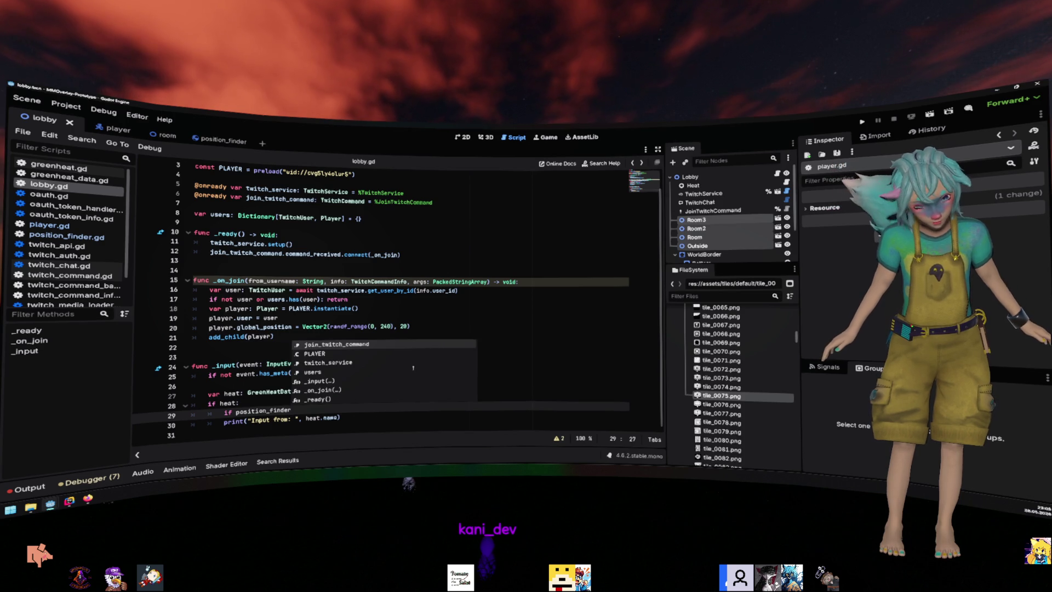
key("Escape")
key("Up")
key("Left")
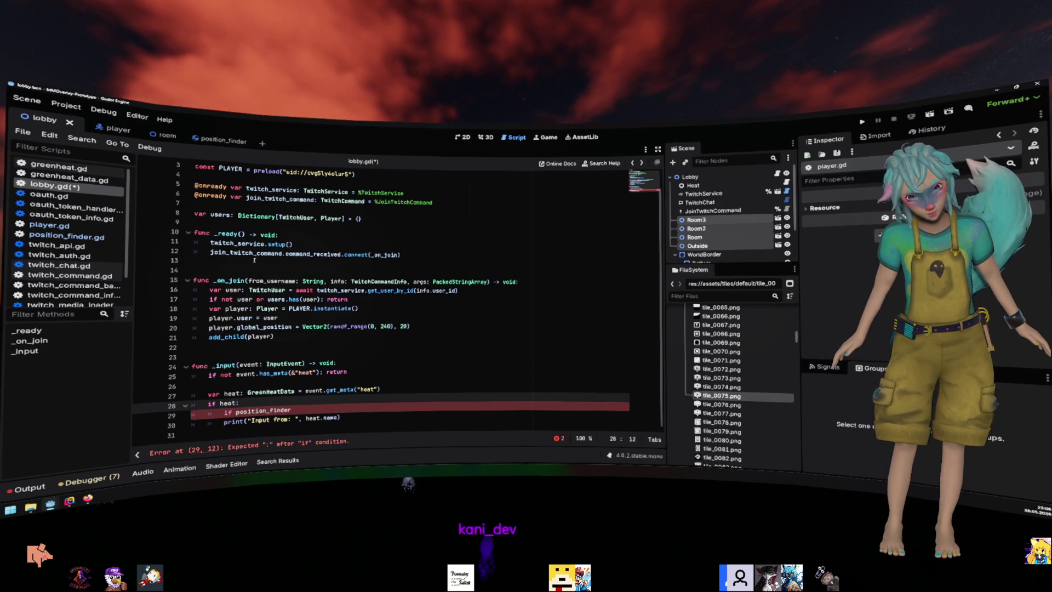
- Store the new player with users[user] = player in _on_join
left_click(397, 327)
left_click(328, 214)
left_click(397, 327)
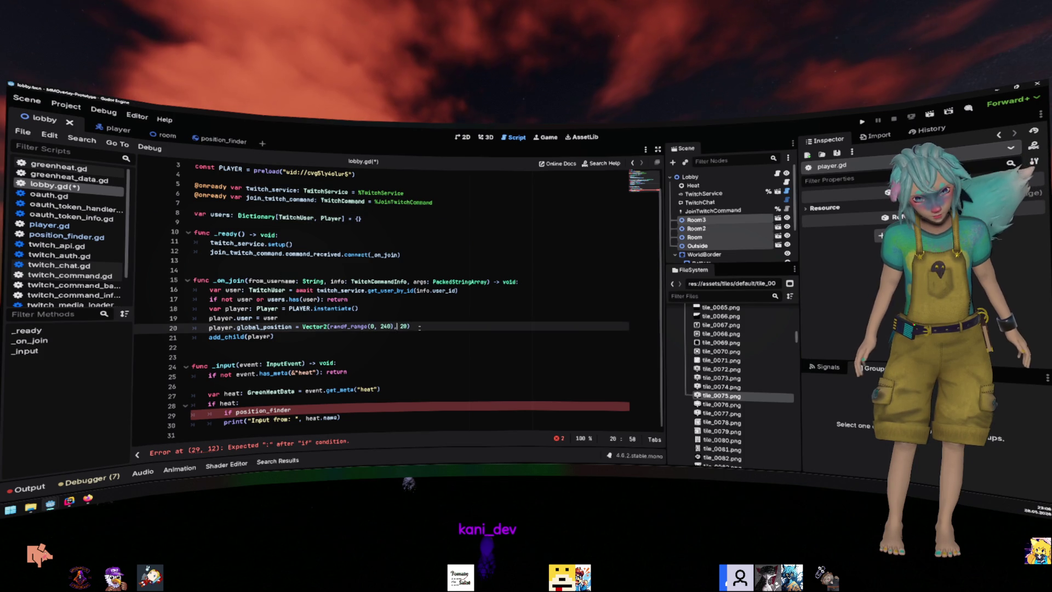
key("Return")
type("users[")
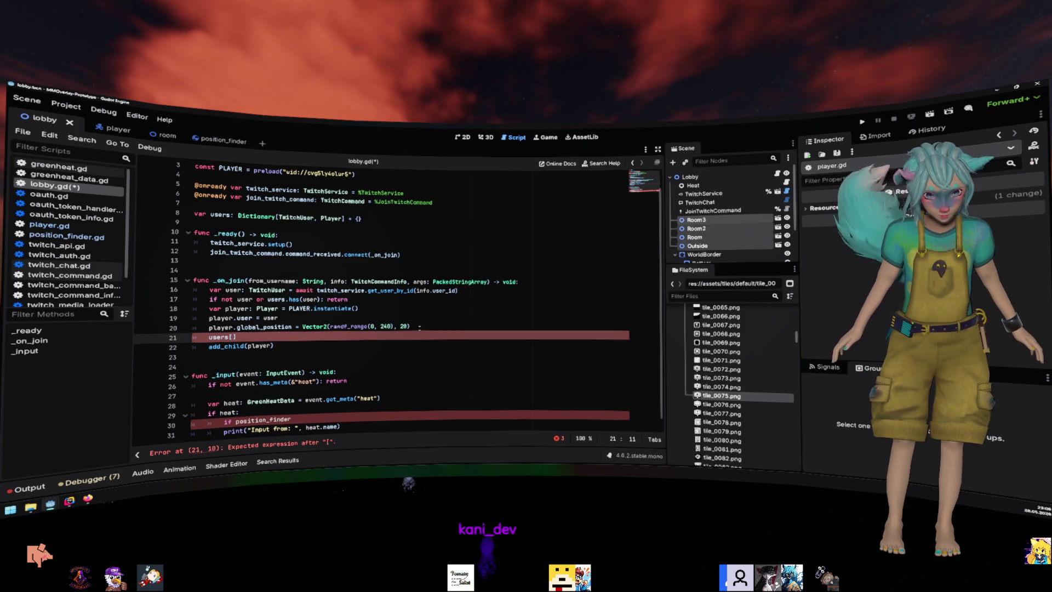
type("user")
type("] = pa")
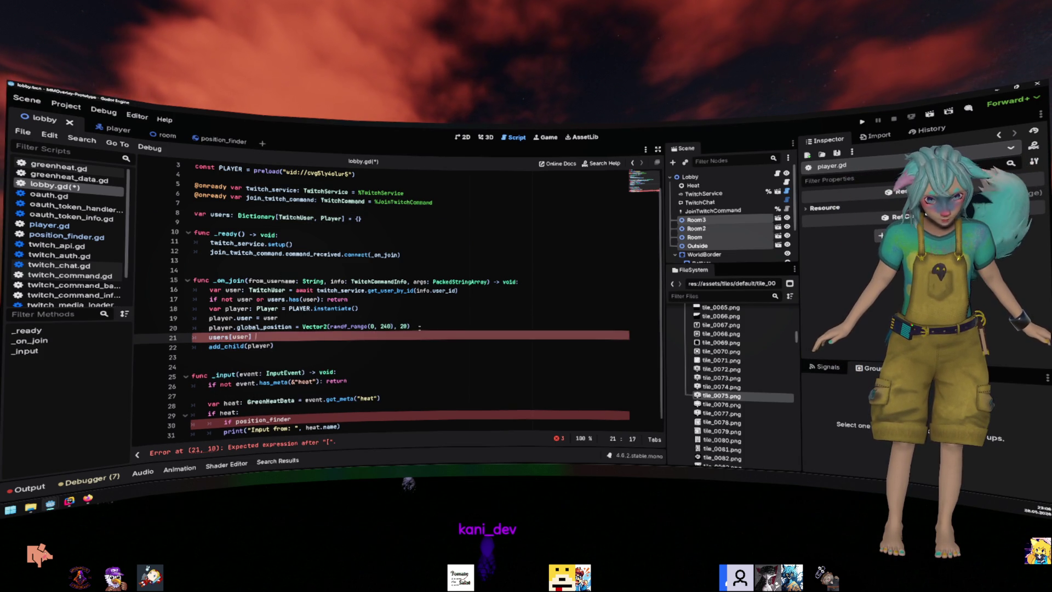
key("BackSpace")
type("layer")
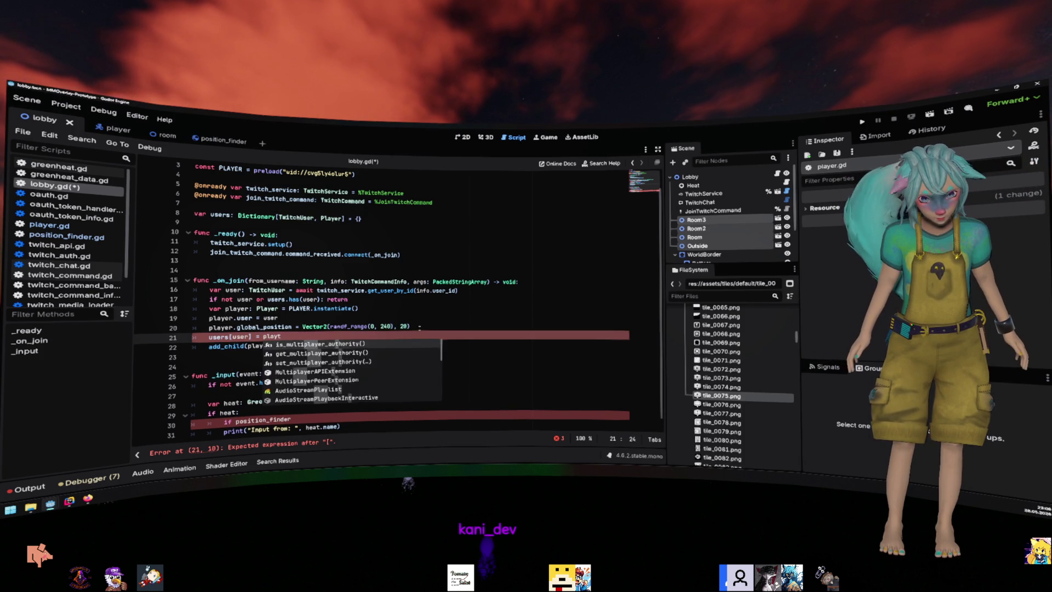
key("Escape")
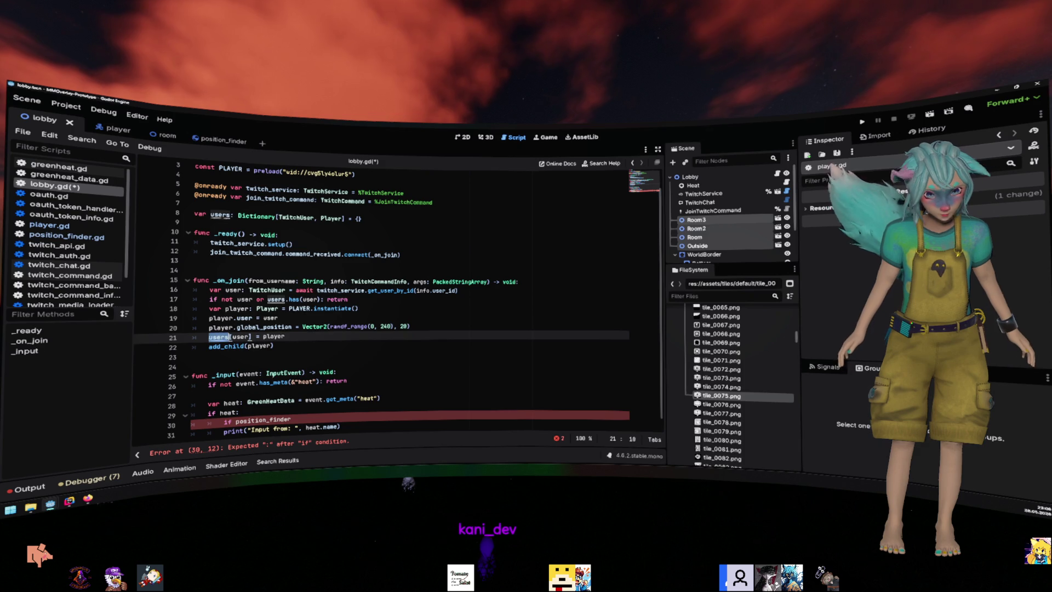
- Add var player: Player = users[heat.user] directly under if heat:
left_click(302, 411)
key("Return")
type("users[heat.property_list_changed")
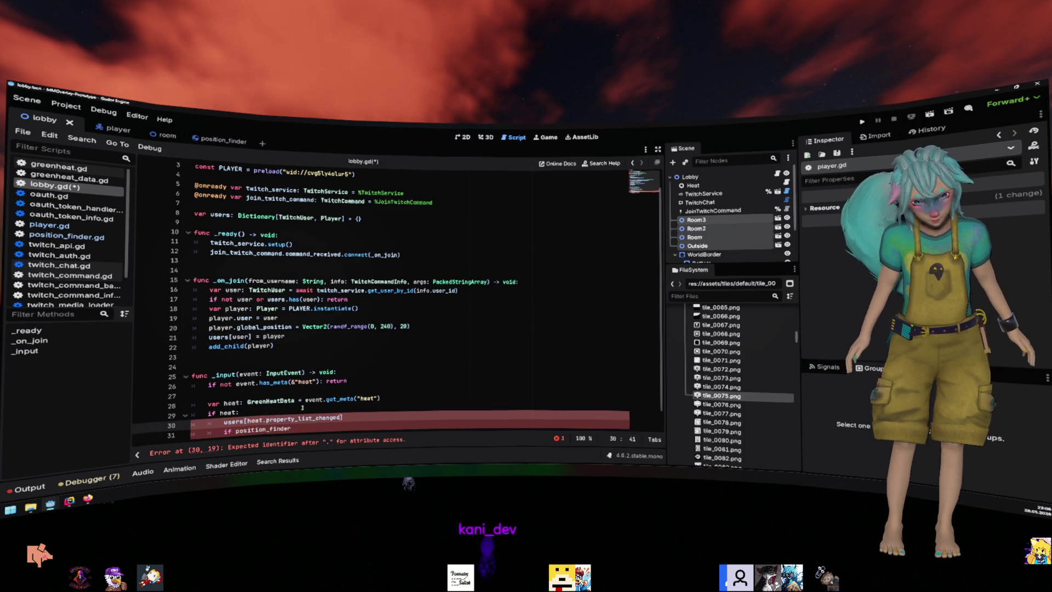
key("BackSpace")
key("BackSpace")
key("BackSpace")
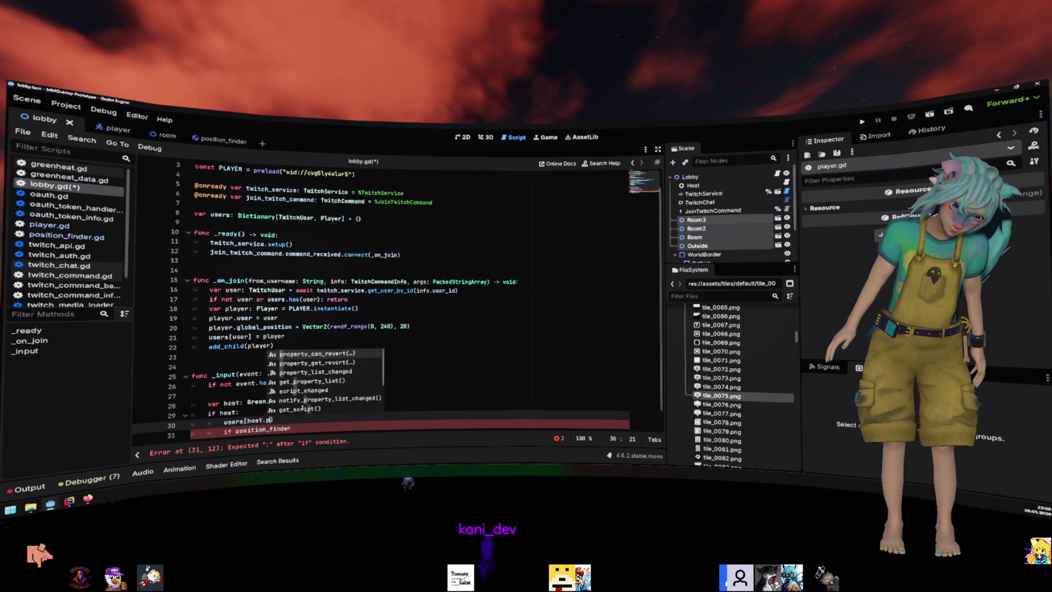
key("BackSpace")
type("user")
key("Left")
key("Left")
key("Left")
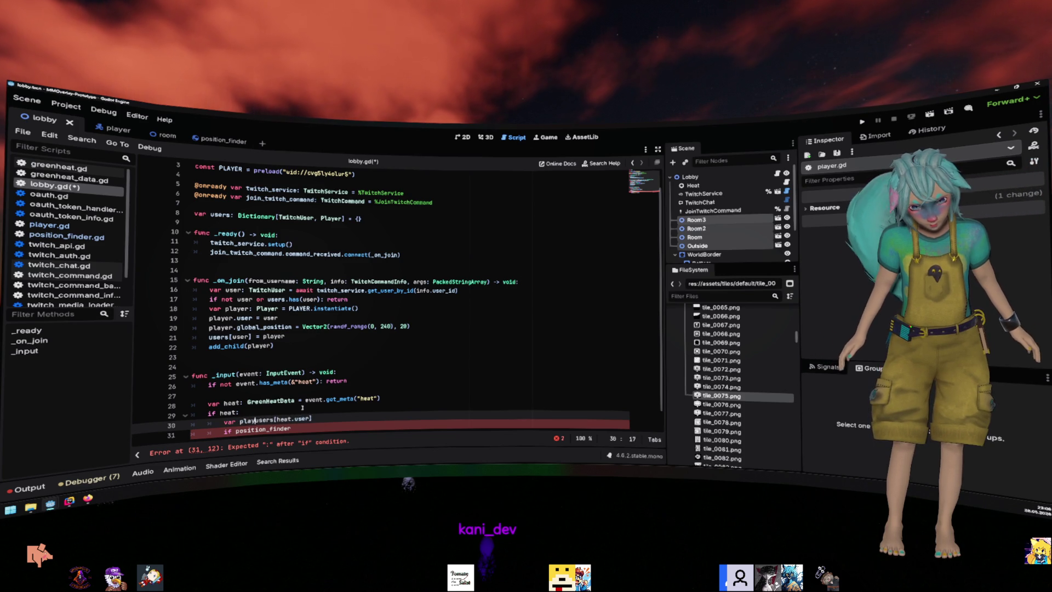
type("yer")
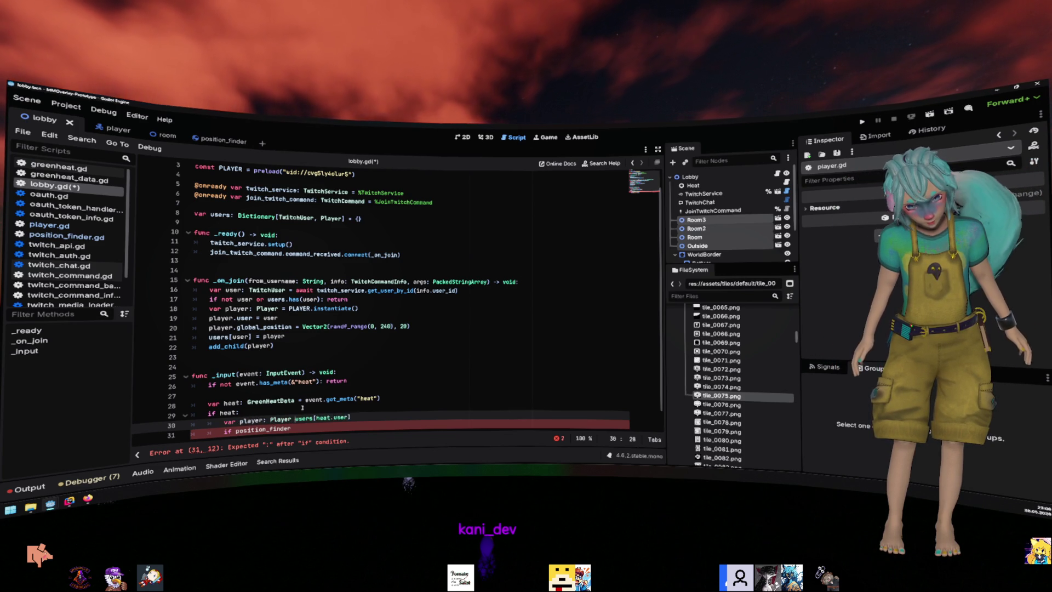
key("Up")
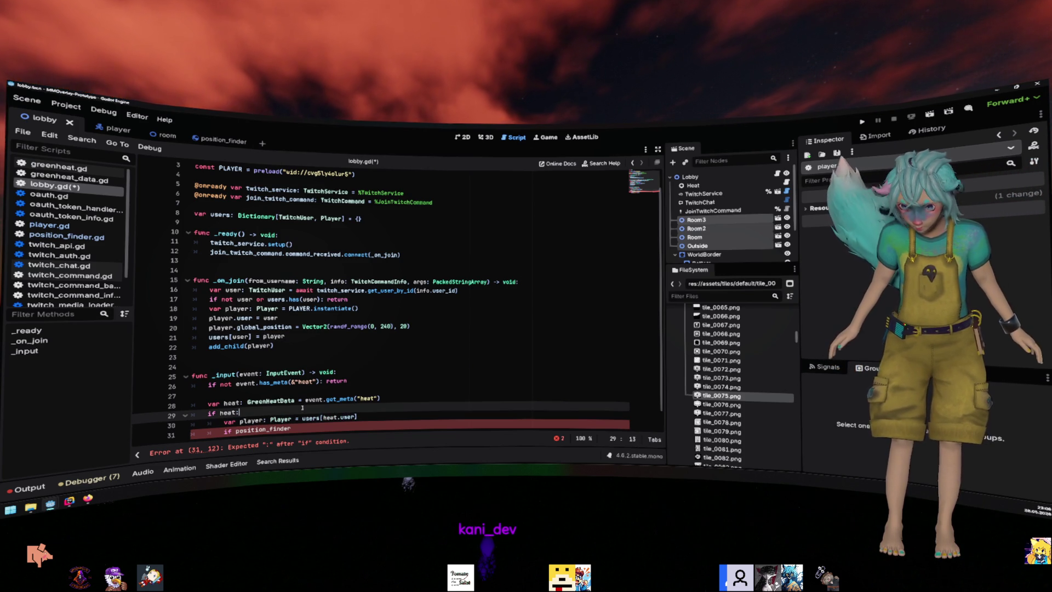
left_click(390, 320)
key("Up")
key("Up")
key("Up")
- Declare func join_user(user: TwitchUser) -> Player below _on_join
key("End")
key("Return")
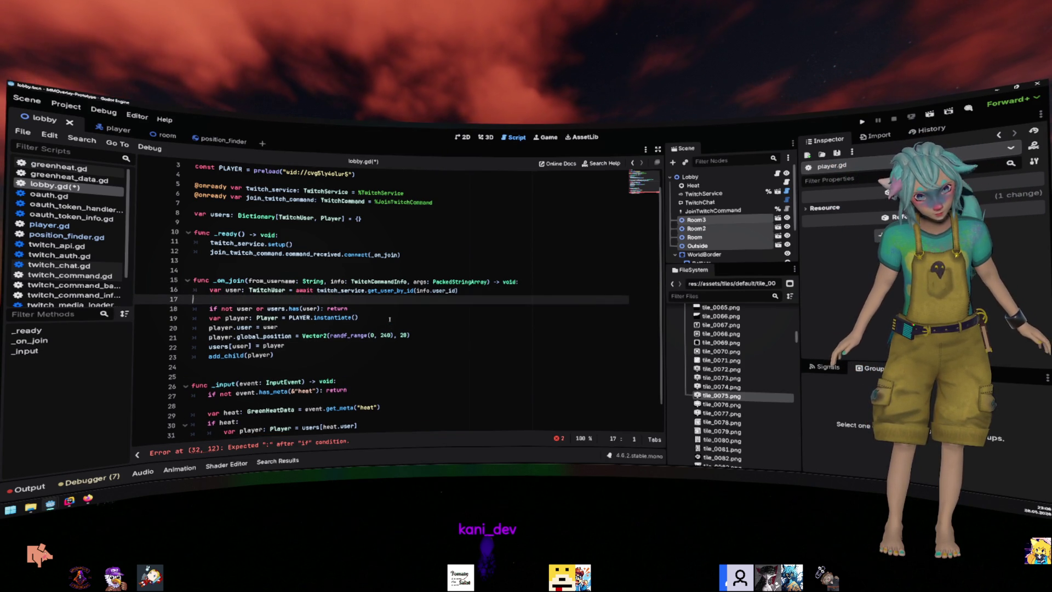
key("Delete")
key("End")
key("Return")
key("Return")
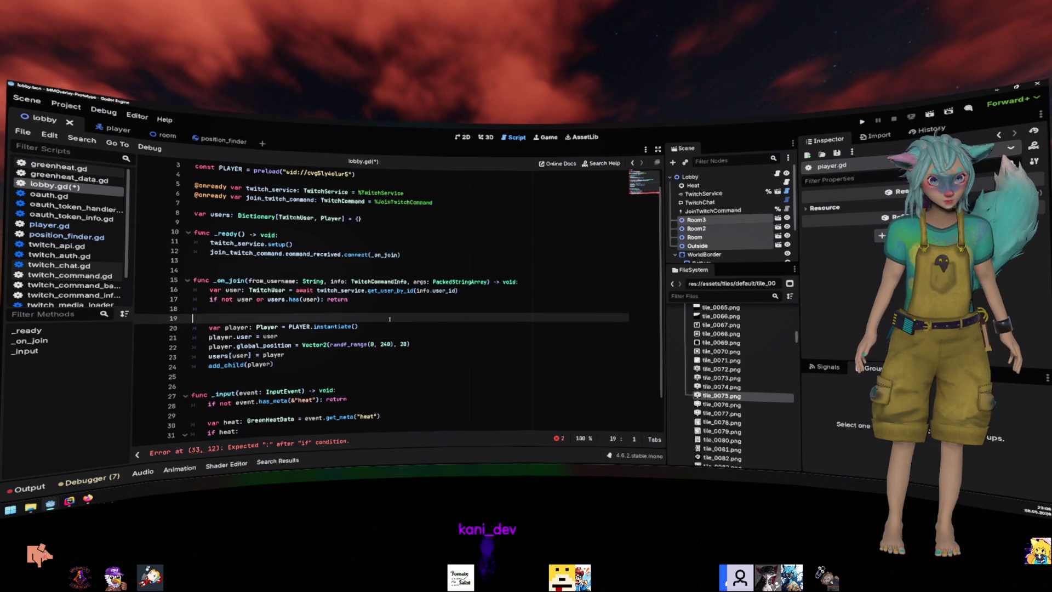
type("join_")
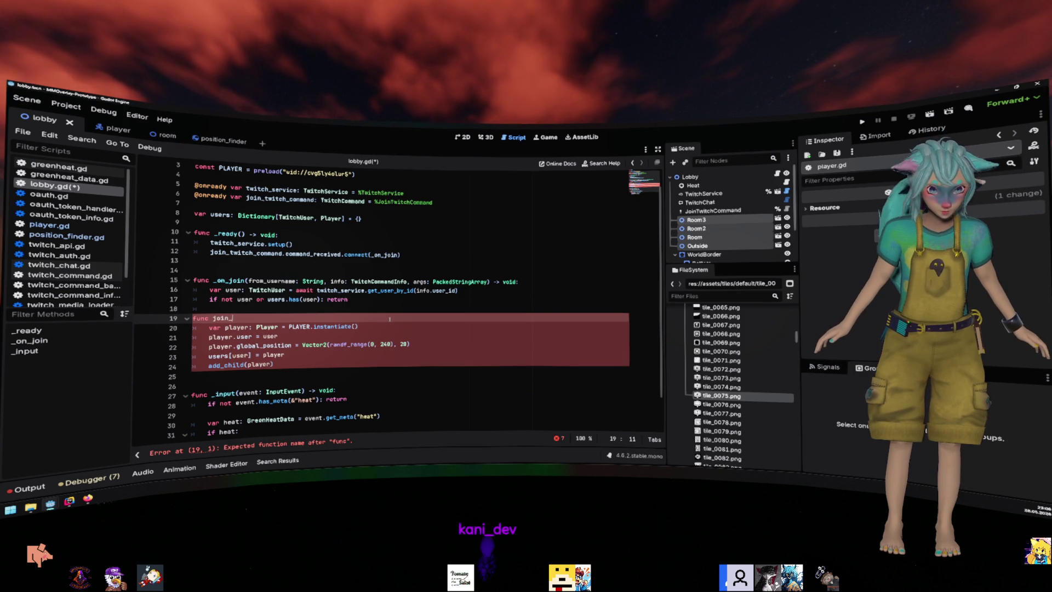
key("BackSpace")
key("BackSpace")
key("BackSpace")
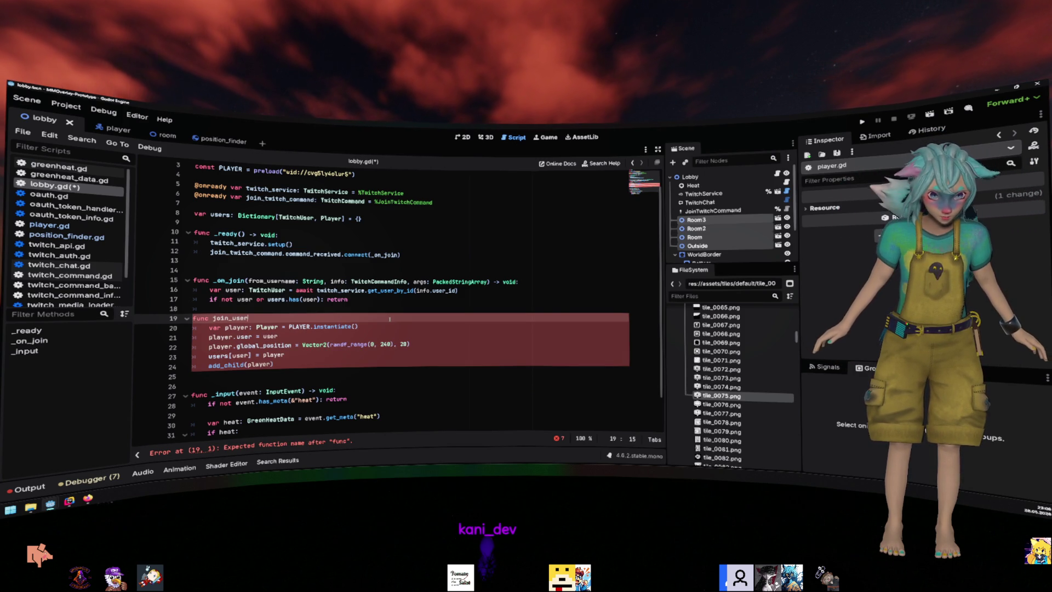
type("user(User")
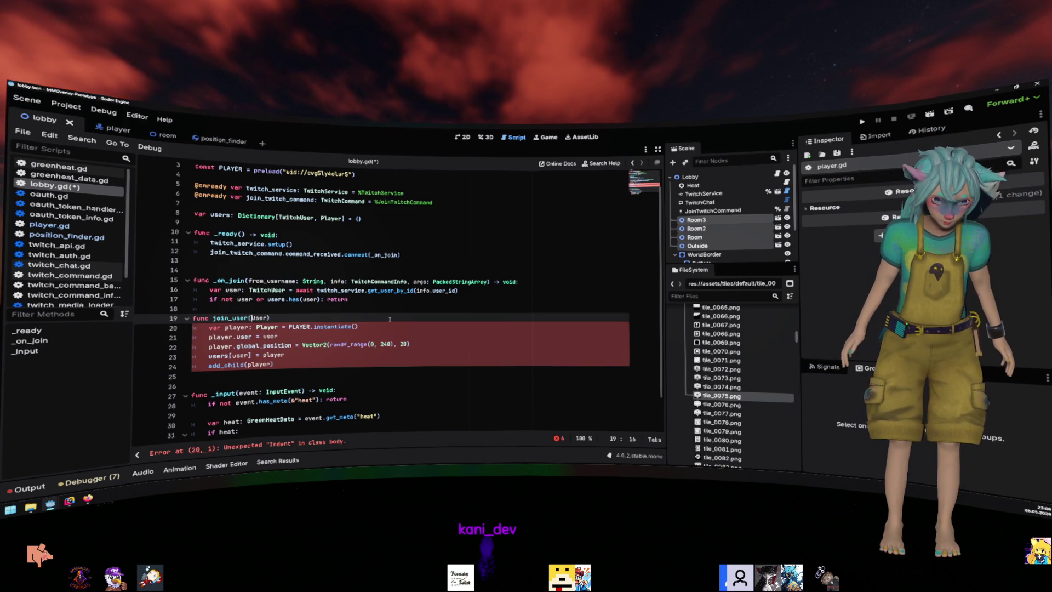
type(": Twi")
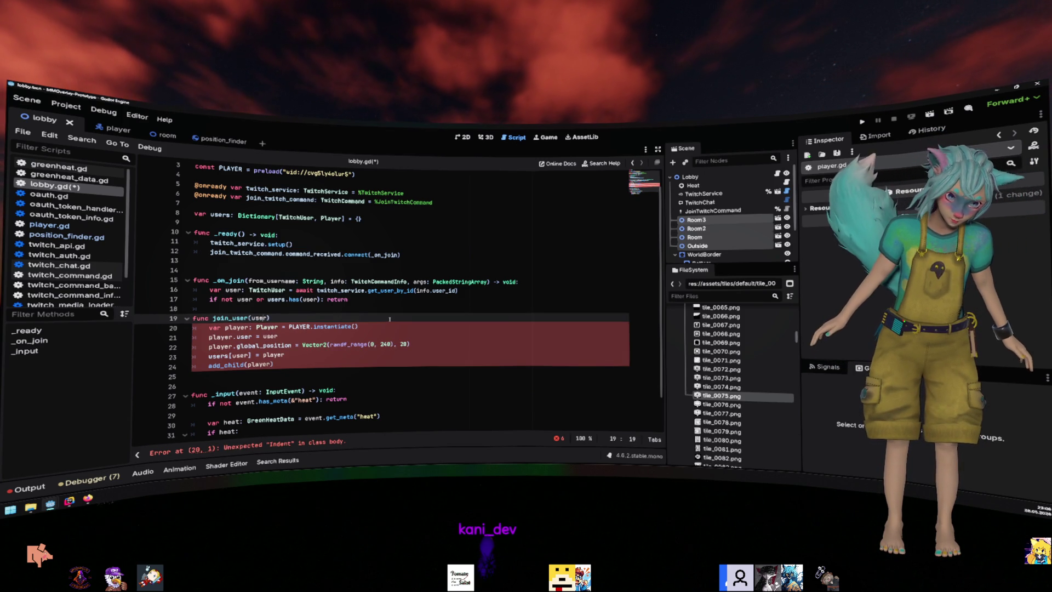
type("tchUser")
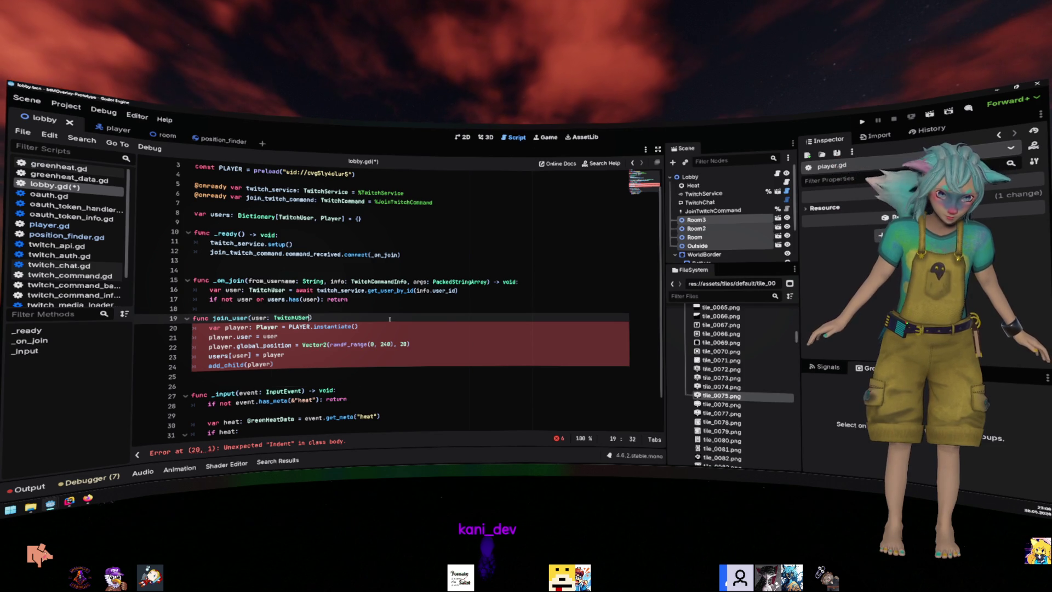
type(")")
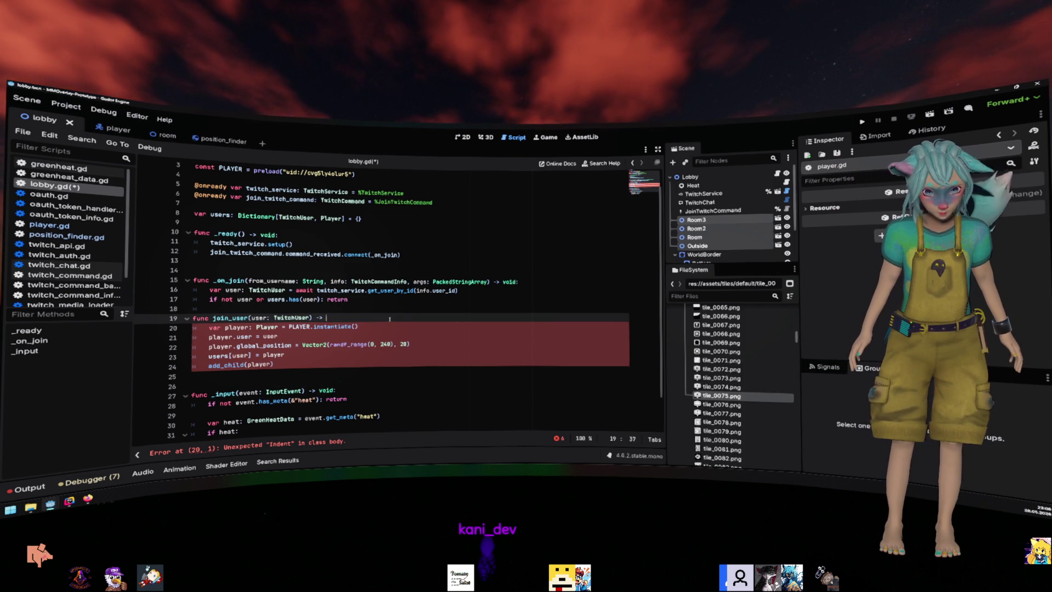
key("BackSpace")
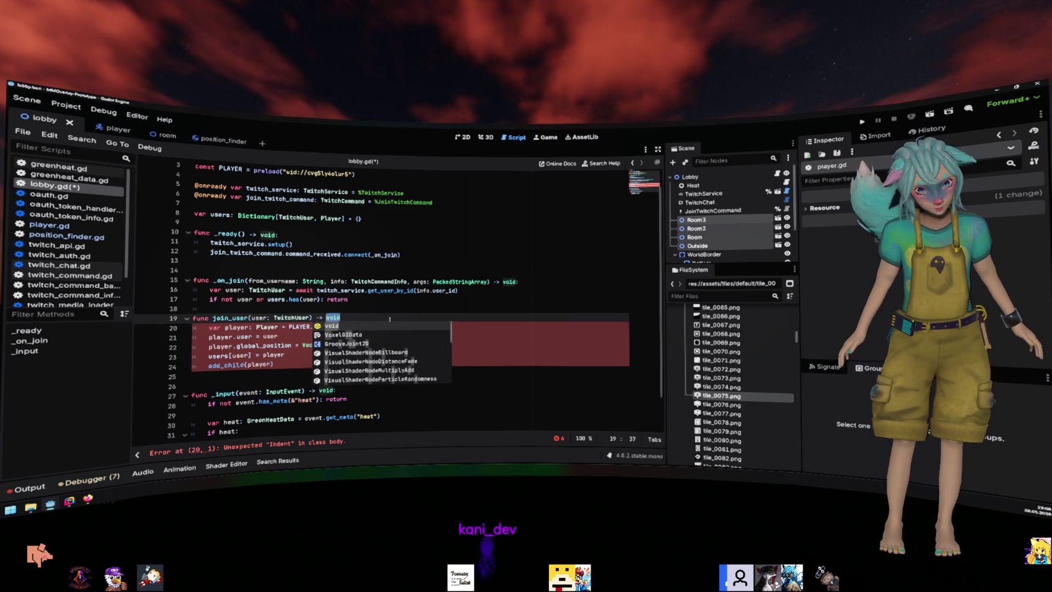
key("BackSpace")
key("BackSpace")
key("BackSpace")
type("Player")
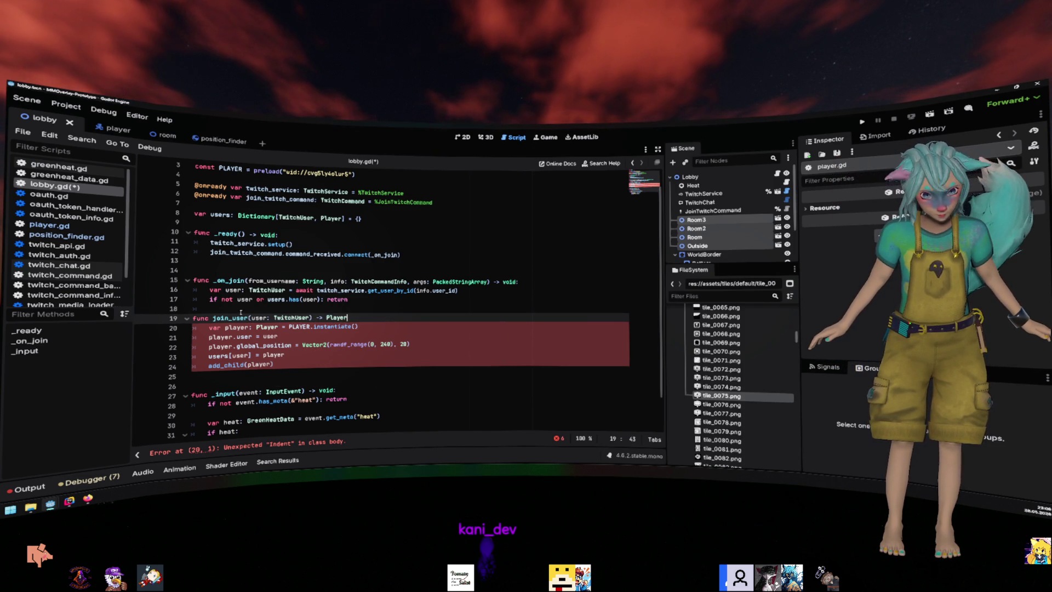
- Call join_user(user) from _on_join and return player after add_child(player)
left_click(237, 307)
type("join_user")
type("user)")
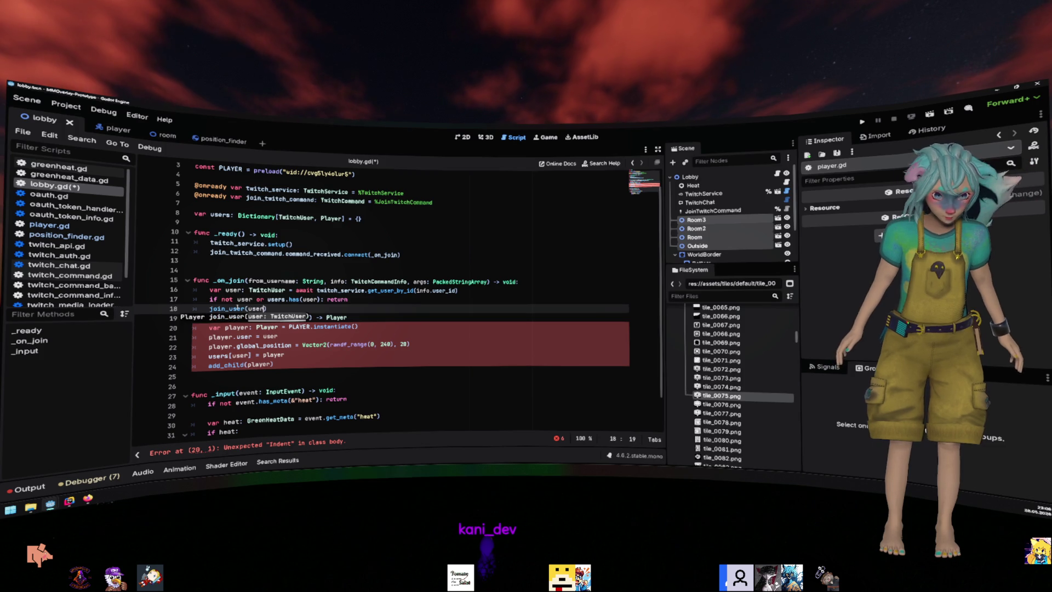
key("Return")
key("Down")
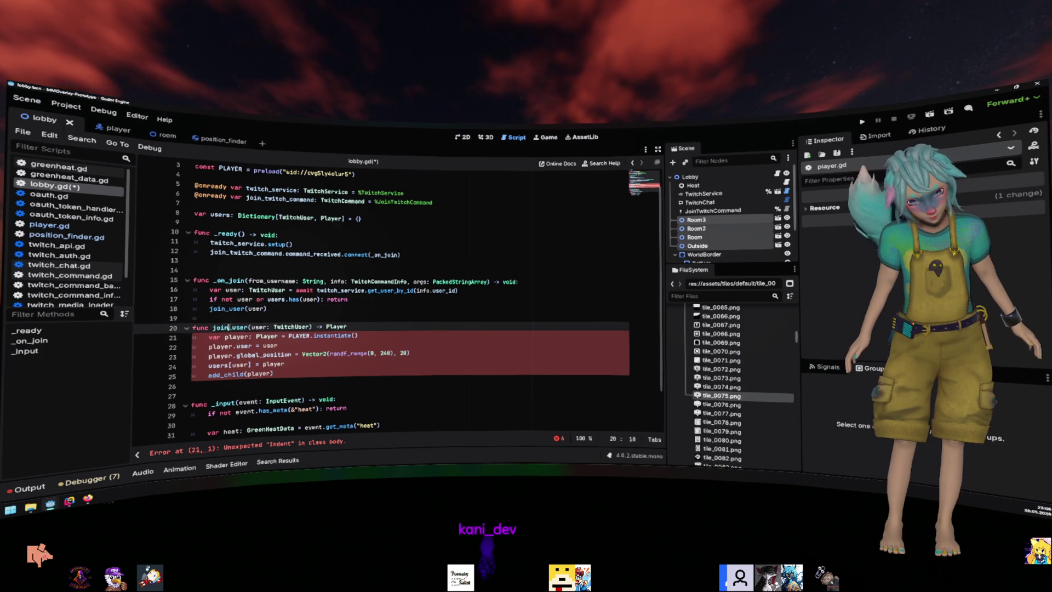
left_click(346, 368)
key("Return")
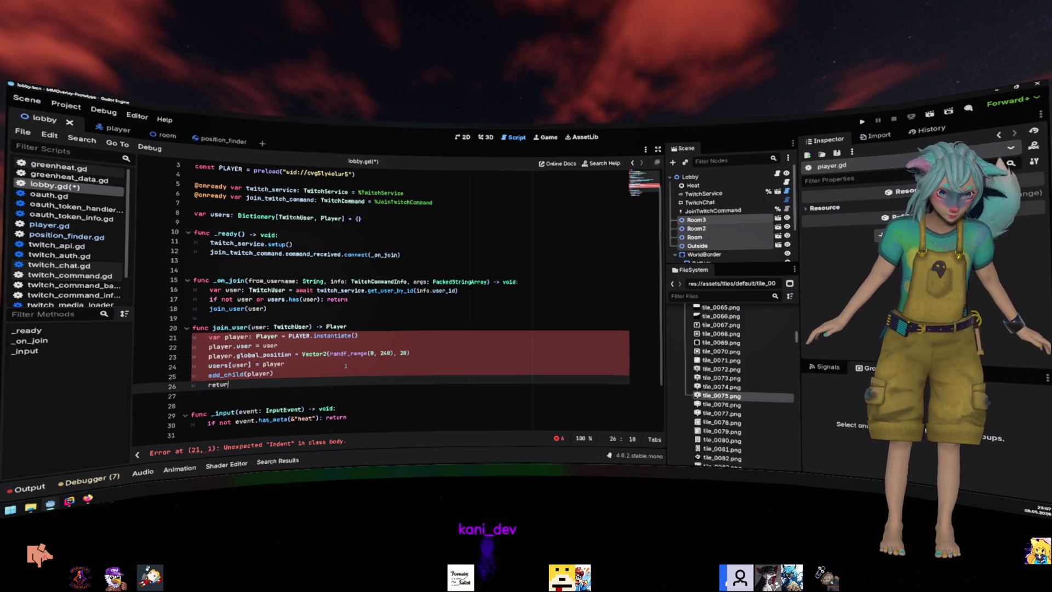
double_click(230, 327)
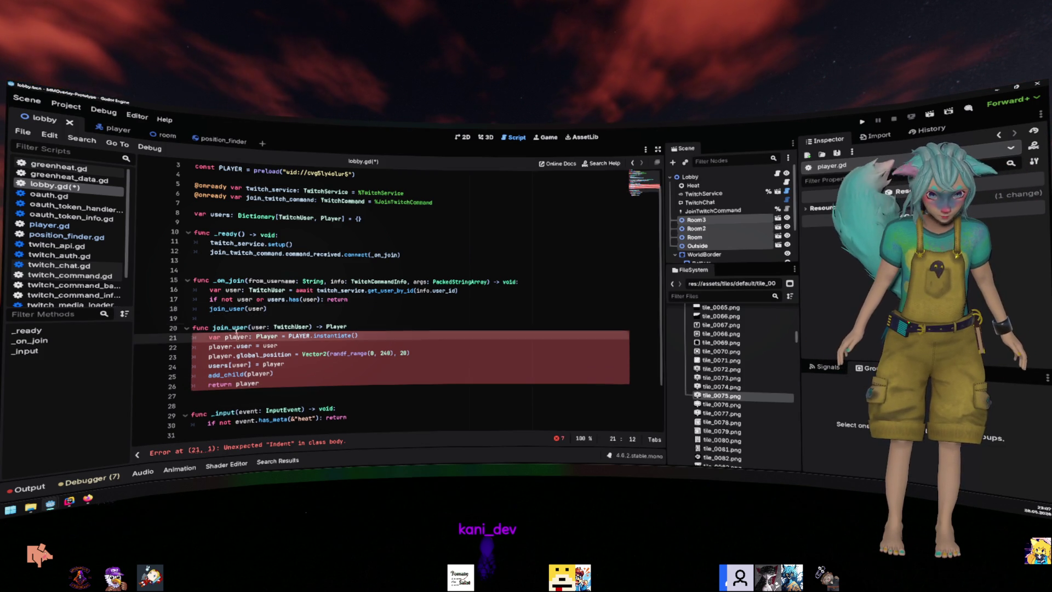
scroll(336, 368, "down", 2)
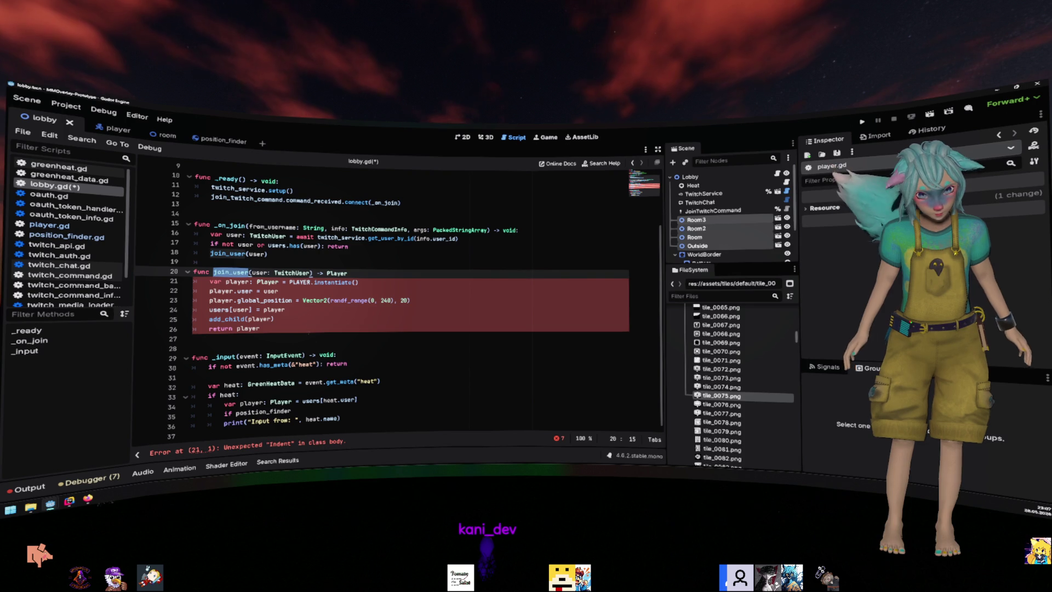
left_click(358, 272)
- Insert blank lines above the if position_finder check in lobby.gd's _input
left_click(389, 348)
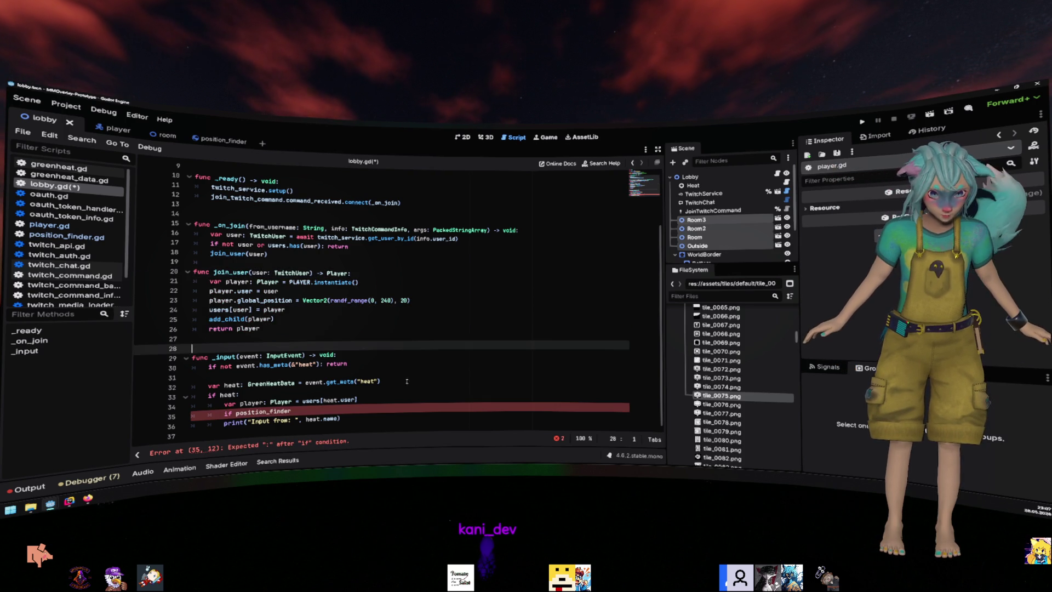
left_click(412, 398)
key("Down")
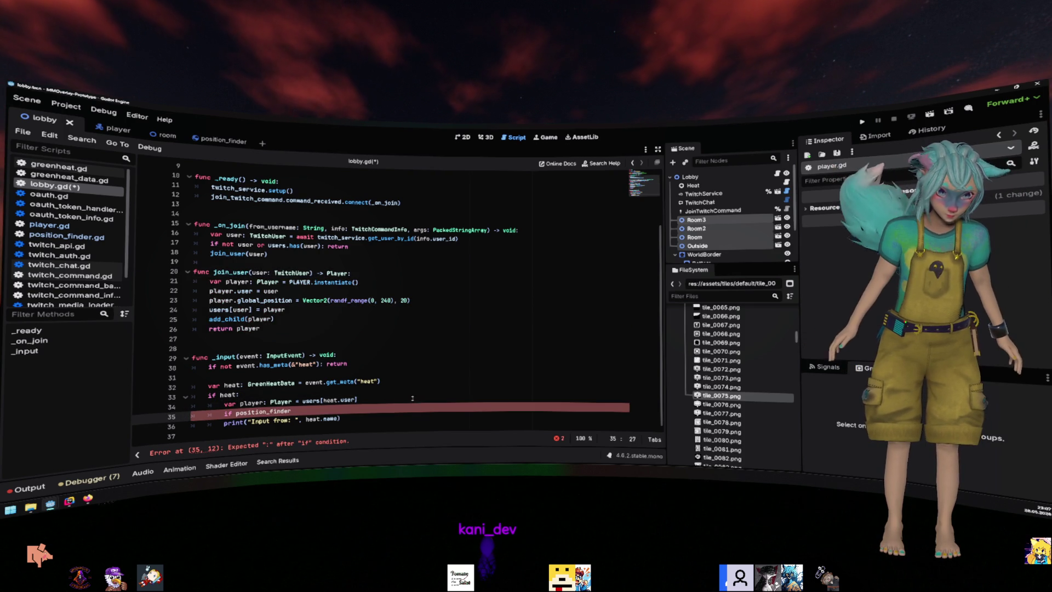
key("Up")
key("Return")
key("Return")
key("Up")
- Add an 'if not player' branch that calls join_user(heat.user)
type("if nopt")
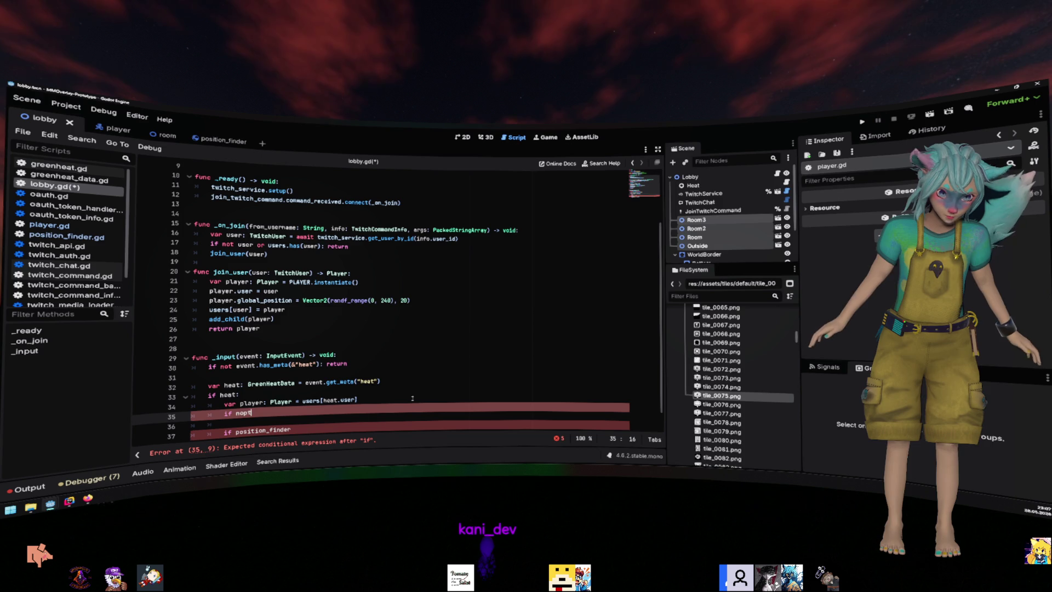
key("BackSpace")
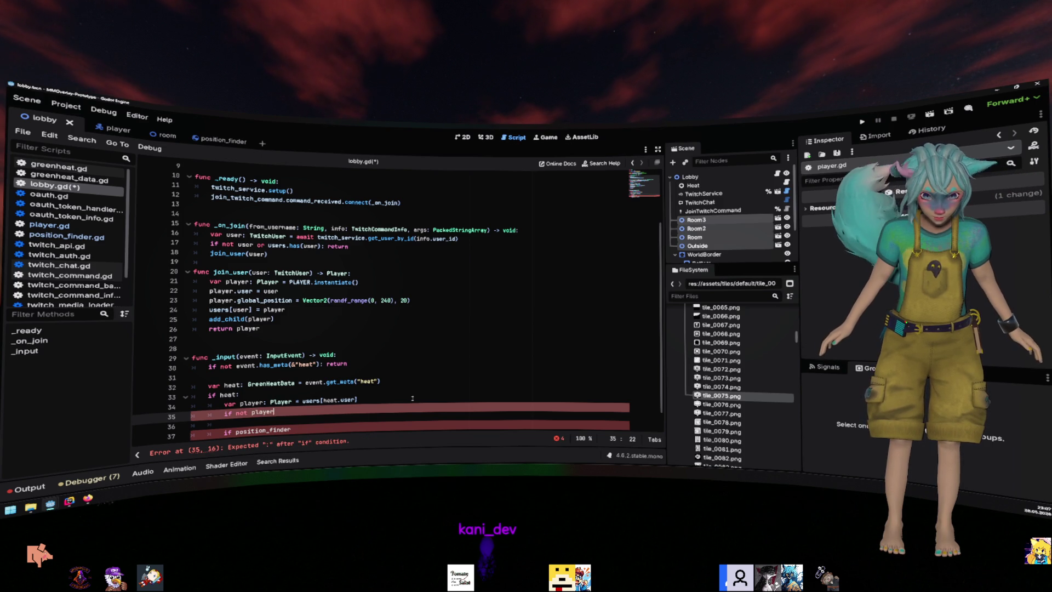
type("join_user(u")
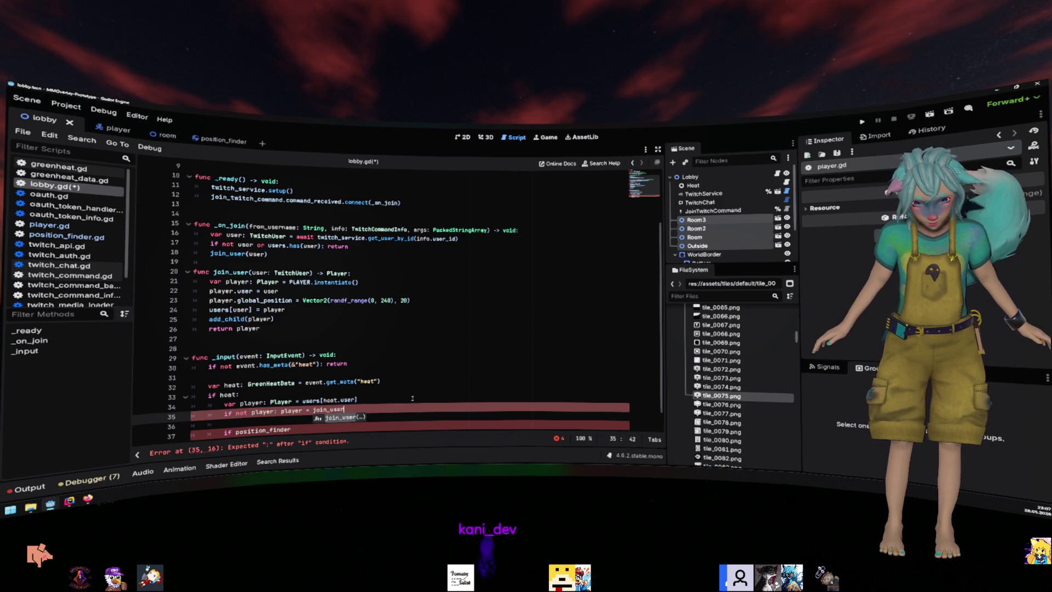
key("BackSpace")
type("hea.")
key("BackSpace")
type("t.user")
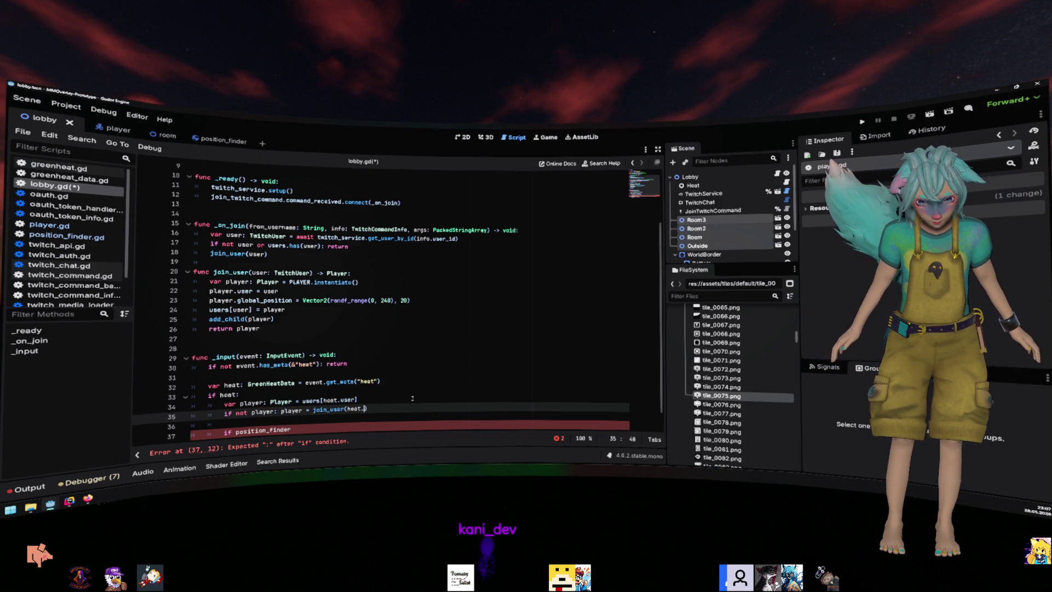
type(")")
key("Down")
key("Down")
key("Down")
key("Up")
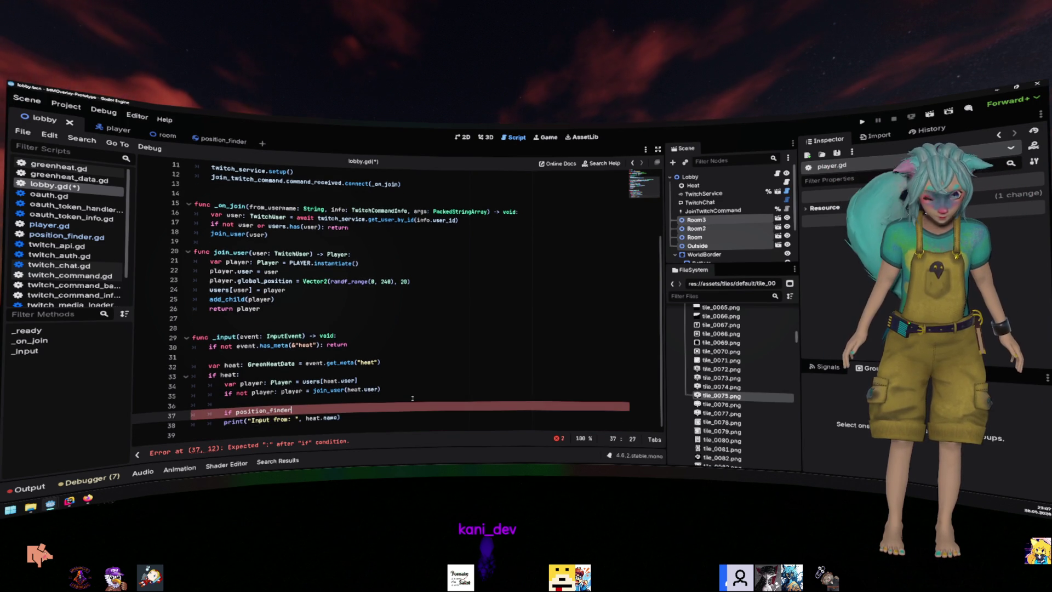
- Change the check to player.position_finder and remove the extra blank lines above it
key("ctrl+shift+Return")
key("Down")
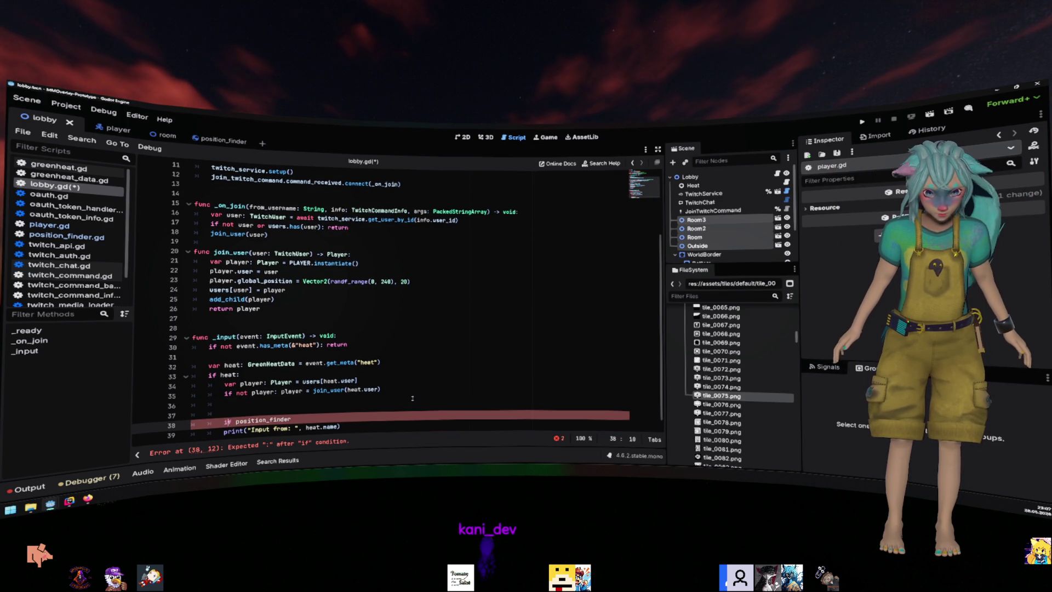
type("player.")
key("End")
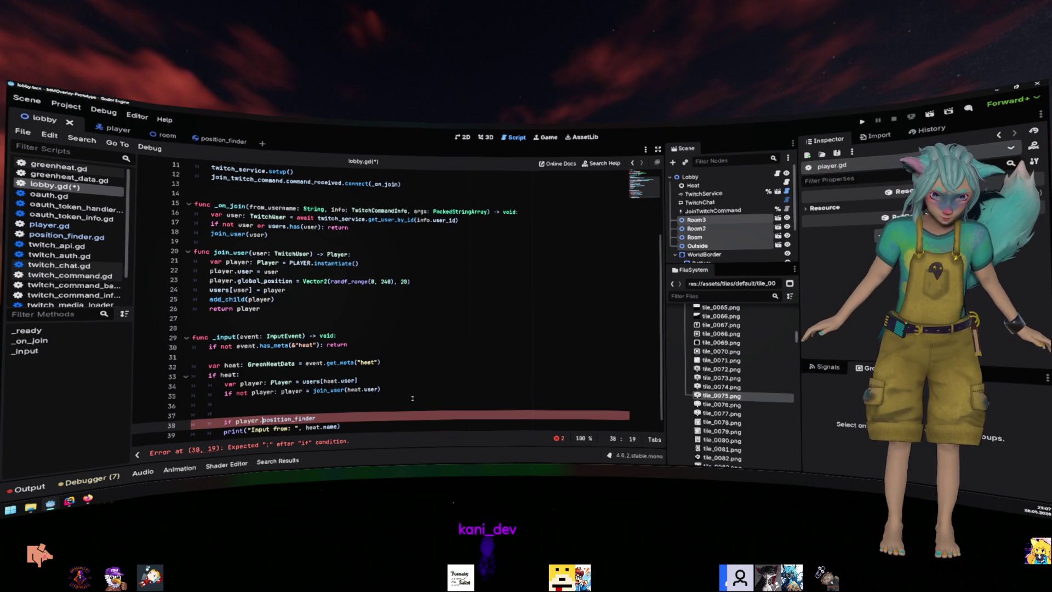
key("Up")
key("BackSpace")
key("BackSpace")
key("BackSpace")
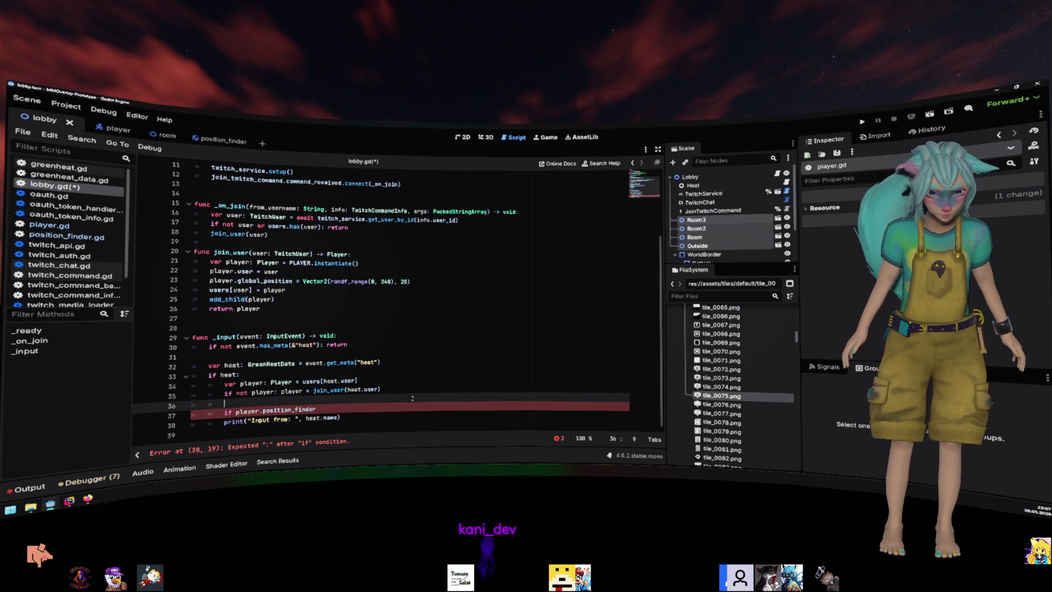
key("Delete")
key("Delete")
key("End")
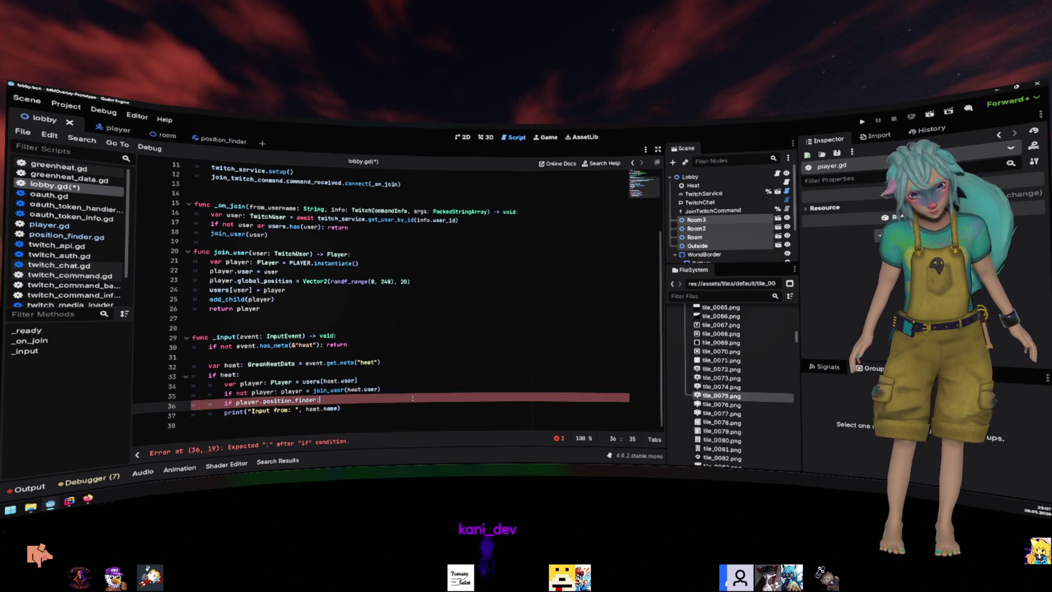
- Free the existing finder with player.position_finder.queue_free() inside the if block
key("Return")
type("player.position_finder.que")
key("Return")
key("Return")
key("Up")
key("ctrl+z")
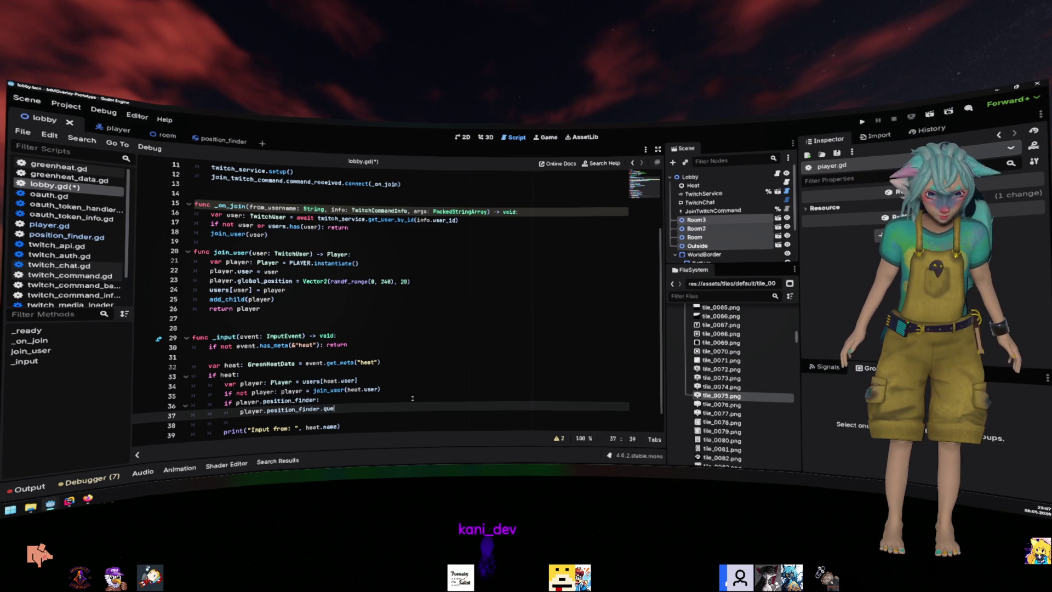
type("ue_f")
key("Return")
key("Return")
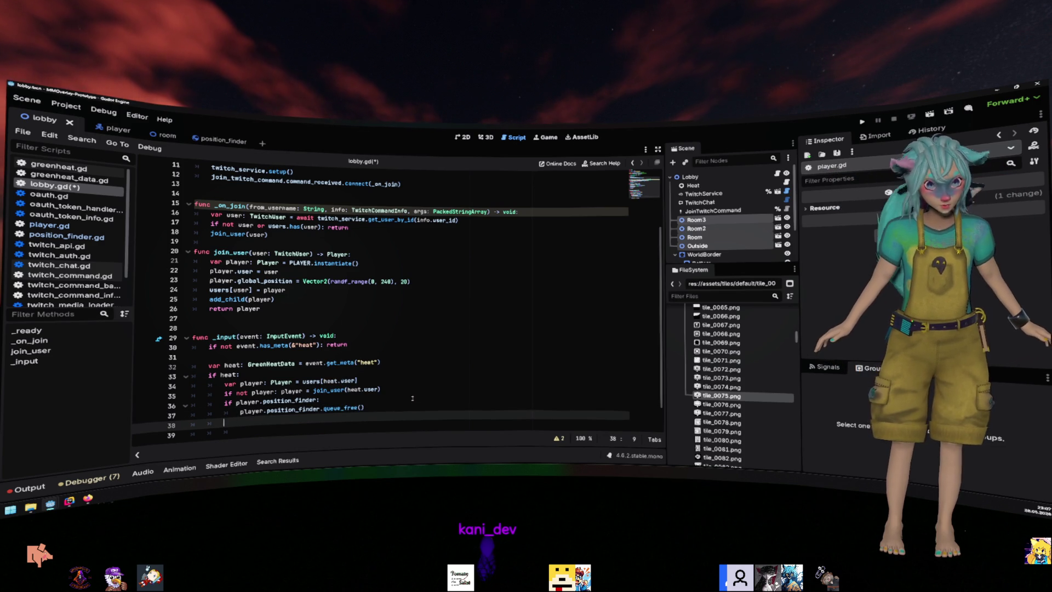
- Drop the stray else: branch and begin declaring var position_finder: Posit on line 38
type("lse:")
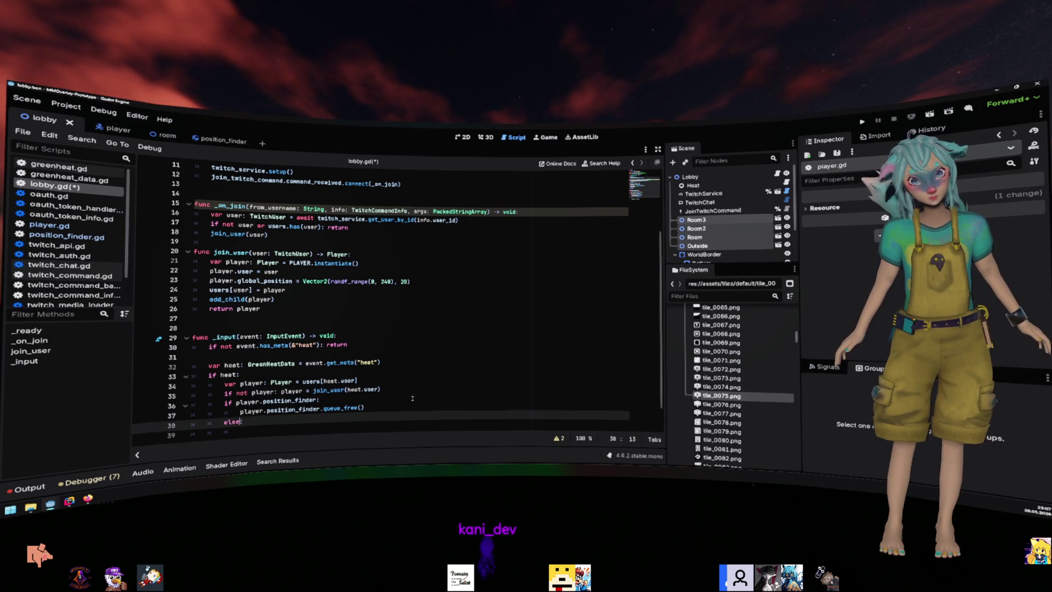
key("Up")
key("ctrl+d")
key("Down")
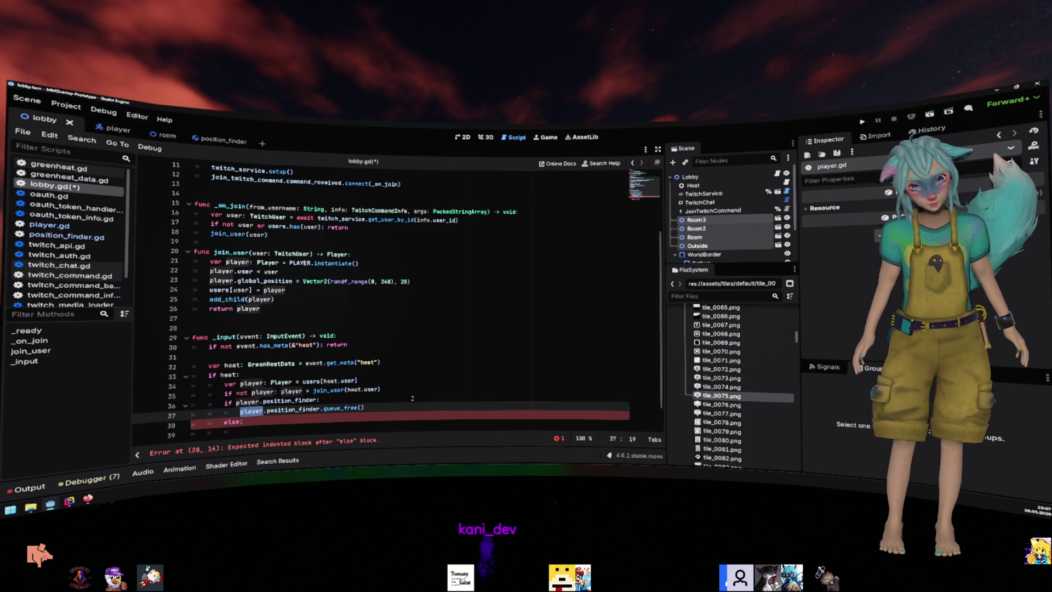
key("ctrl+z")
key("ctrl+z")
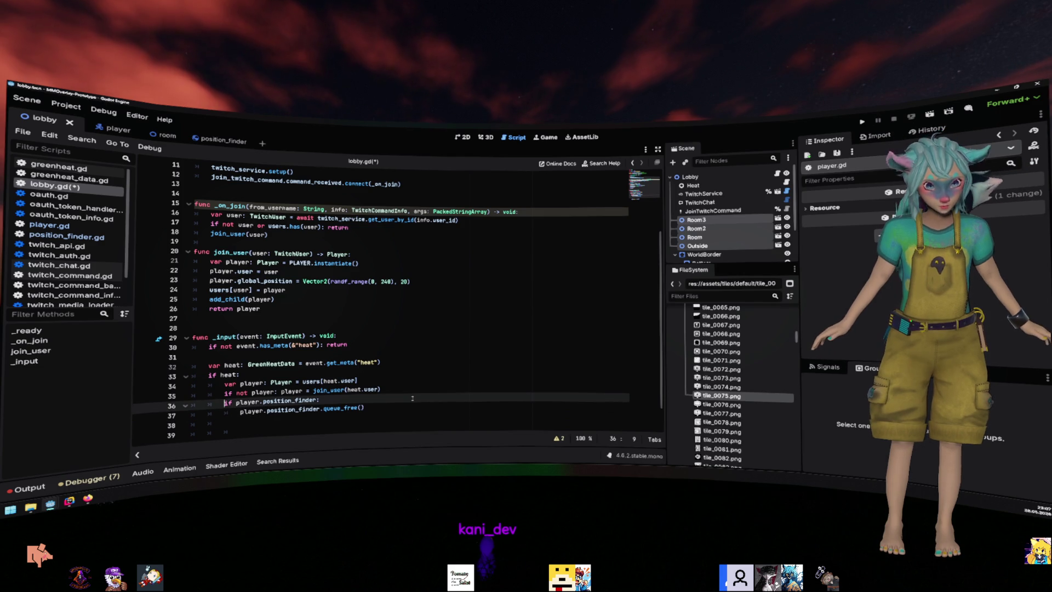
key("ctrl+z")
key("ctrl+z")
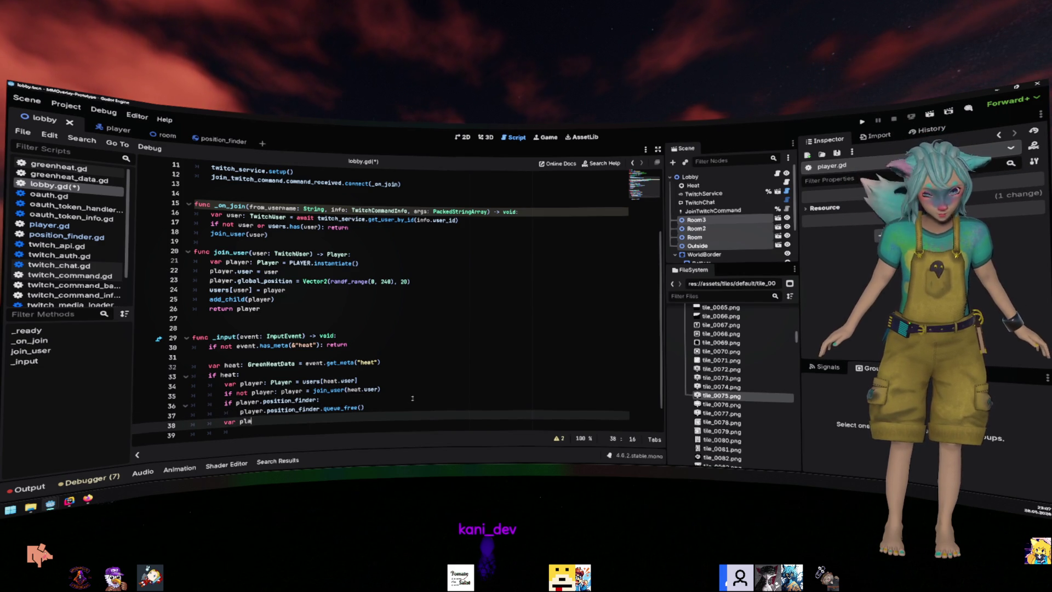
key("ctrl+BackSpace")
type("posi")
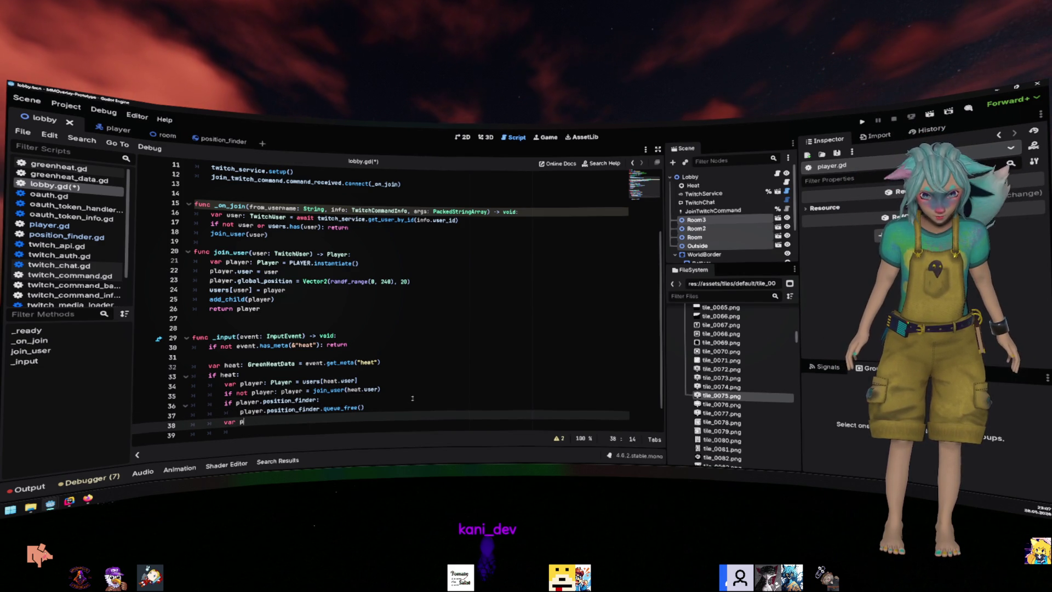
type("tion_finder")
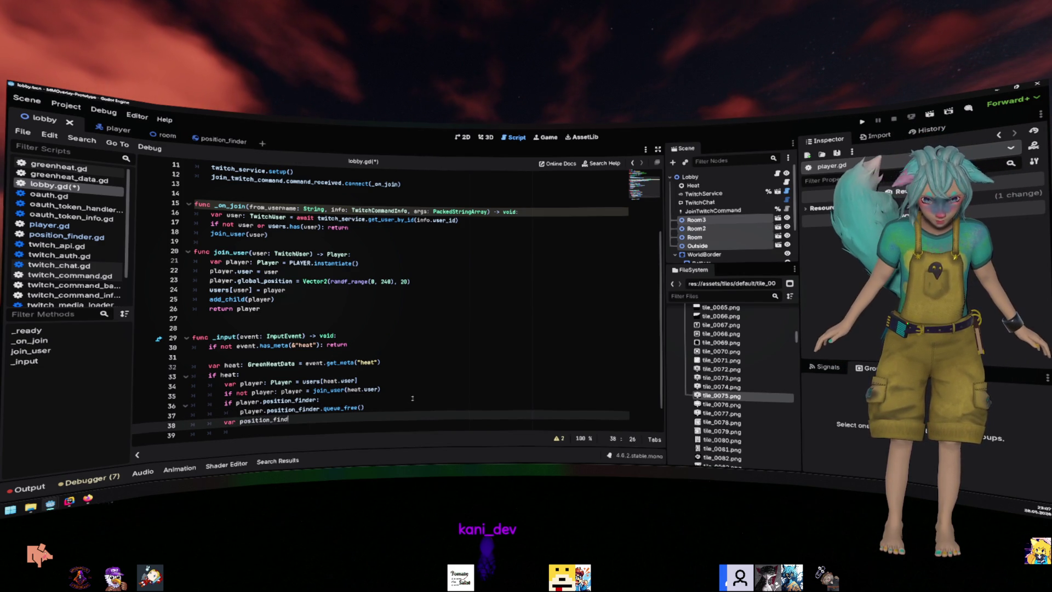
type(": Posit")
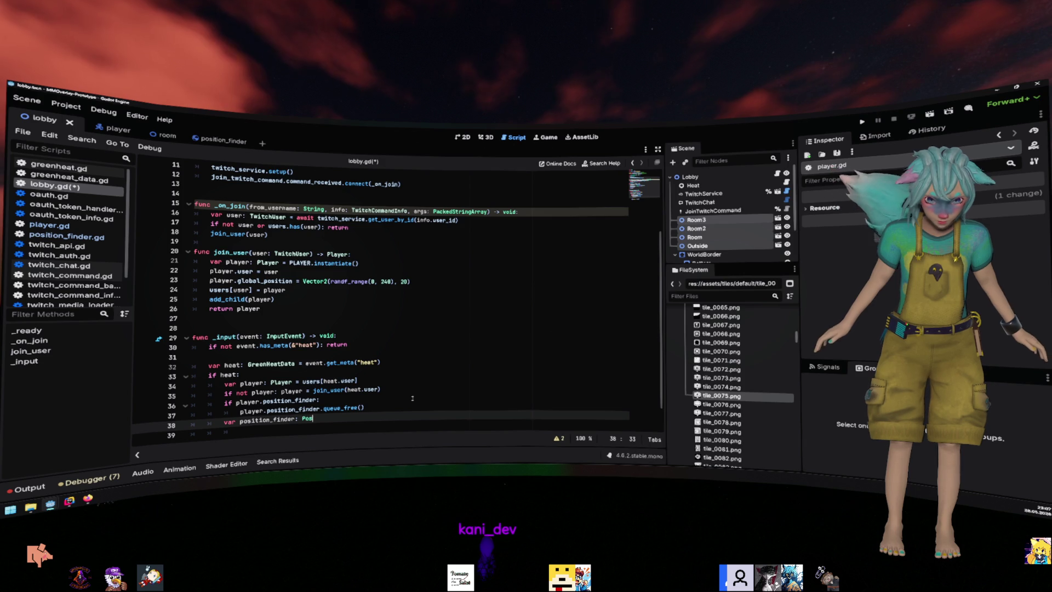
- Type position_finder as PositionFinder and assign POSITION_FINDER.instantiate(), preloading position_finder.tscn
key("Return")
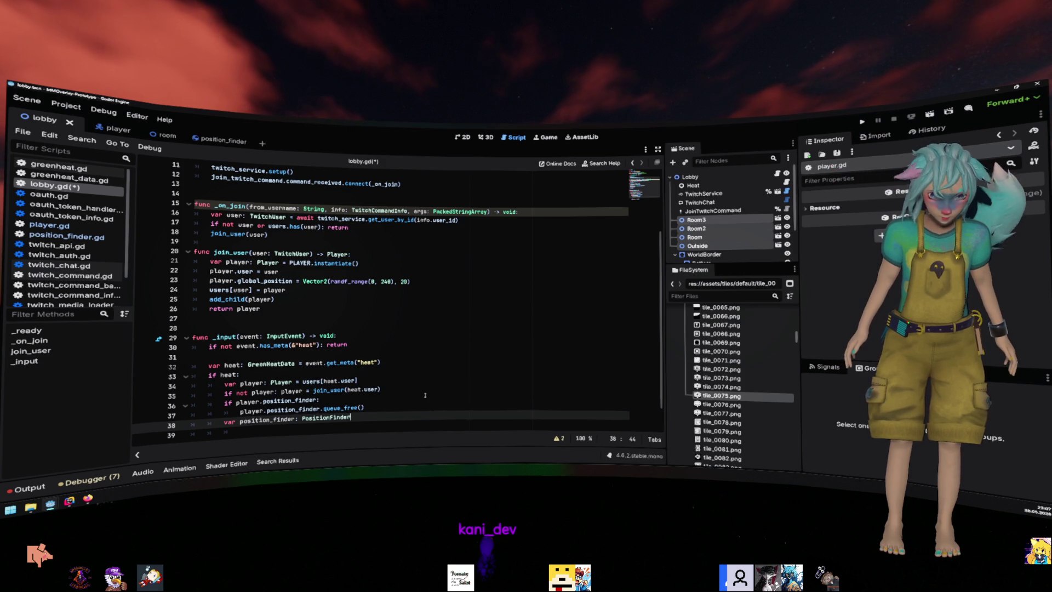
type("=")
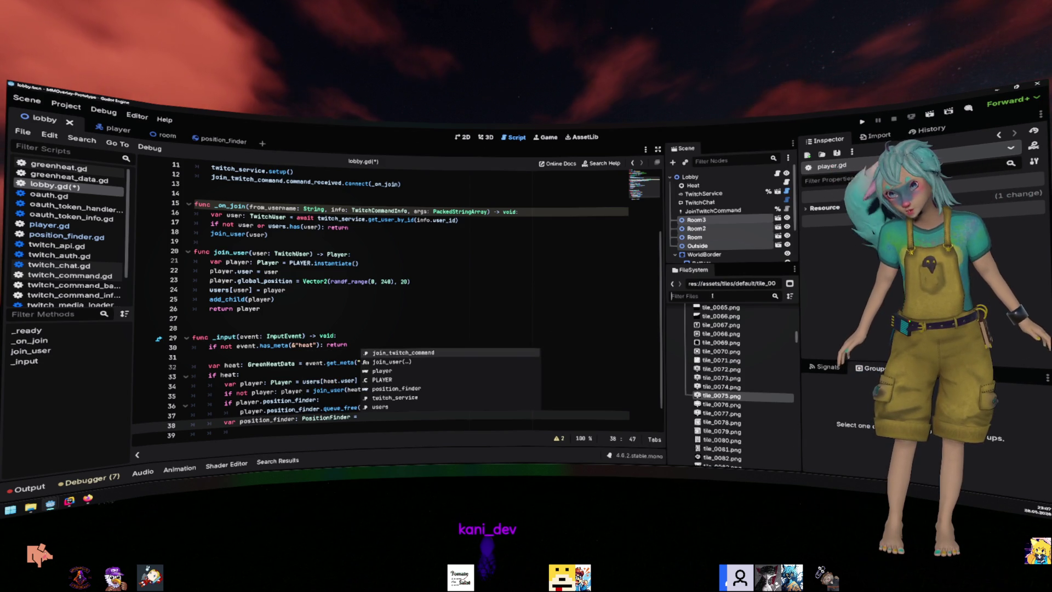
left_click(713, 296)
type("posi")
mouse_move(718, 346)
left_mouse_down()
mouse_move(439, 321)
mouse_move(416, 271)
mouse_move(337, 207)
left_mouse_up()
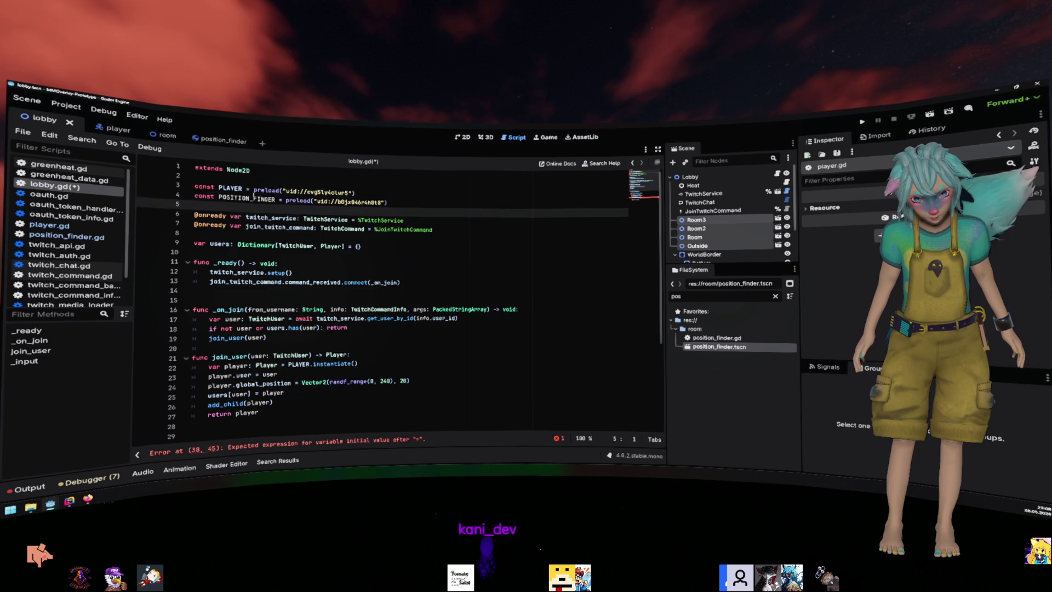
scroll(385, 392, "down", 5)
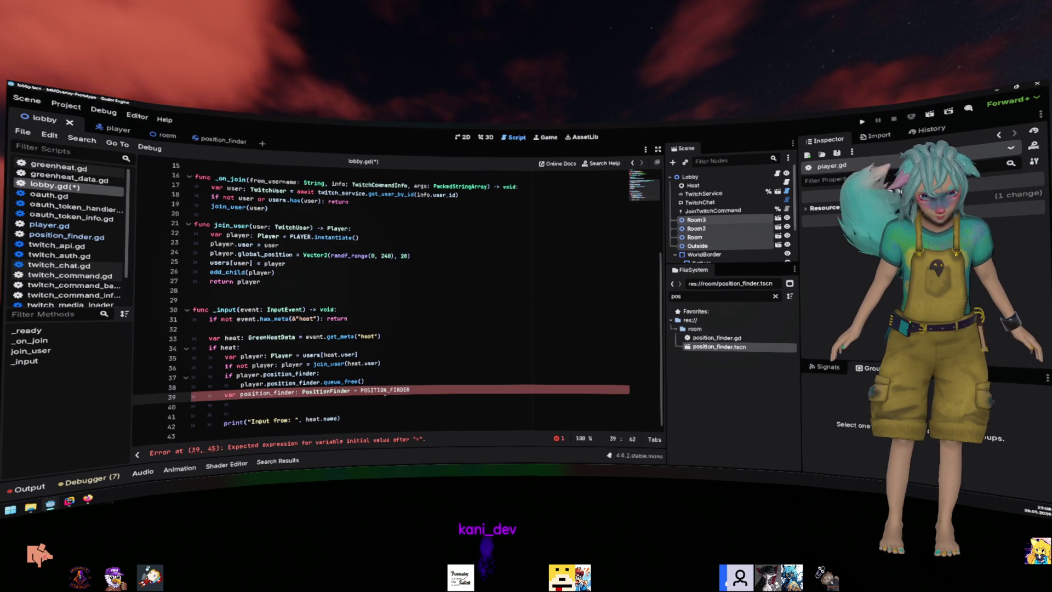
type("nstantiate(")
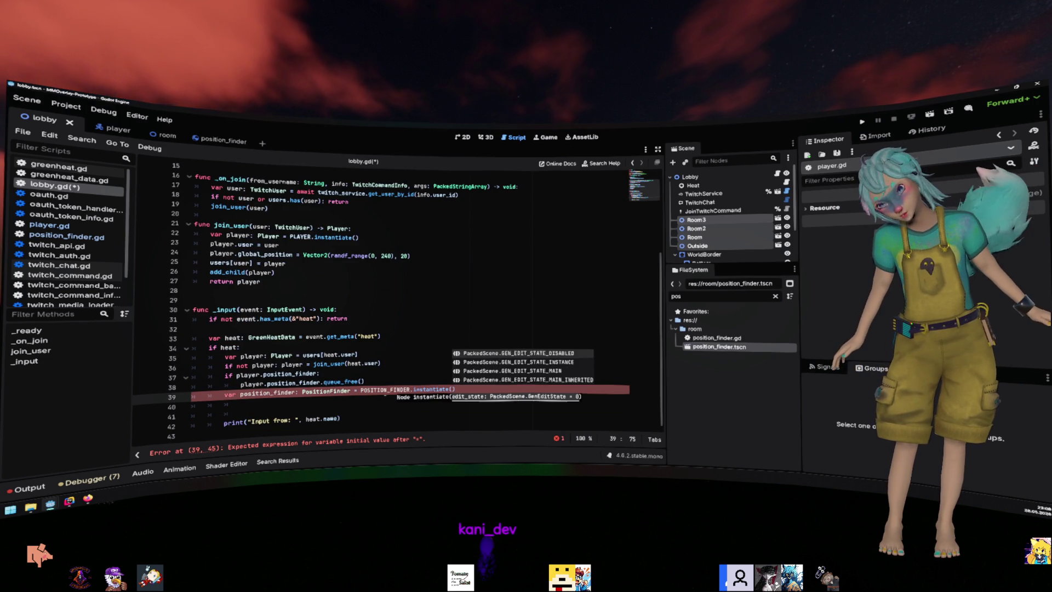
key("Return")
key("Return")
key("Return")
- Start assigning position_finder.global_position from event.p, after checking greenheat_data.gd's fields
type(".global_position =")
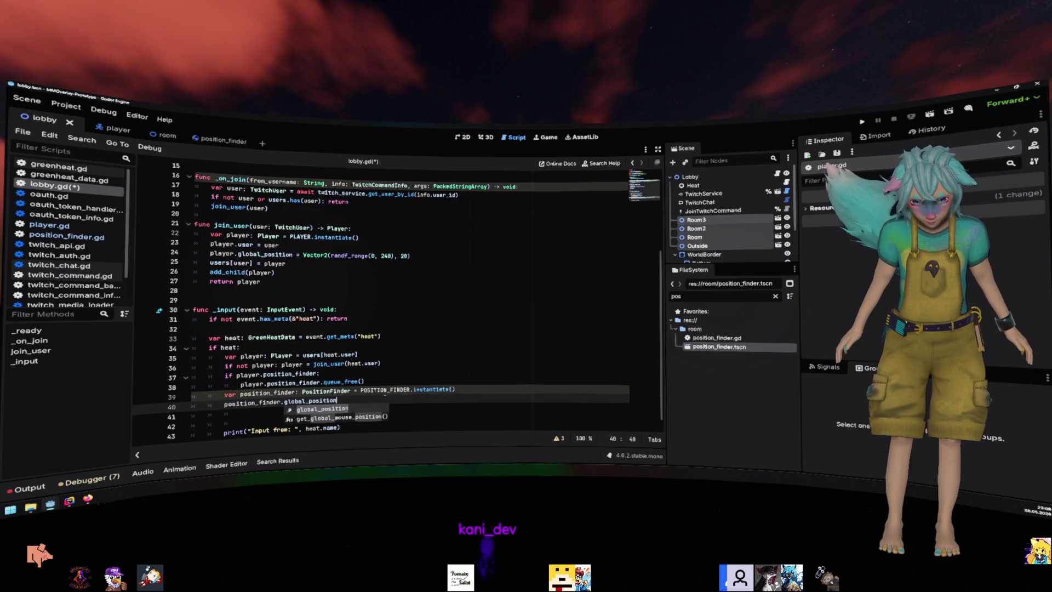
key("Escape")
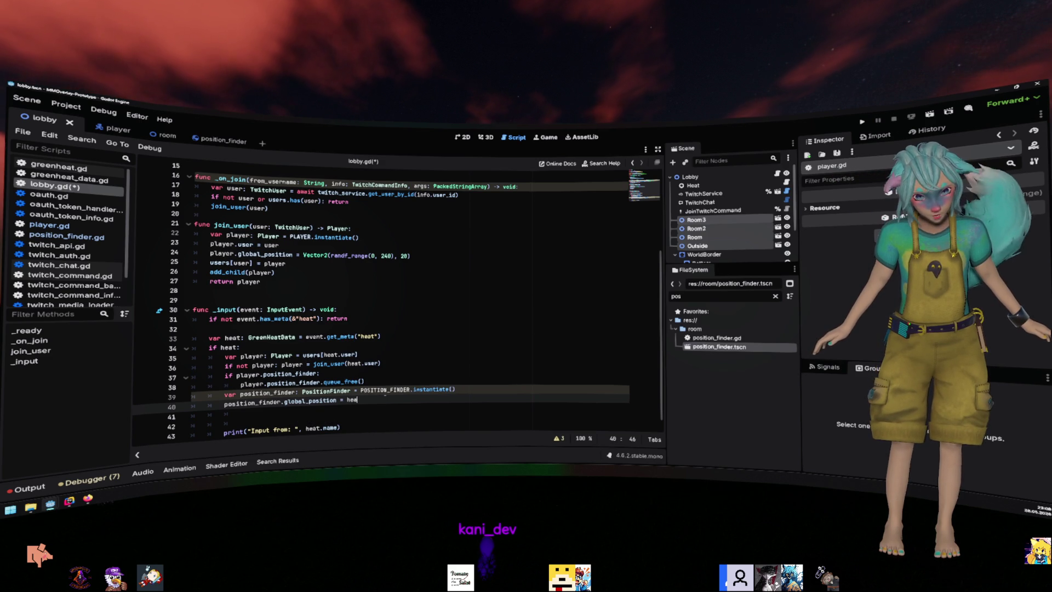
key("BackSpace")
key("BackSpace")
key("BackSpace")
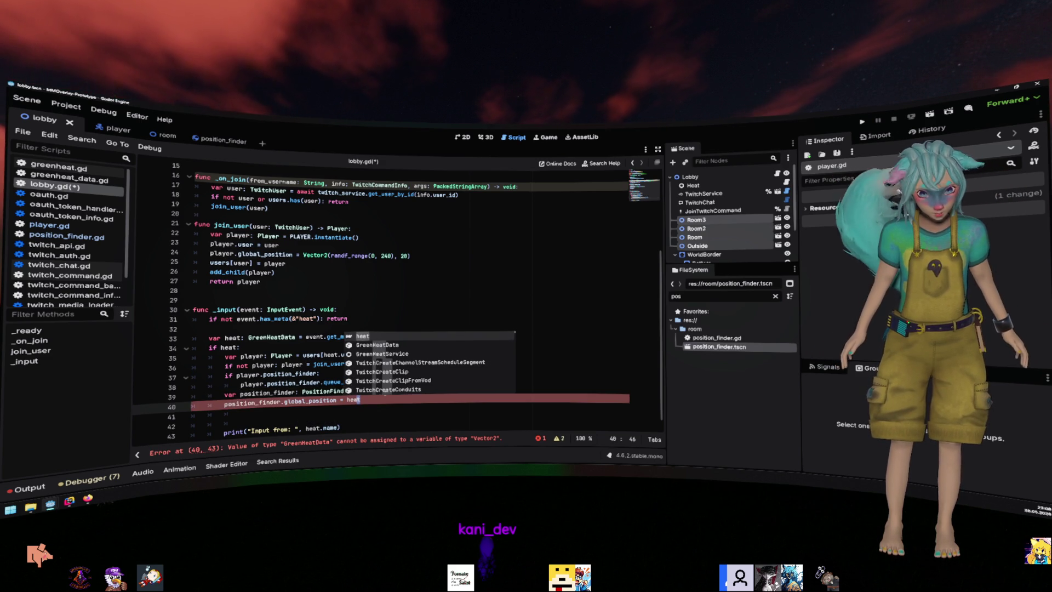
type("event.glo")
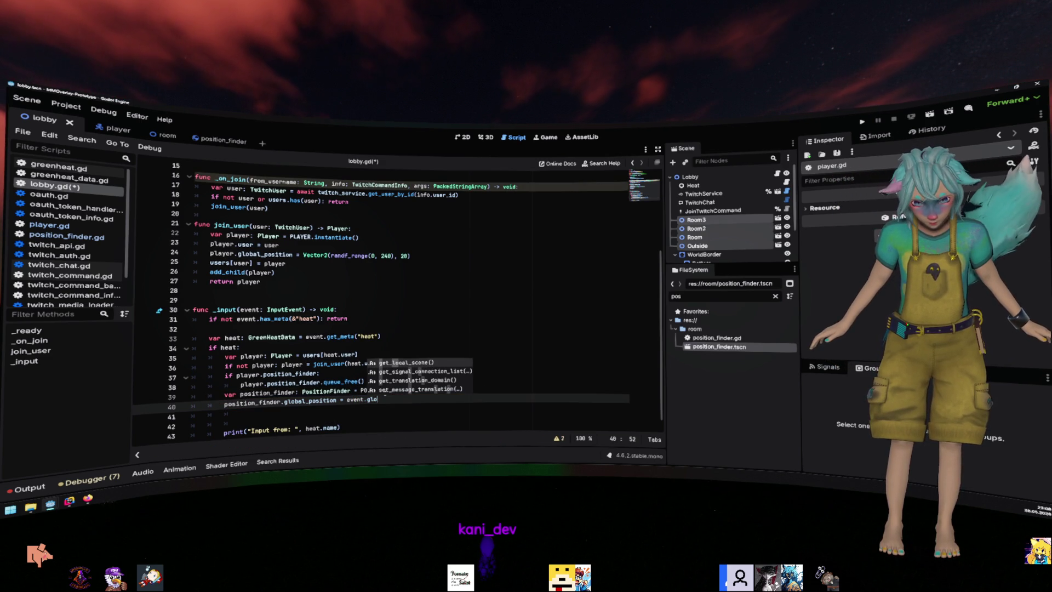
key("BackSpace")
key("BackSpace")
key("BackSpace")
type("p")
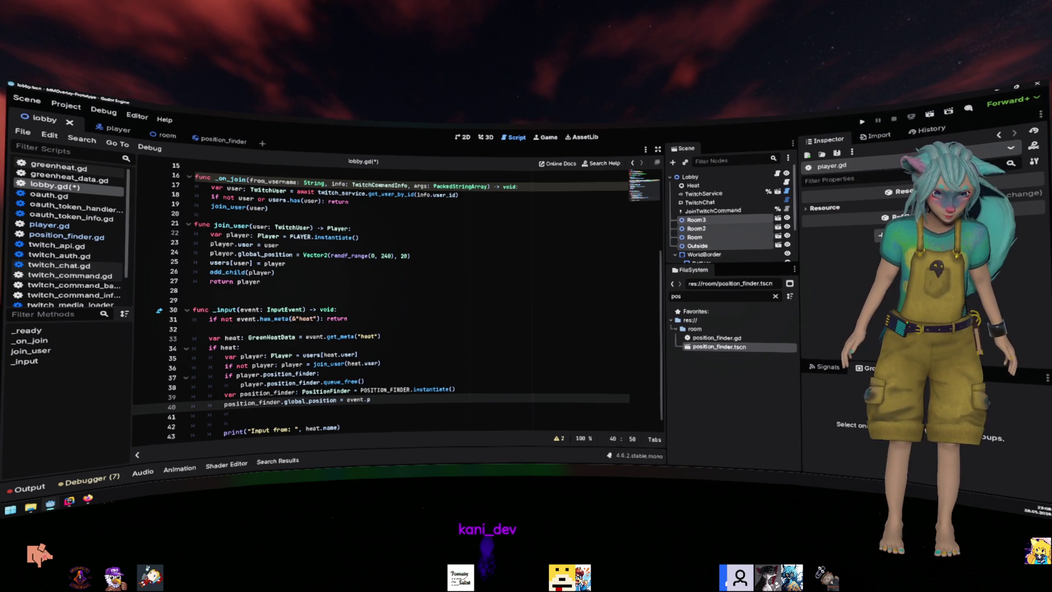
key("alt+Left")
key("alt+Right")
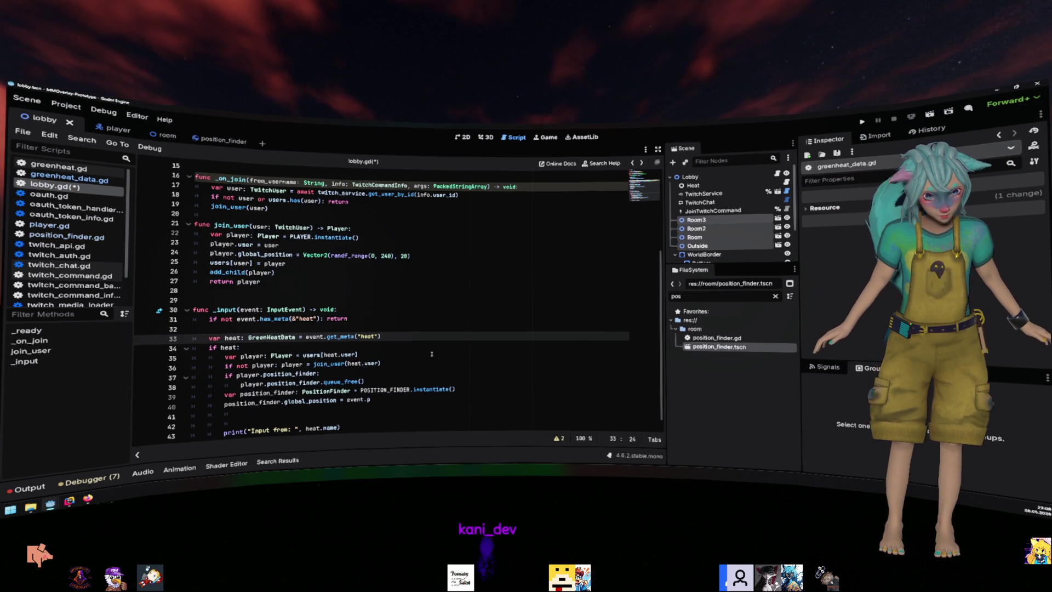
left_click(480, 390)
key("Return")
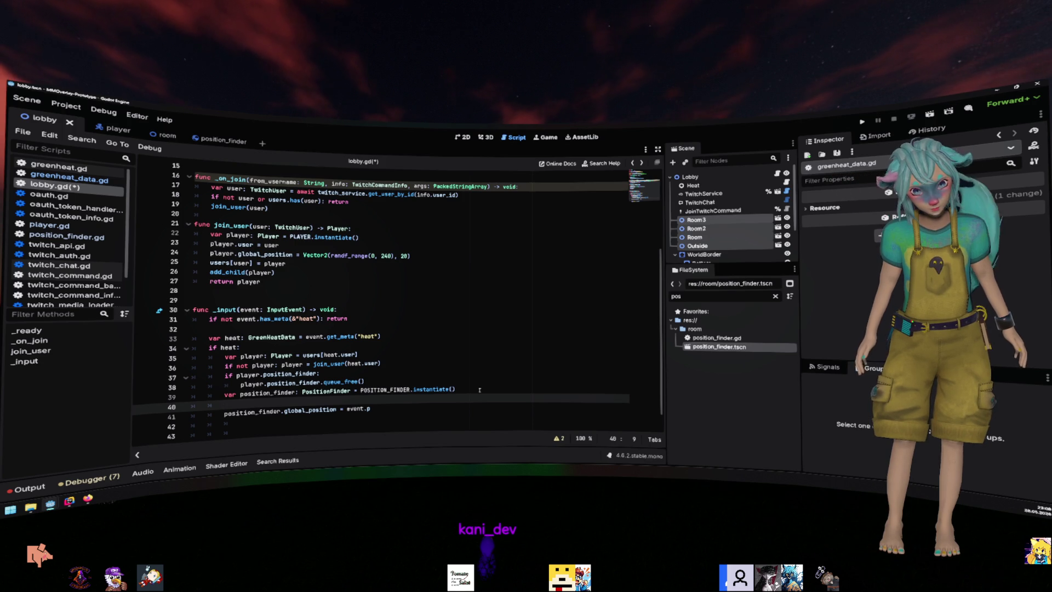
left_click(397, 319)
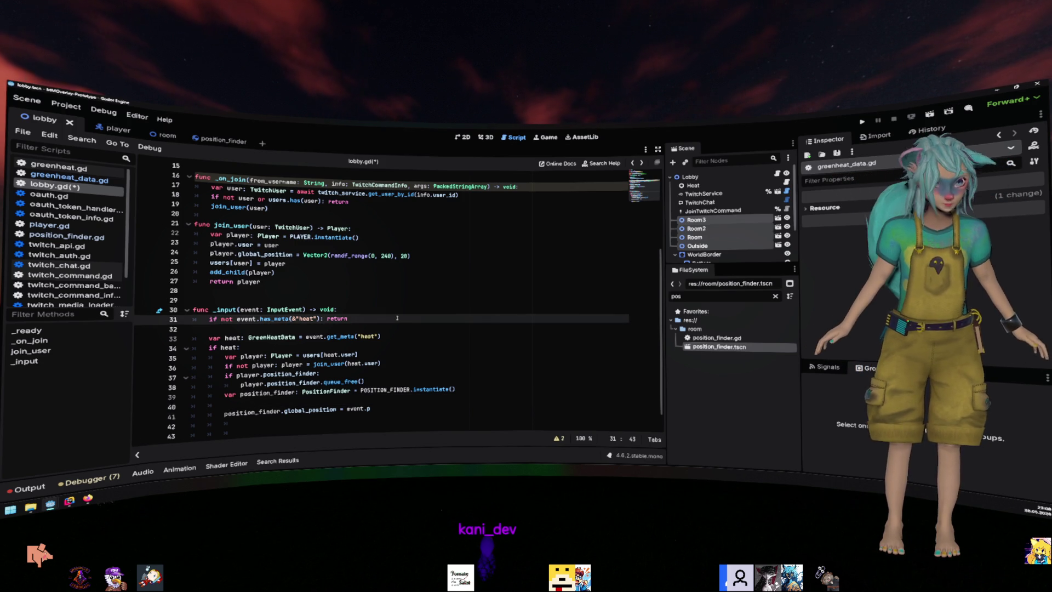
- Extend line 31's early return with 'or event is not InputEventMouseButton'
key("ctrl+Left")
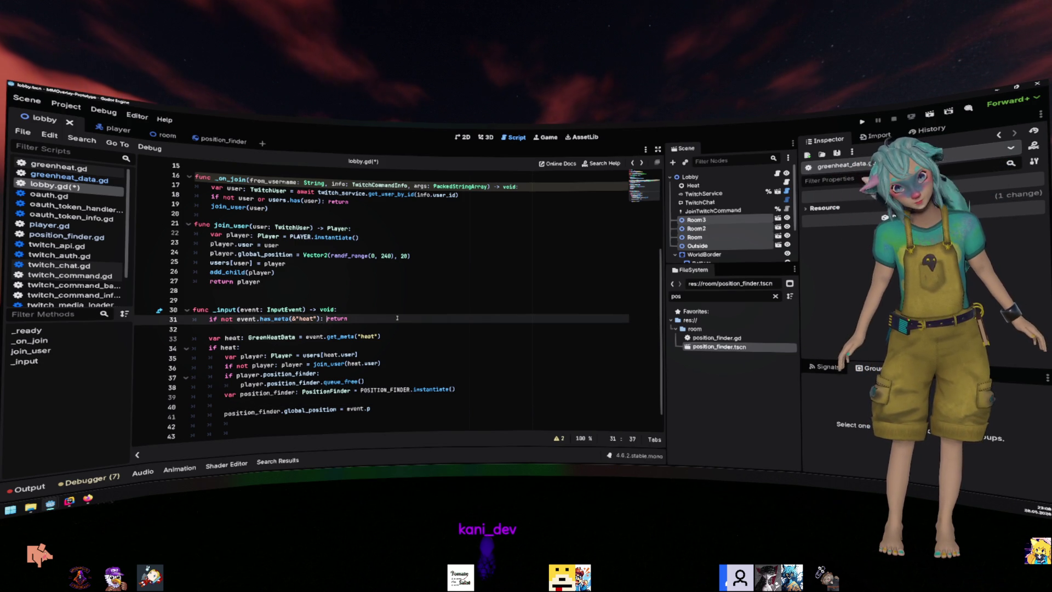
key("Down")
key("Tab")
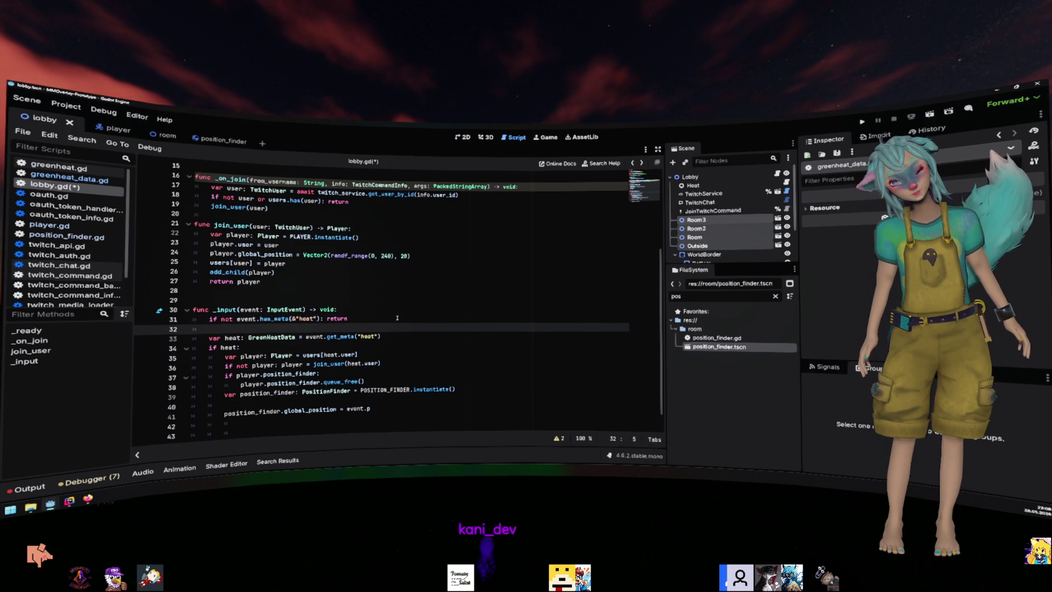
key("Up")
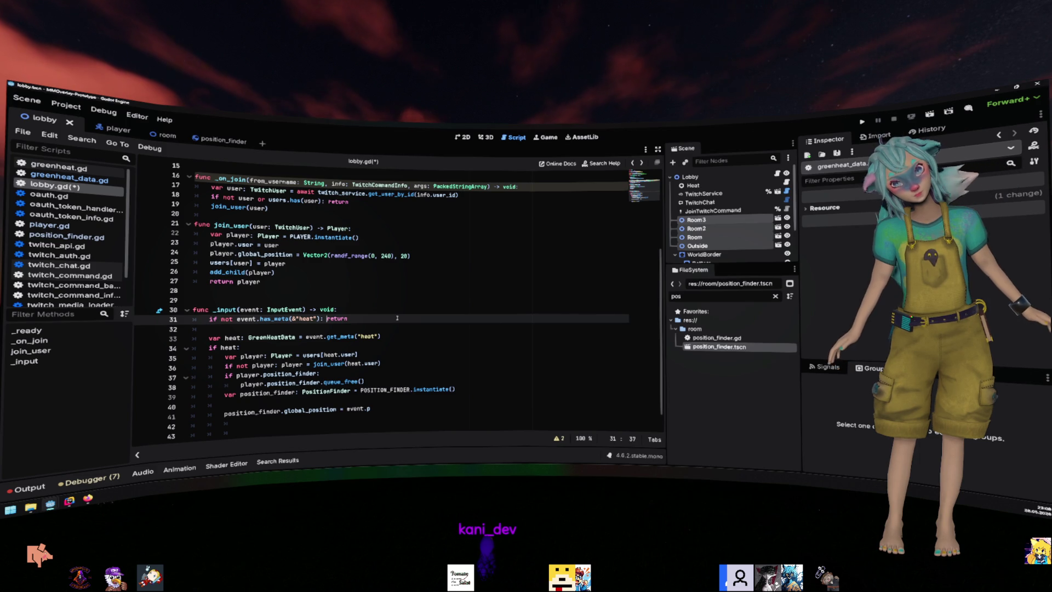
key("Left")
key("Left")
type("or hea")
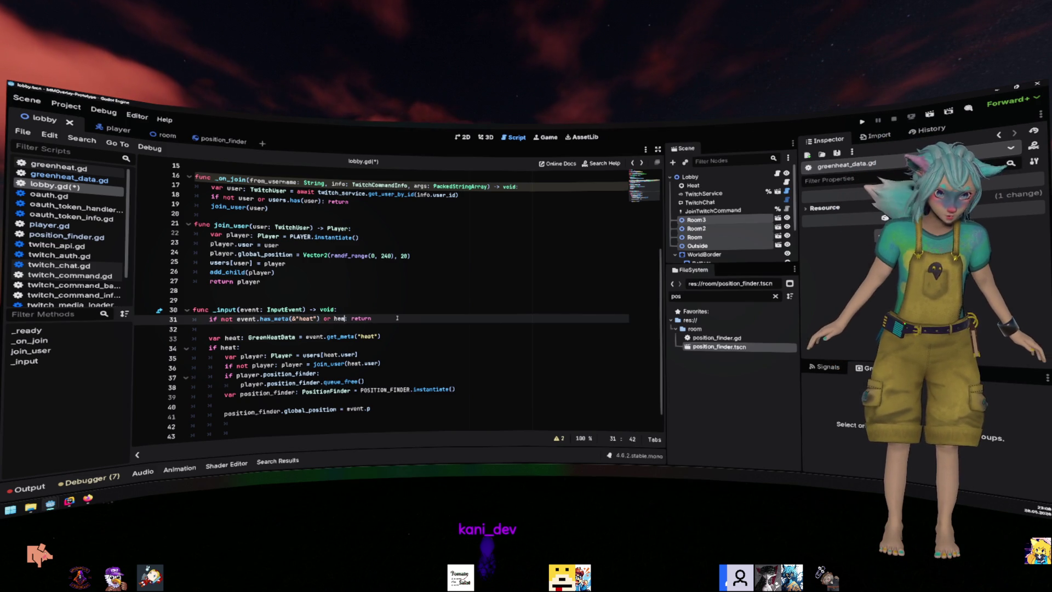
key("BackSpace")
key("BackSpace")
key("BackSpace")
type("event ")
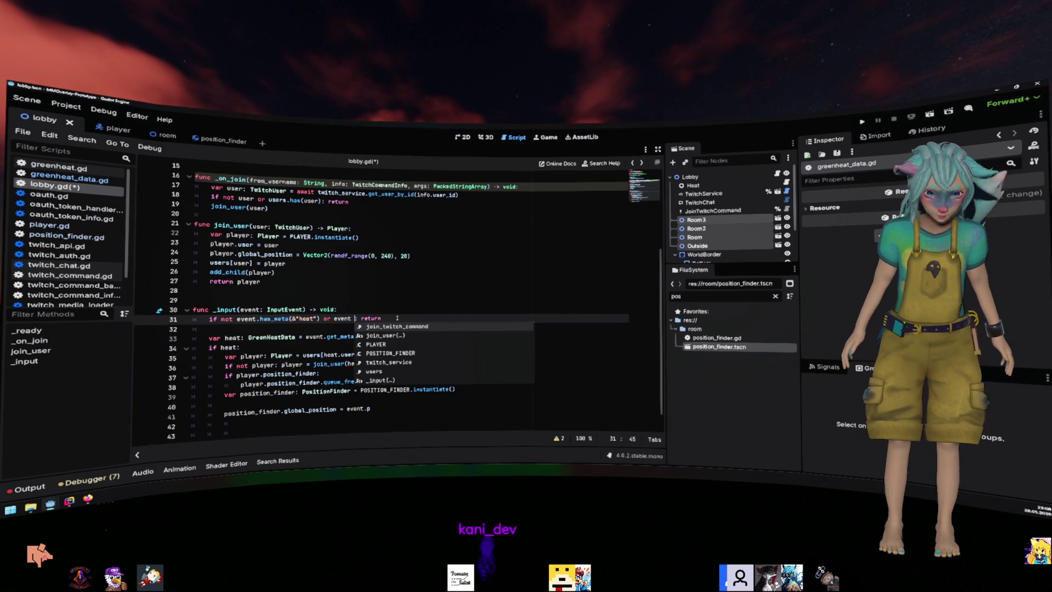
type("is ")
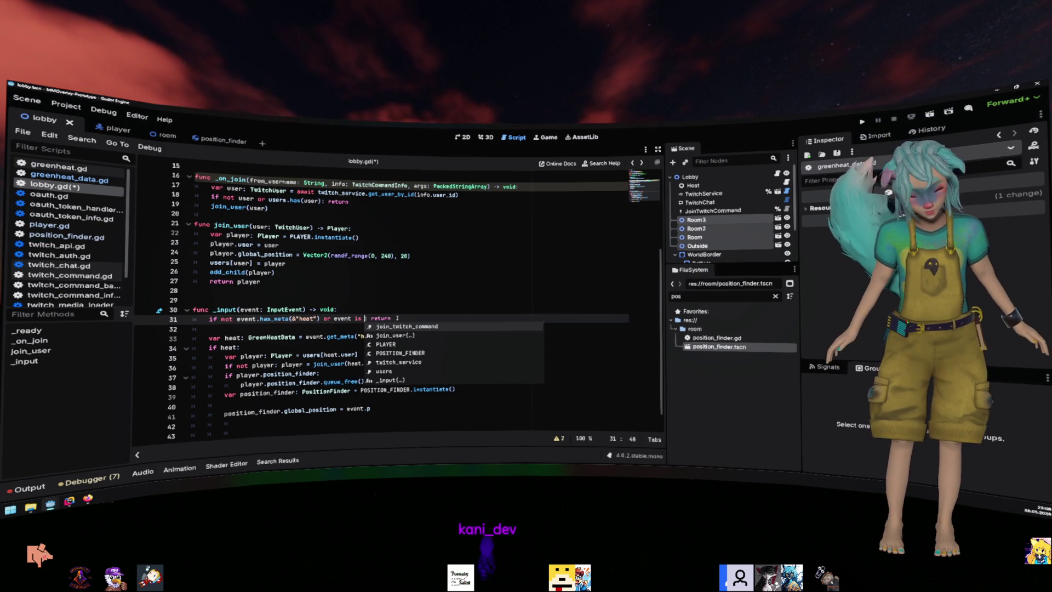
type("not ")
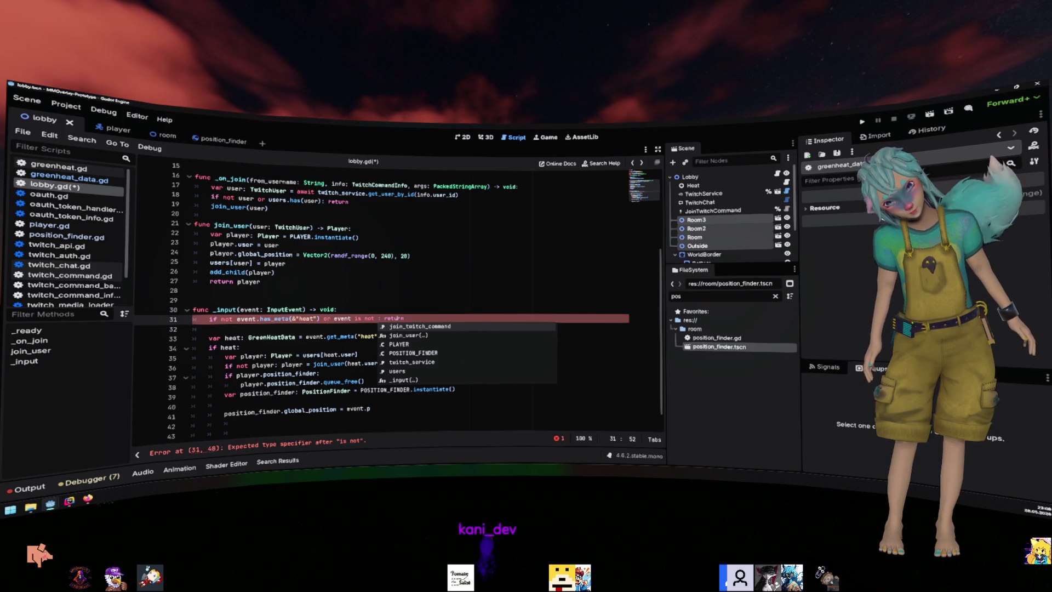
type("InputEv")
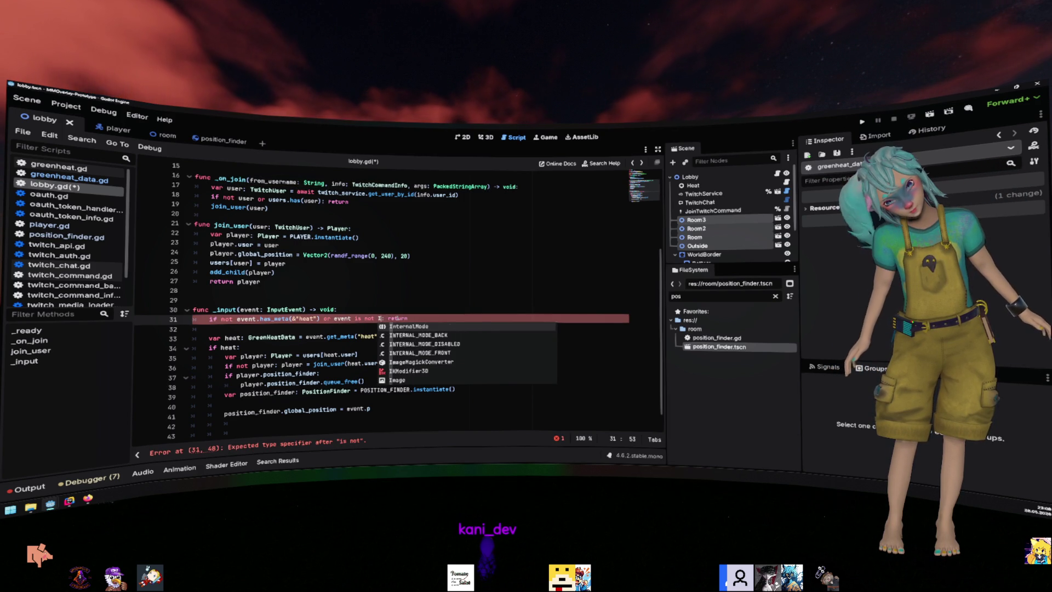
type("entM")
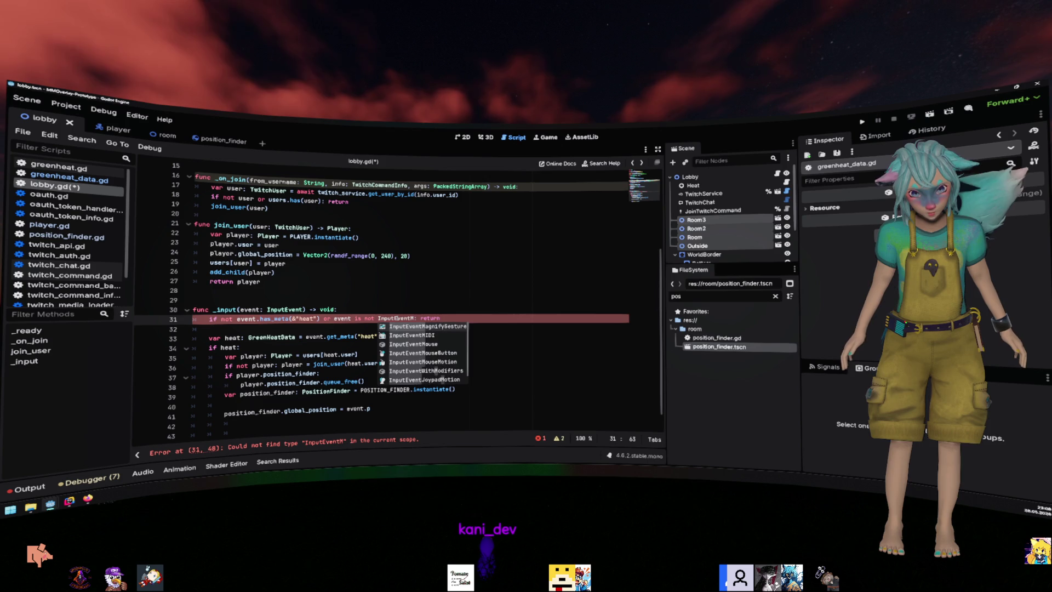
type("ouse")
key("Down")
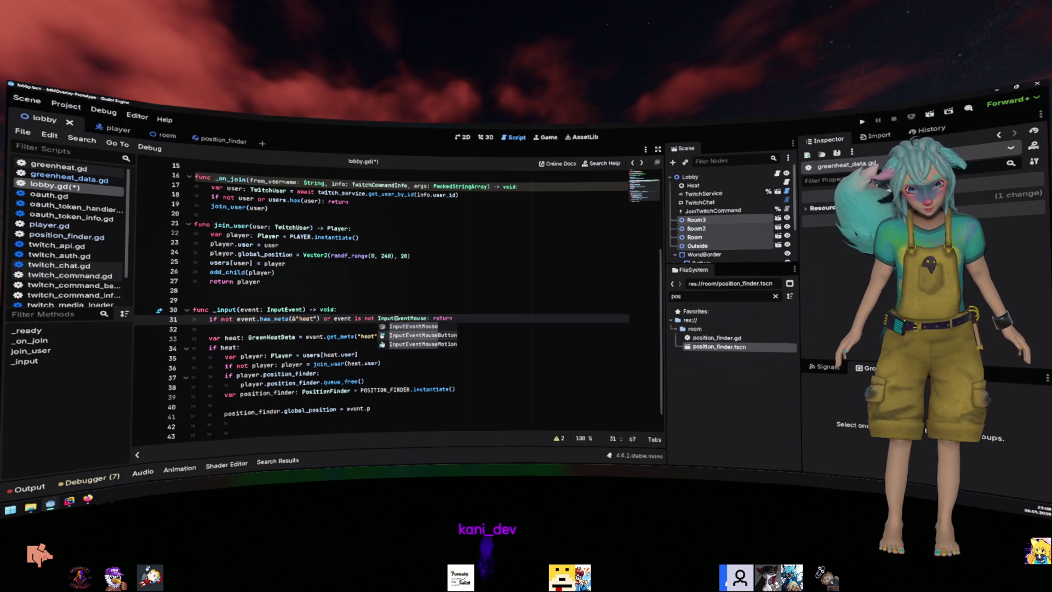
key("Return")
- Add 'var mouse_event: InputEventMouseButton = event' on line 32, followed by a blank line
left_click(389, 329)
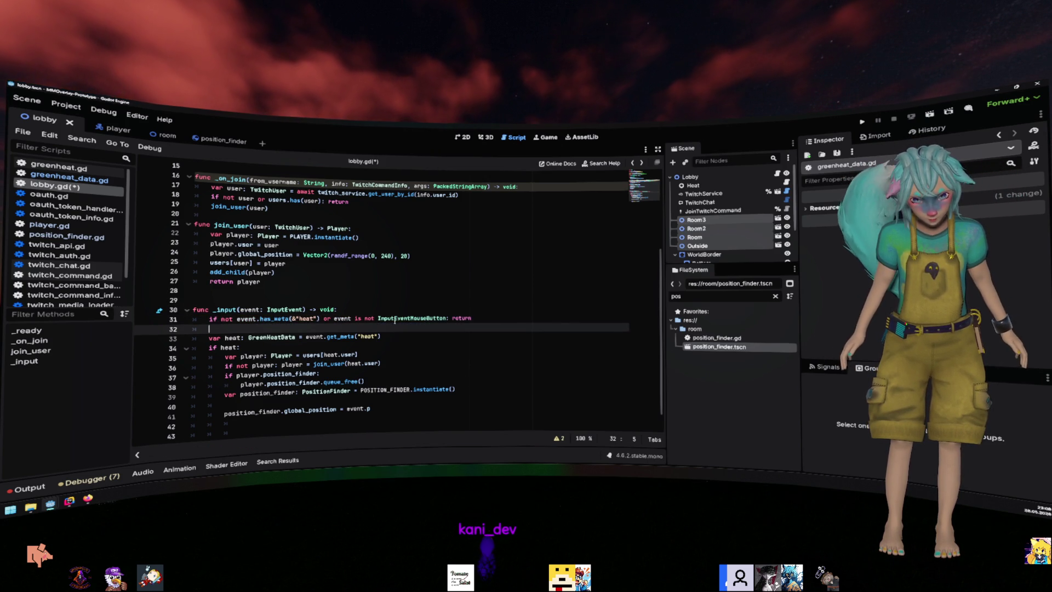
double_click(394, 320)
left_click(352, 327)
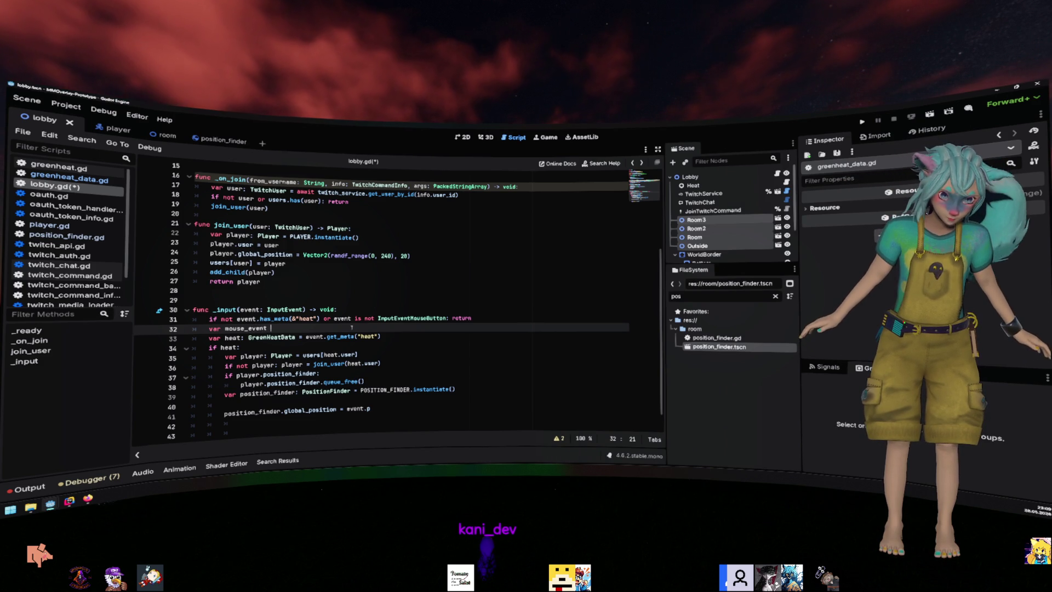
type("tEvent")
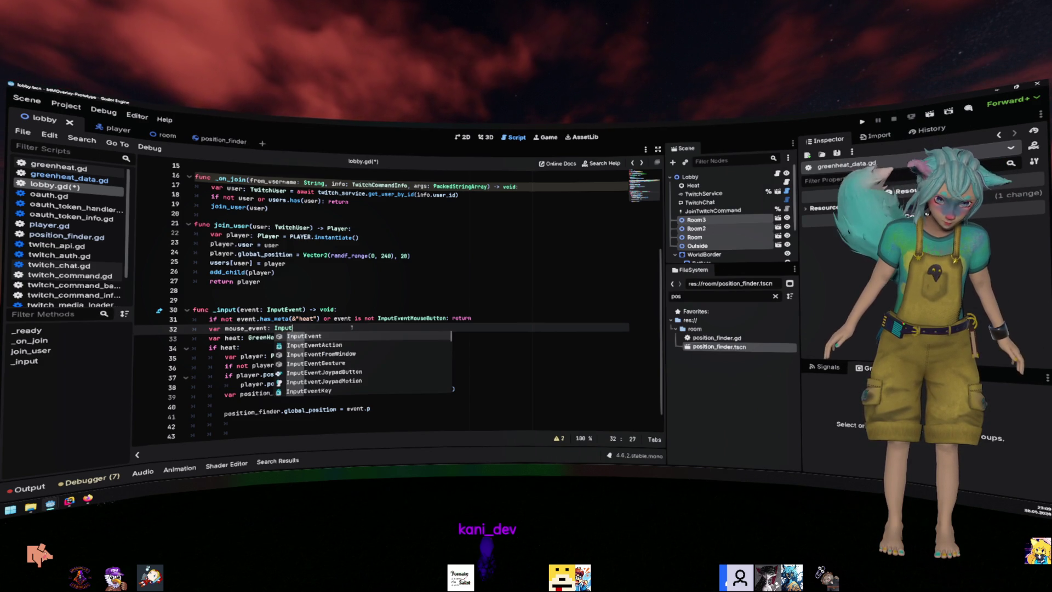
type("Mo")
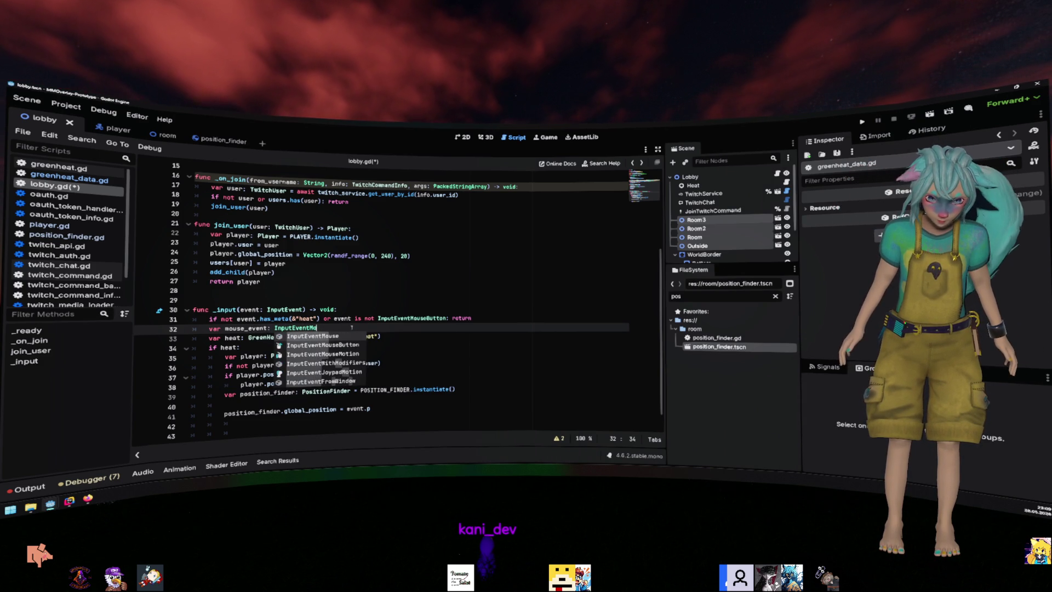
key("Down")
key("Return")
type("= event")
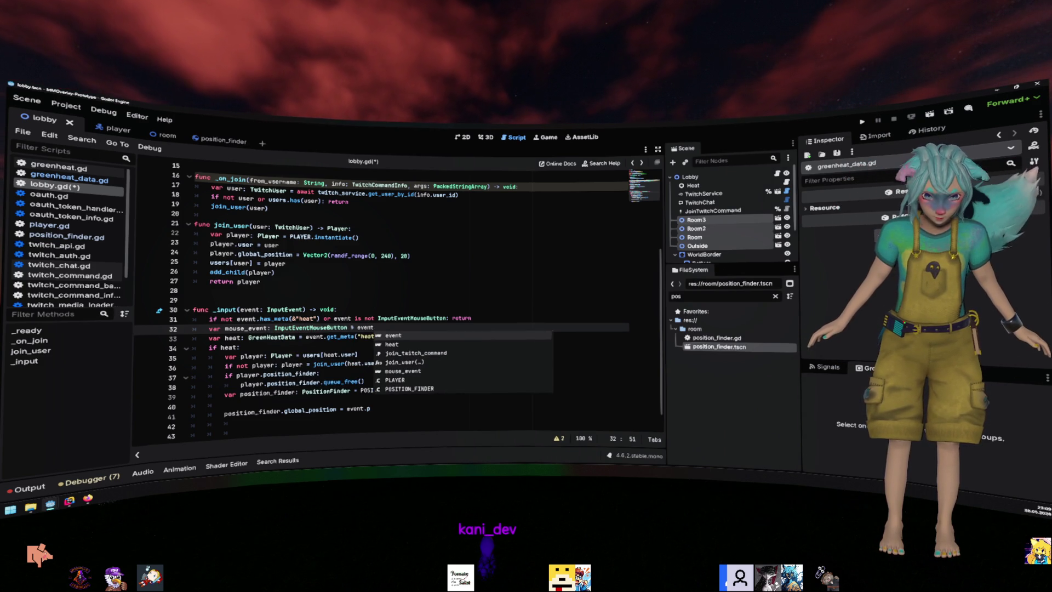
key("Escape")
double_click(246, 328)
key("End")
key("Return")
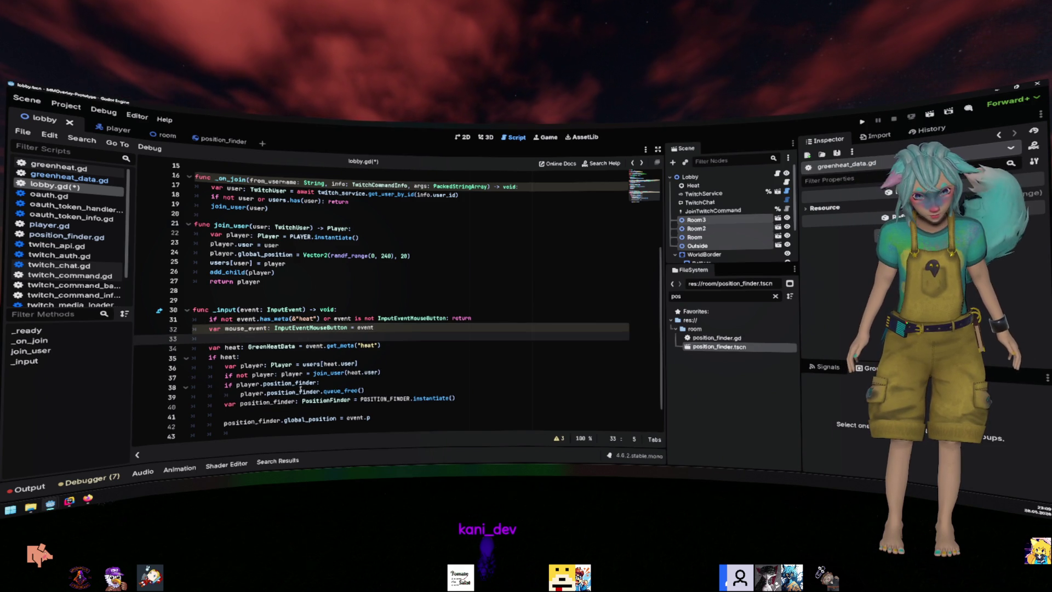
- Open a new line after the instantiation and begin a global_position assignment
left_click(387, 398)
key("Return")
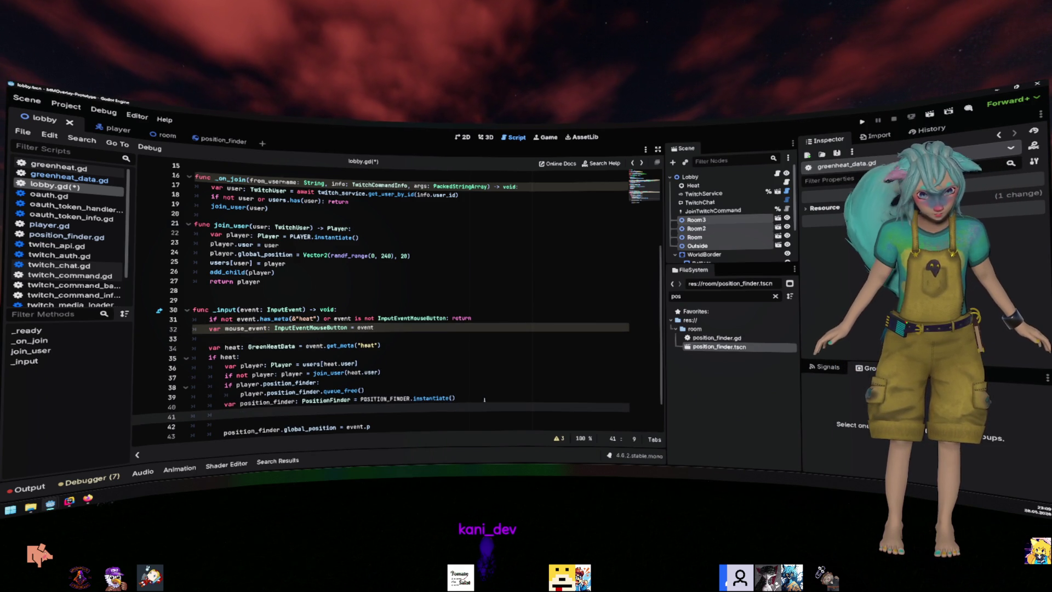
type("g")
key("Return")
- Set the finder's global_position to mouse_event.global_position, clearing the stray text on line 41
key("Home")
type("po")
key("shift+End")
key("BackSpace")
key("BackSpace")
key("BackSpace")
key("ctrl+shift+k")
key("End")
key("ctrl+shift+Left")
key("ctrl+shift+Left")
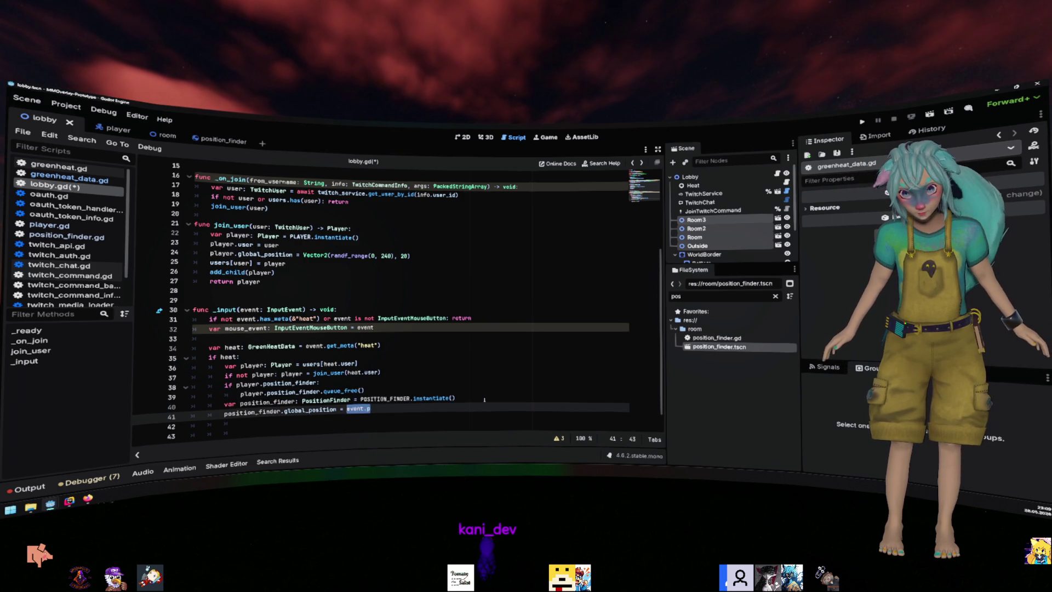
type("mouse_event.global_position")
- Add add_child(position_finder) below the assignment and delete the leftover print line
key("Return")
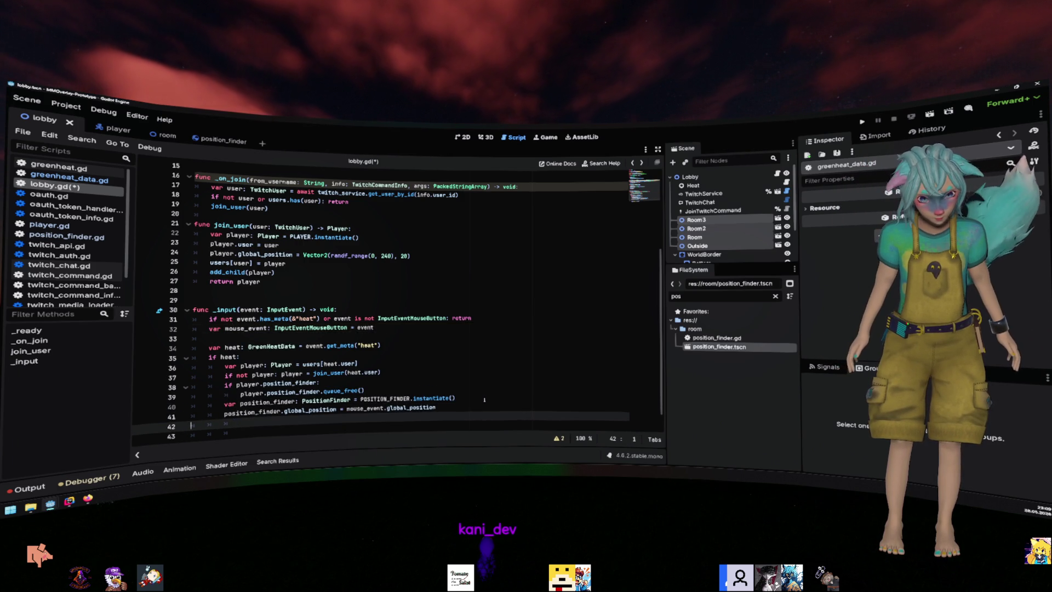
type("print(\"Input from: \", heat.name)")
key("Home")
key("Home")
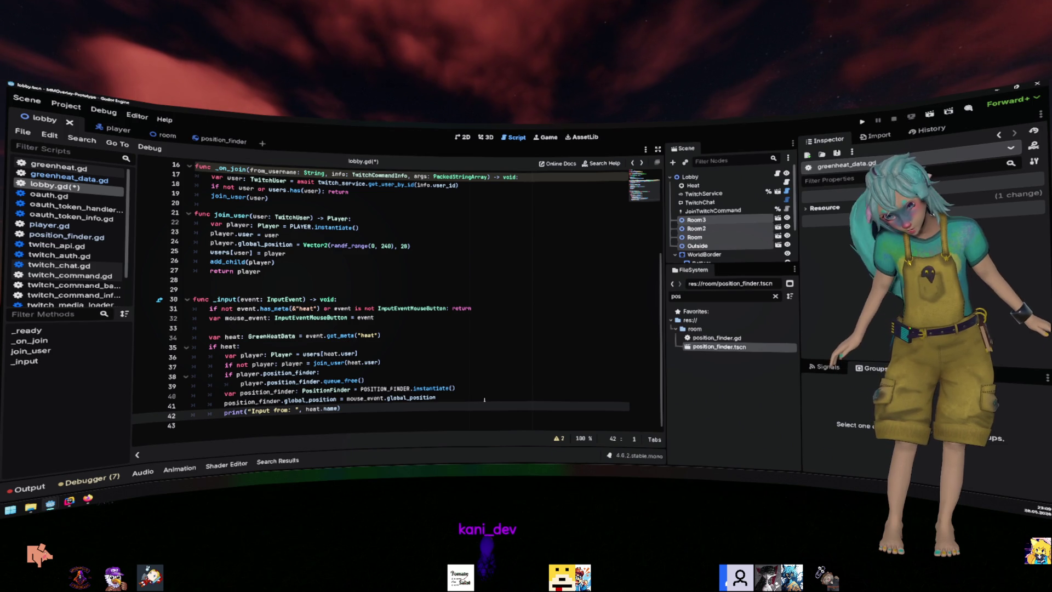
key("ctrl+shift+Return")
type("add_c")
key("Return")
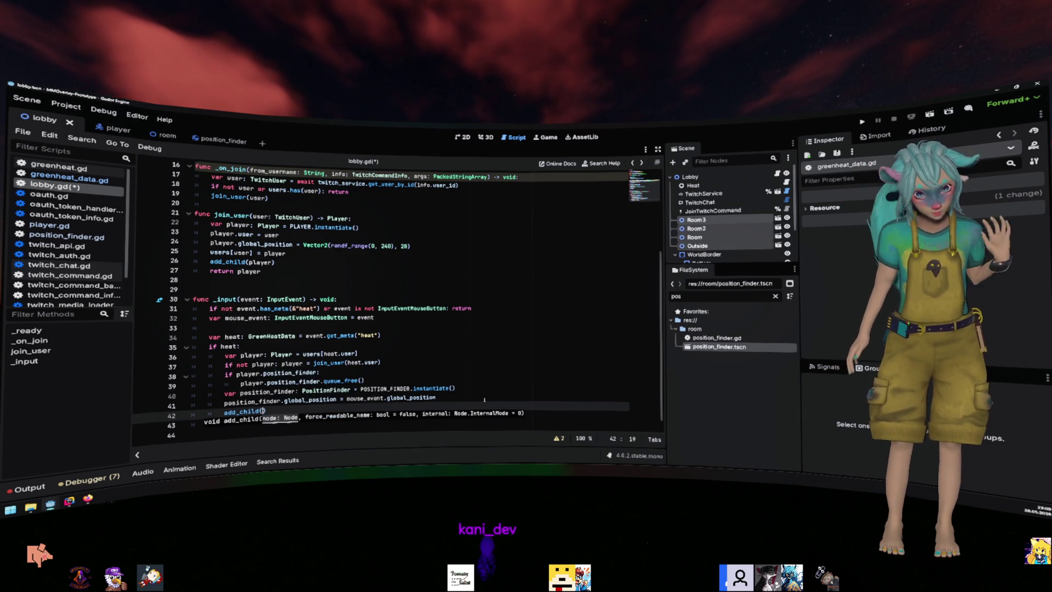
type("po")
key("Return")
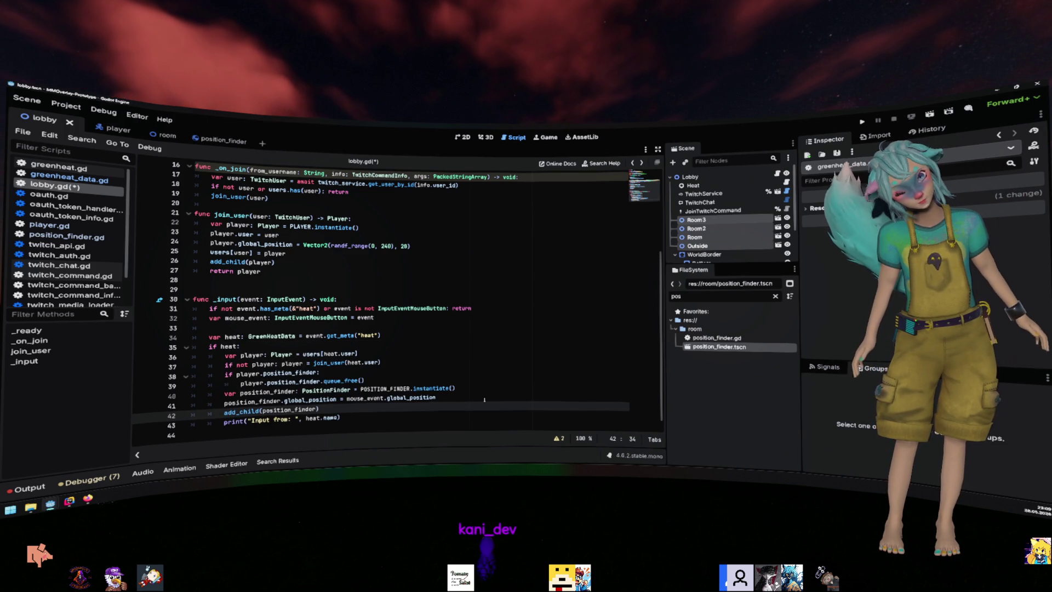
key("ctrl+Return")
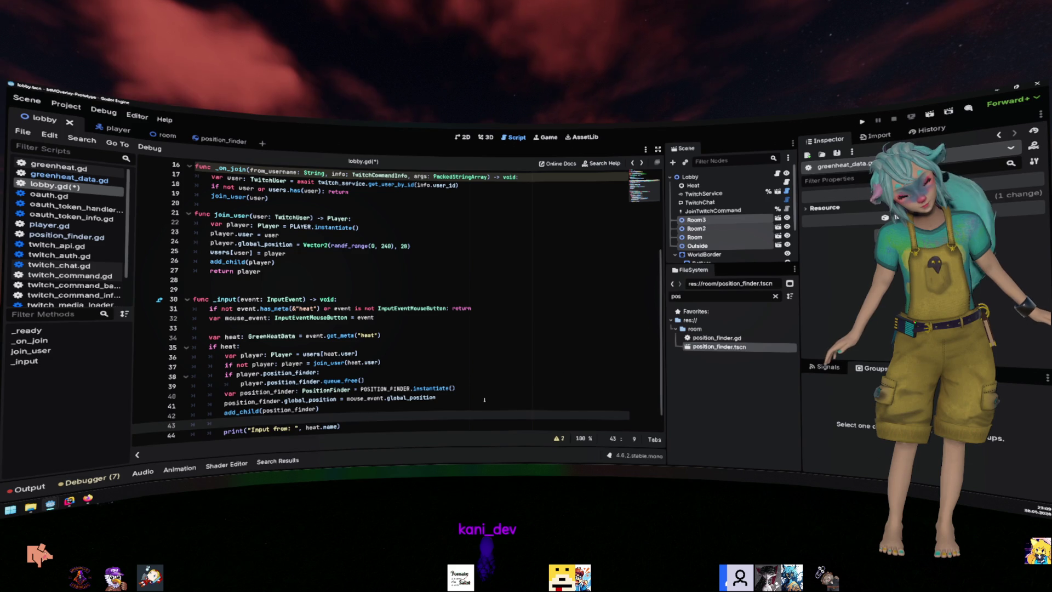
key("Down")
key("ctrl+shift+k")
key("Up")
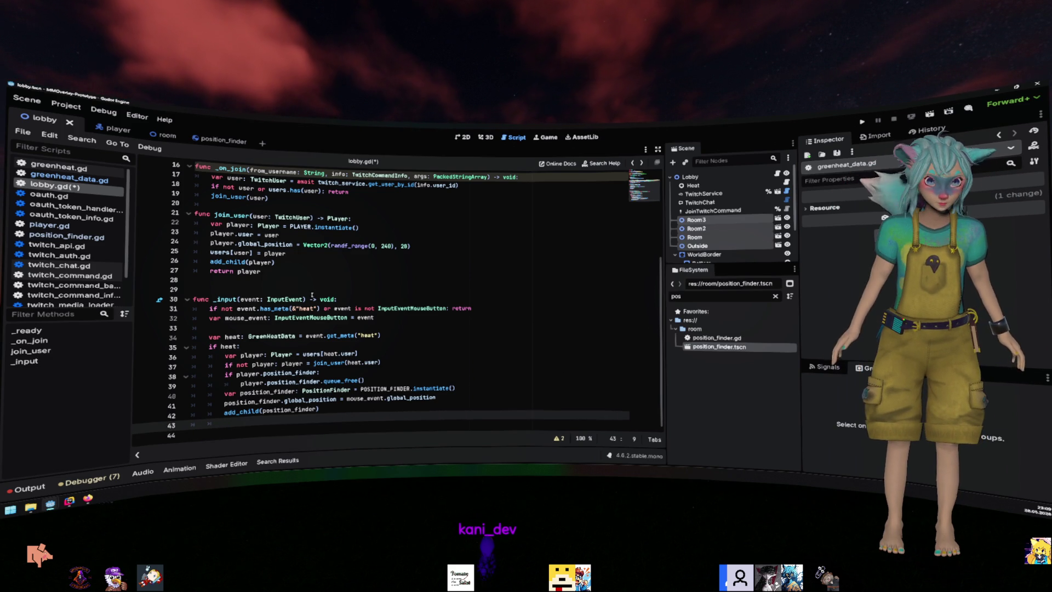
double_click(253, 319)
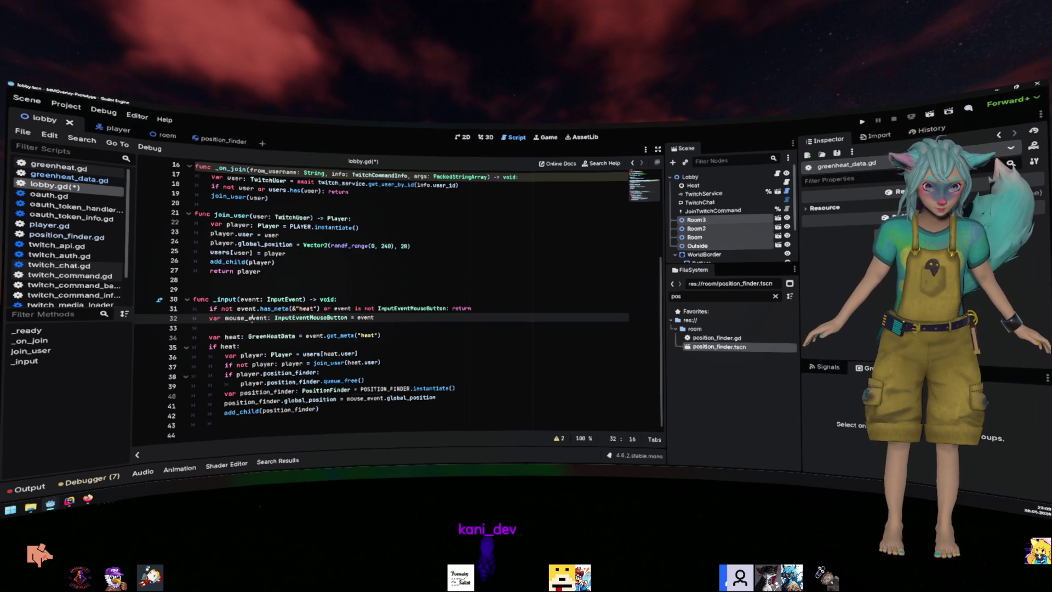
- Add an 'if mouse_event.button_index == MOUSE_BUTTON_LEFT:' check below the mouse_event declaration
key("Down")
type("of")
key("BackSpace")
key("BackSpace")
type("if mouse_event.")
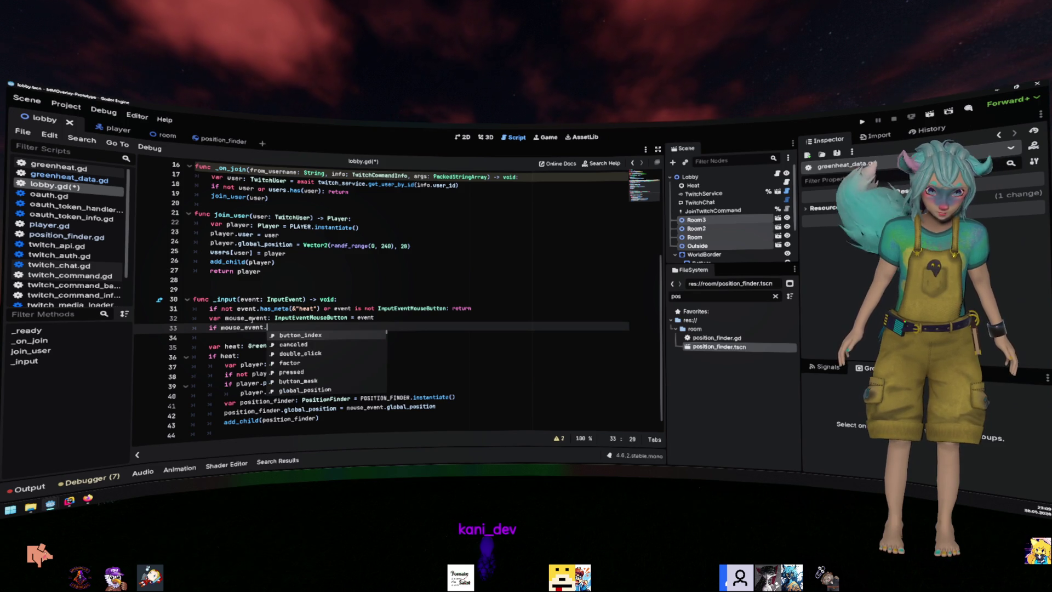
key("Return")
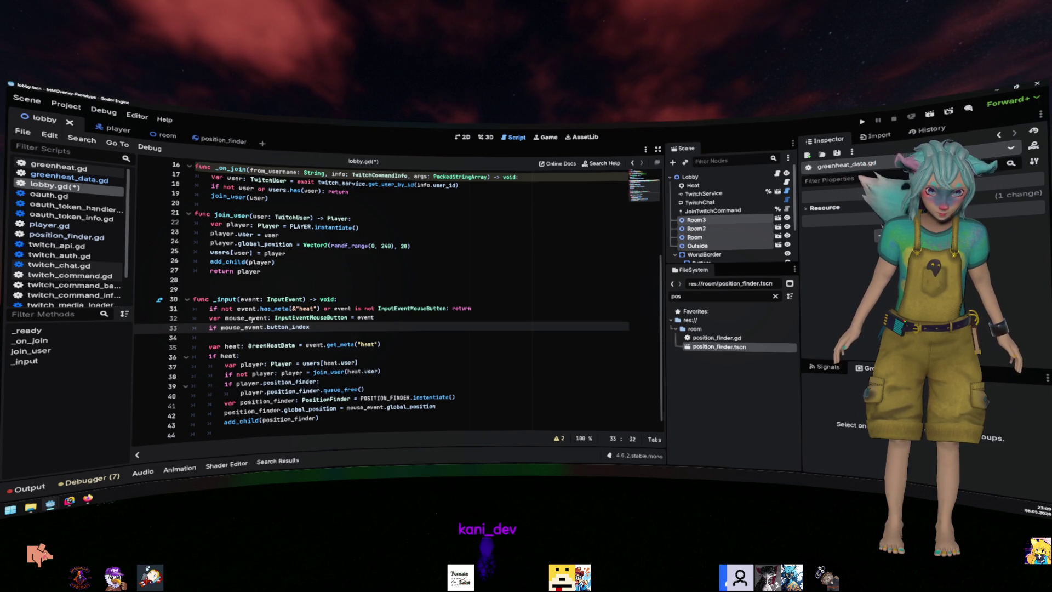
type("==")
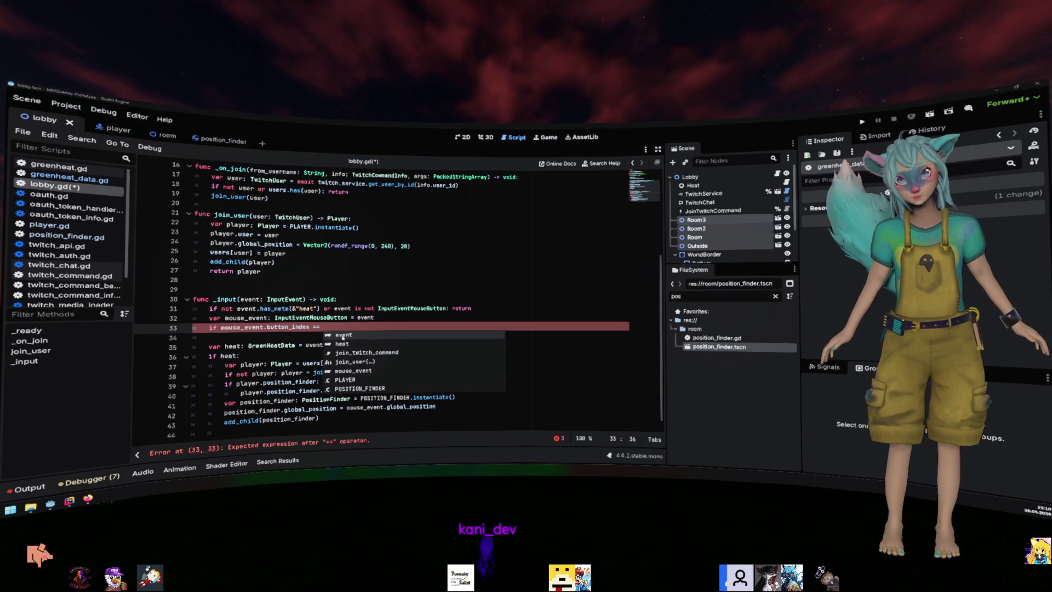
key("Escape")
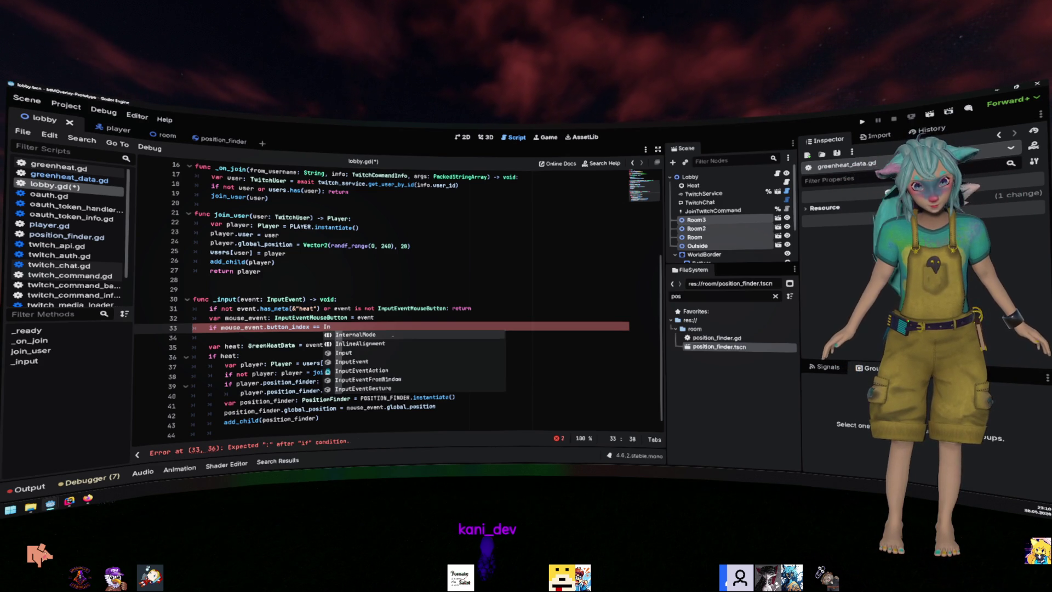
key("BackSpace")
key("BackSpace")
type("MOUSE")
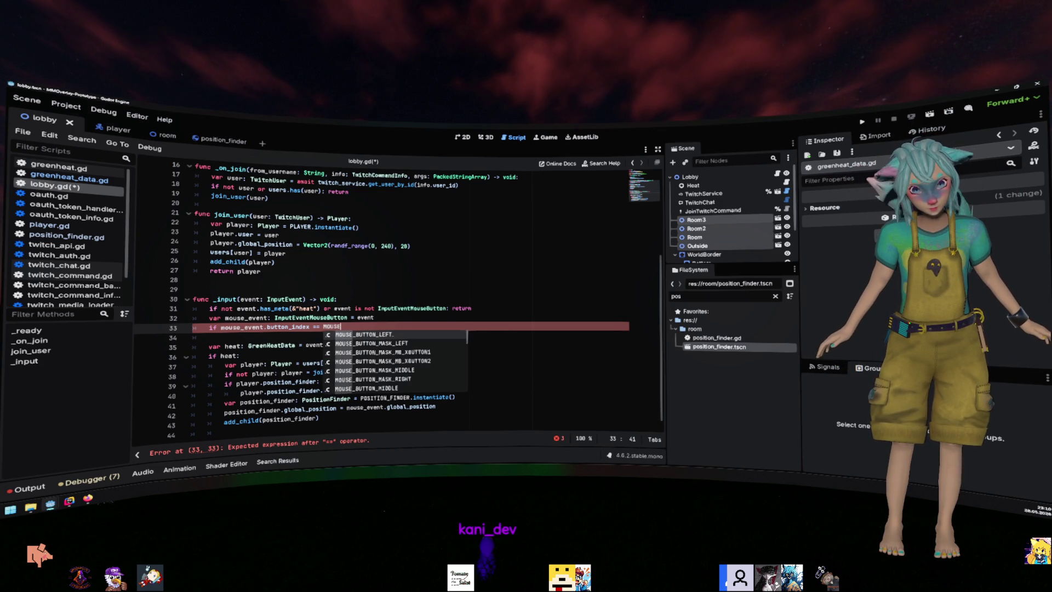
key("Return")
type(":")
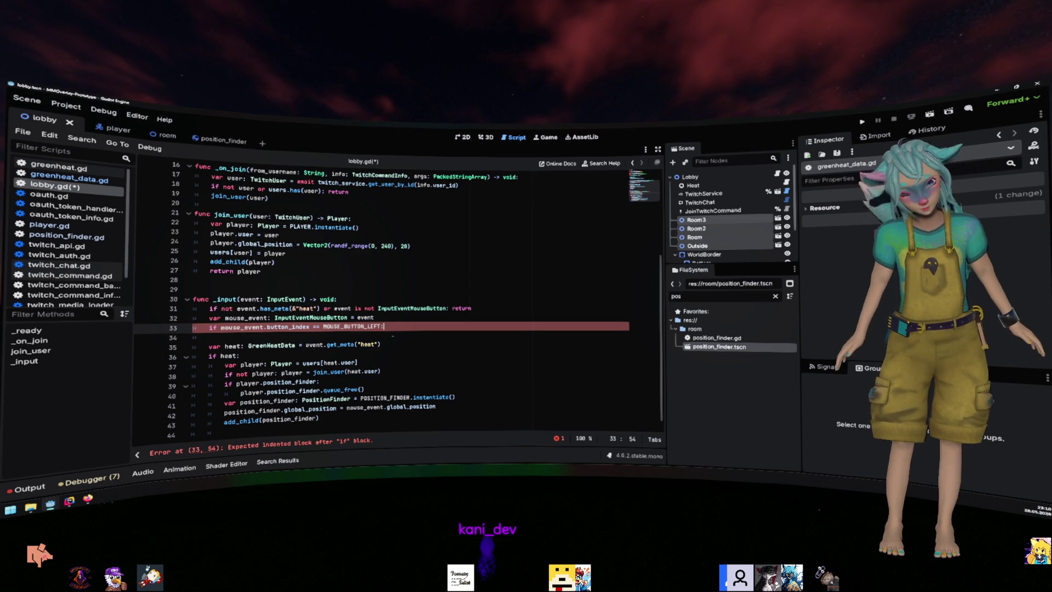
key("Return")
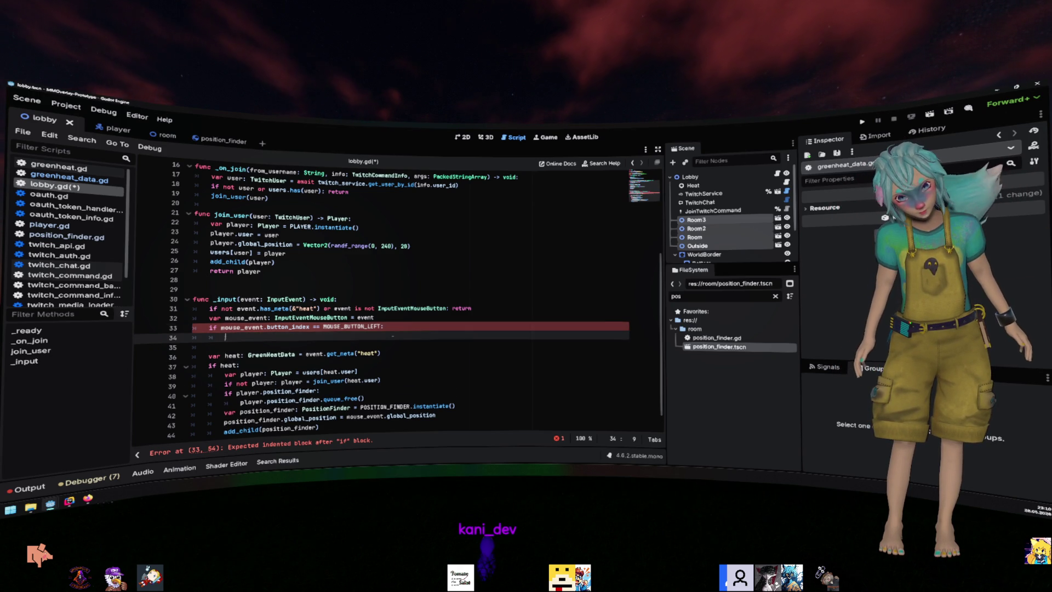
- Change the check to '!= MOUSE_BUTTON_LEFT and not mouse_event.pressed'
left_click(311, 326)
key("BackSpace")
key("BackSpace")
key("BackSpace")
type("!=")
key("End")
type("and mouse")
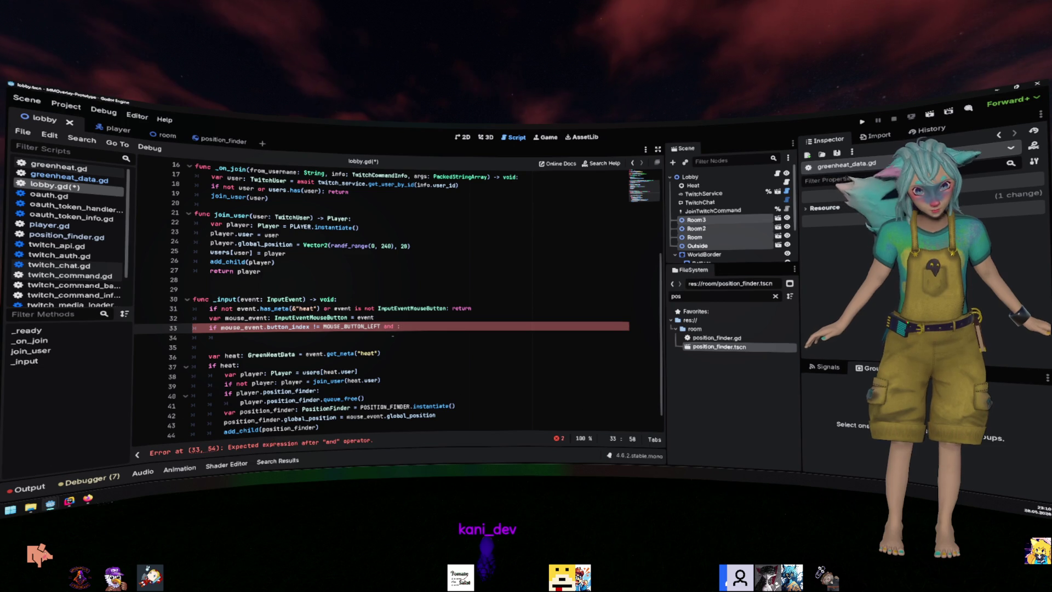
type("_event.")
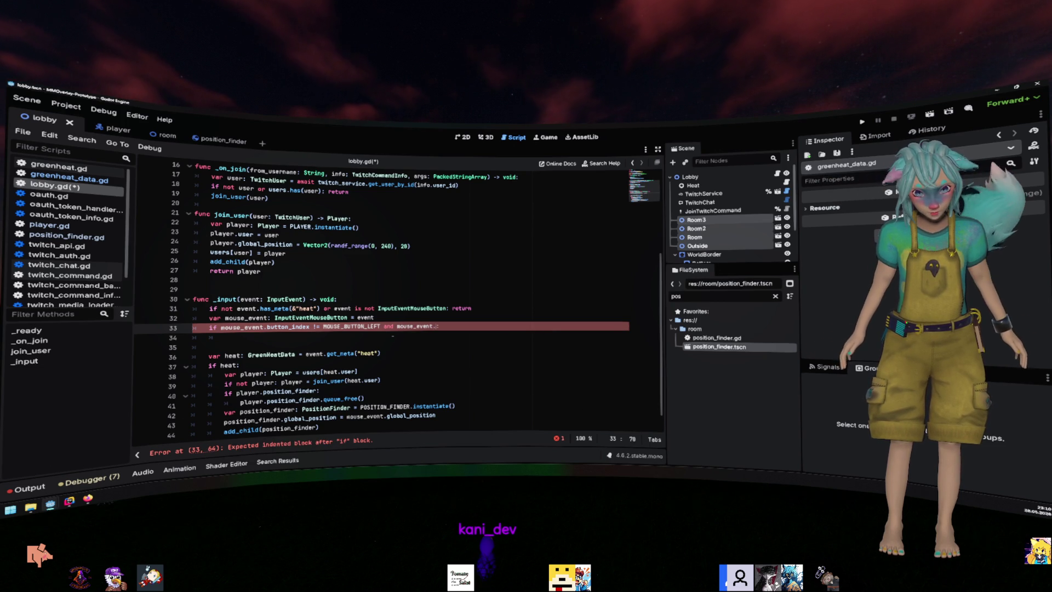
type("pressed:")
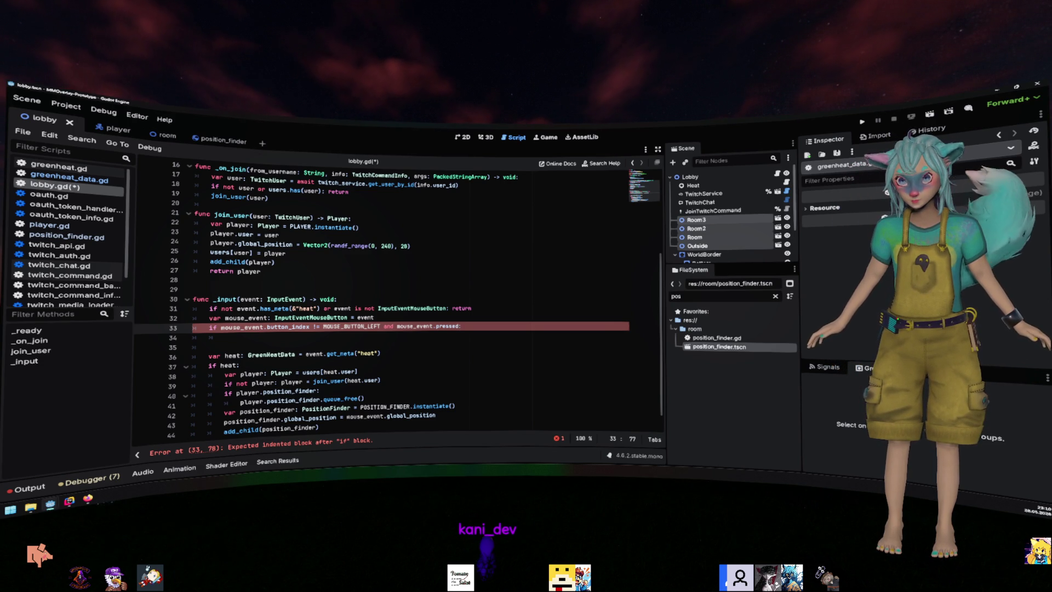
left_click(395, 326)
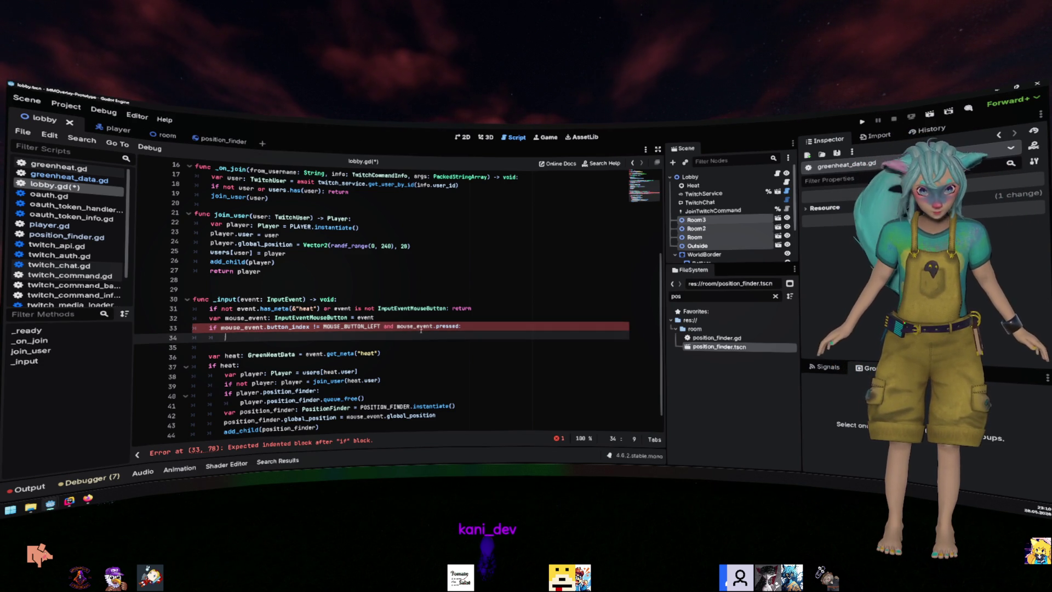
type("not")
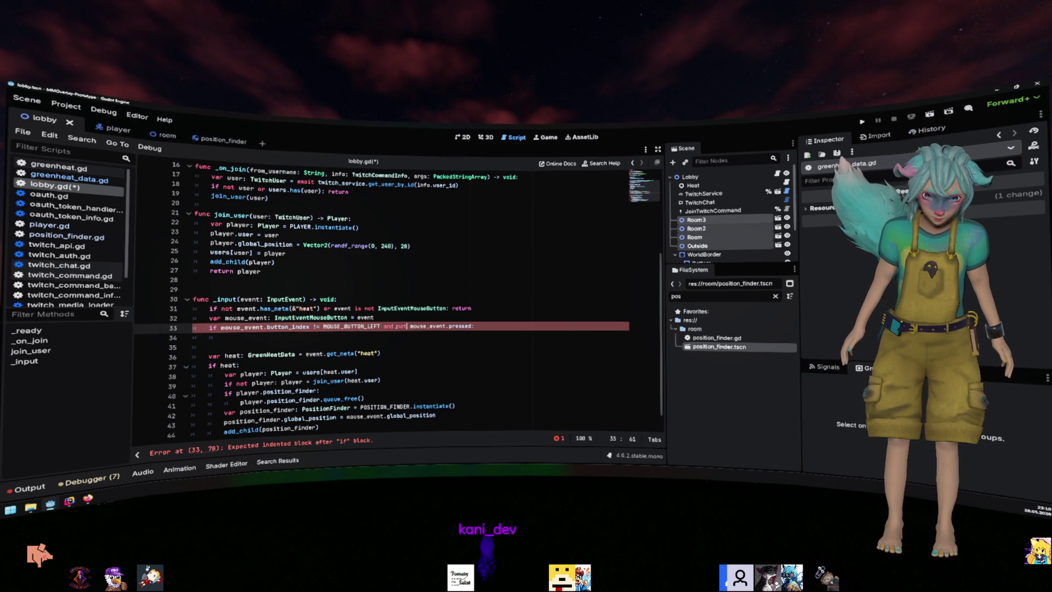
- Add return and join it onto the end of the button-check line
left_click(226, 337)
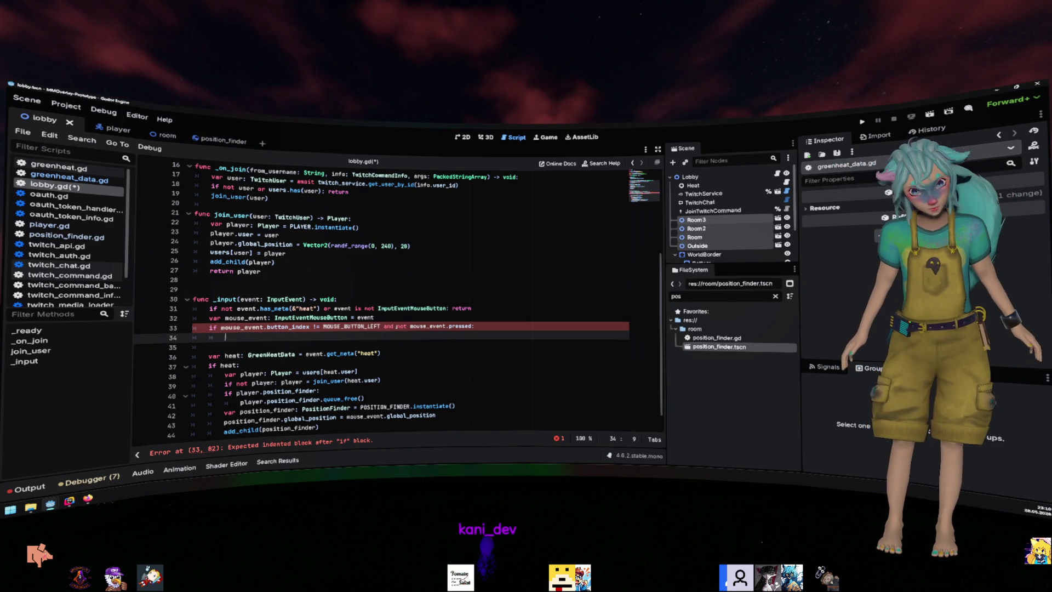
type("reutrn")
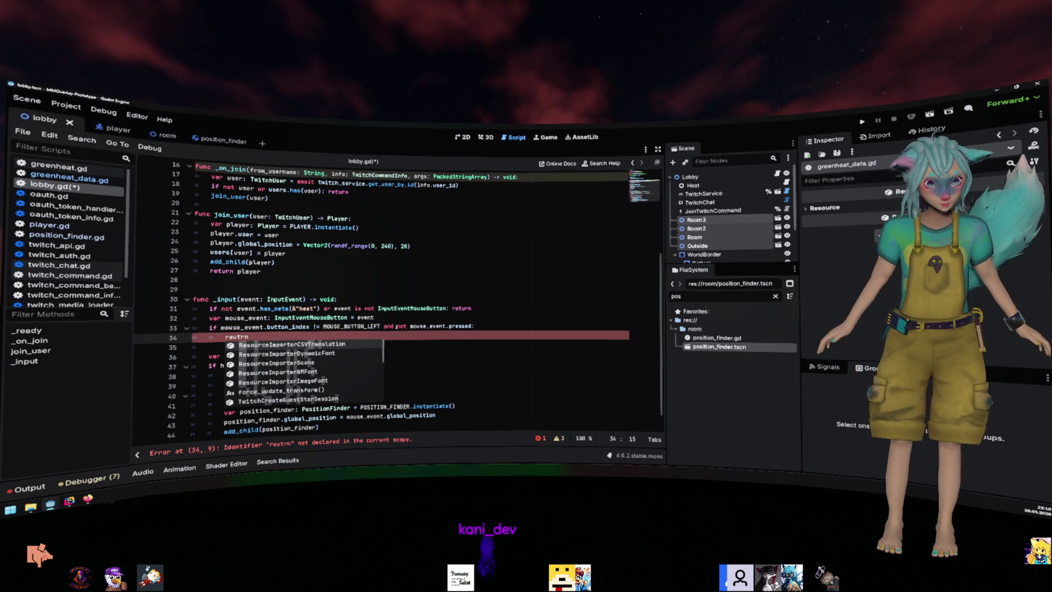
key("BackSpace")
type("t")
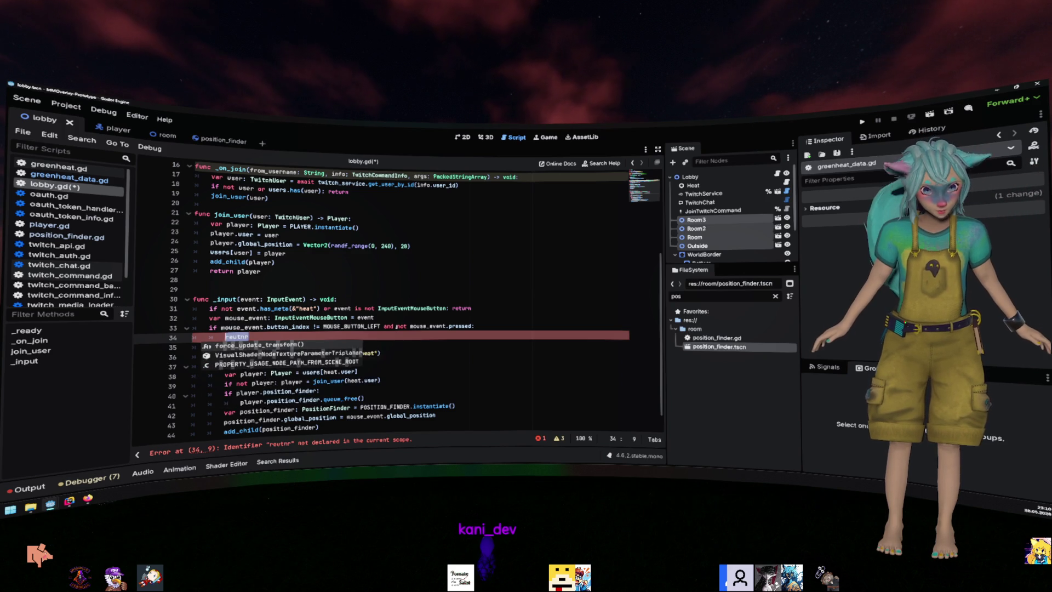
key("BackSpace")
type("return")
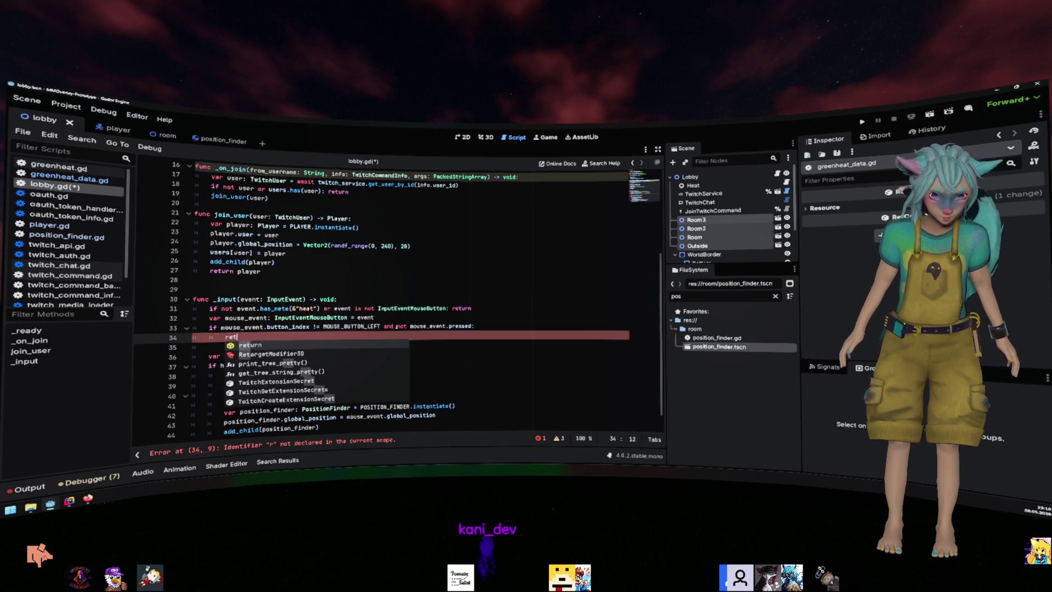
left_click(505, 326)
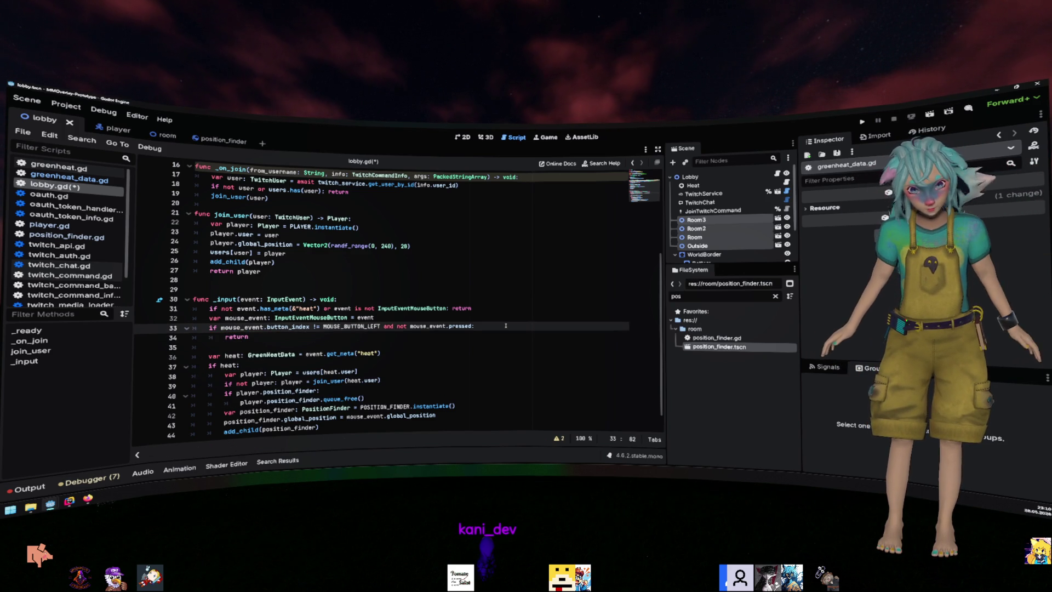
key("Delete")
key("Delete")
key("Delete")
key("Up")
key("Up")
key("Up")
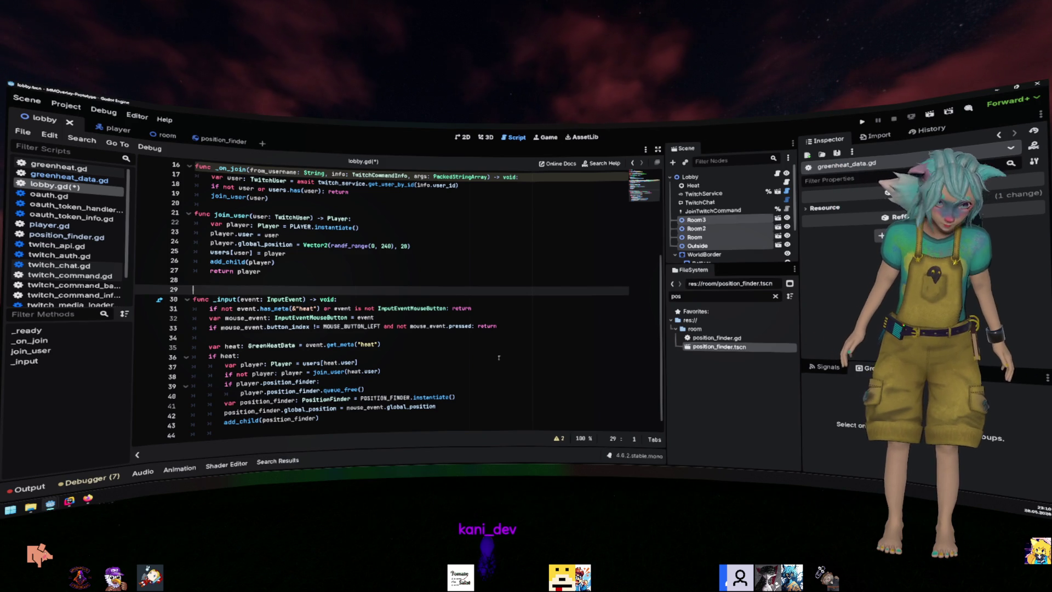
- Turn the 'if heat:' check into an early 'if not heat: return' guard
scroll(335, 335, "down", 1)
left_click(344, 329)
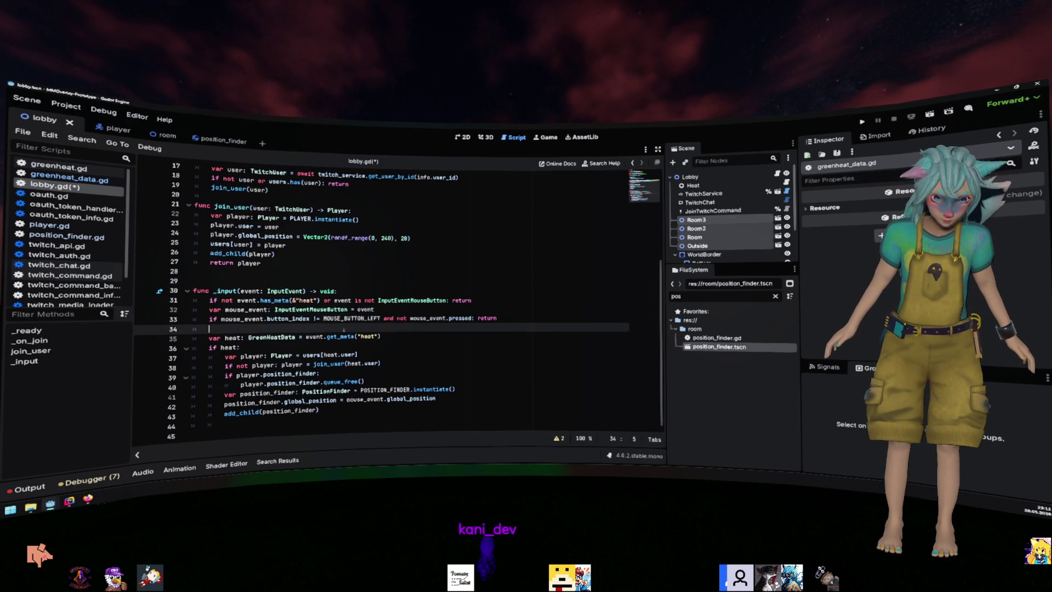
left_click(291, 346)
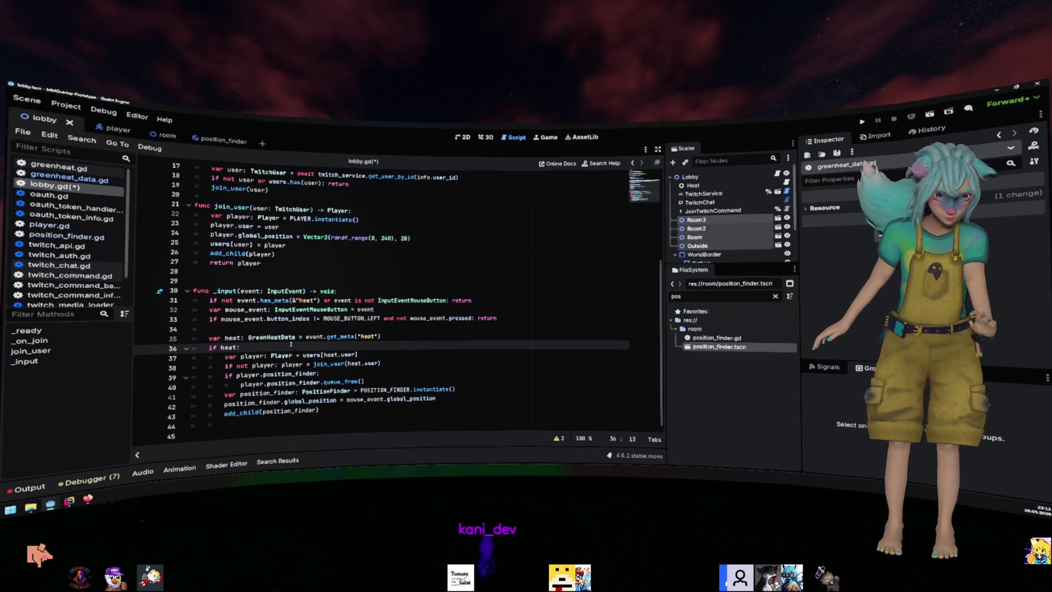
type("not")
key("End")
type("return")
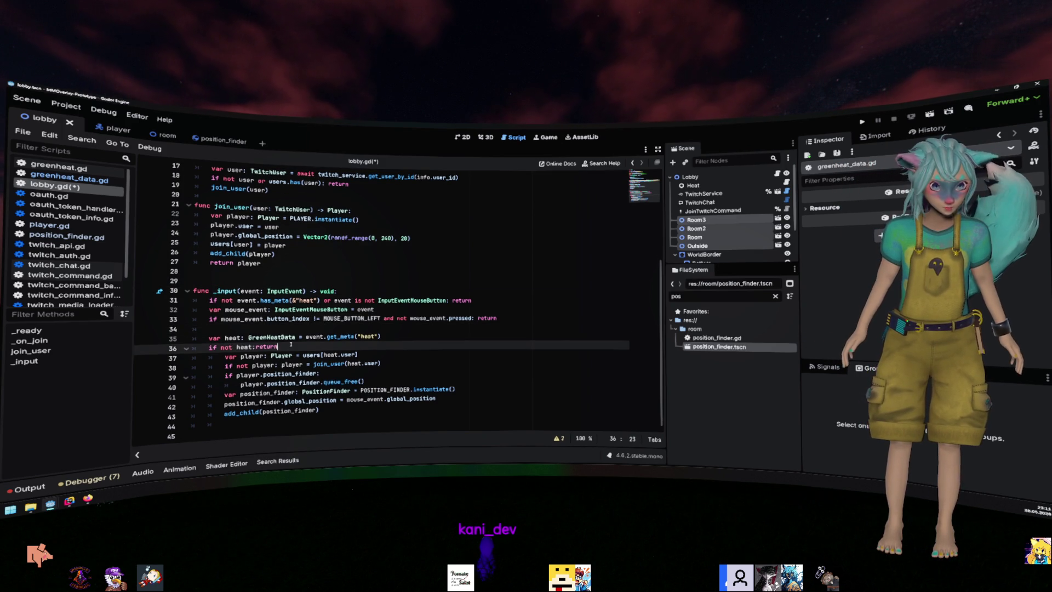
key("Up")
key("Home")
key("BackSpace")
key("BackSpace")
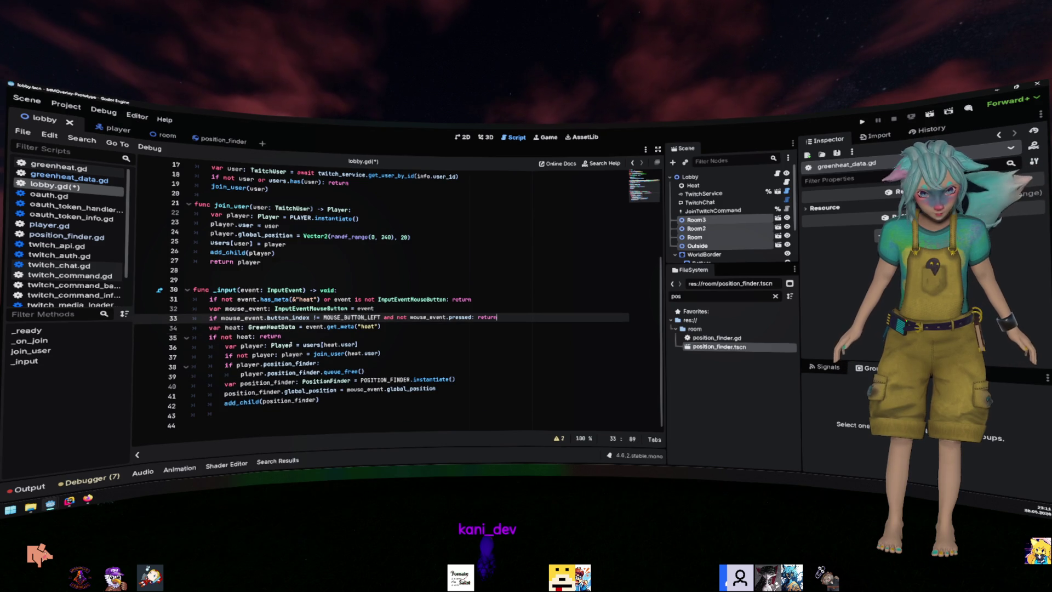
key("End")
- Dedent the old heat block, add a blank line after the guard, and begin a line after add_child
key("Down")
key("Down")
key("shift+Down")
key("shift+Down")
key("shift+Down")
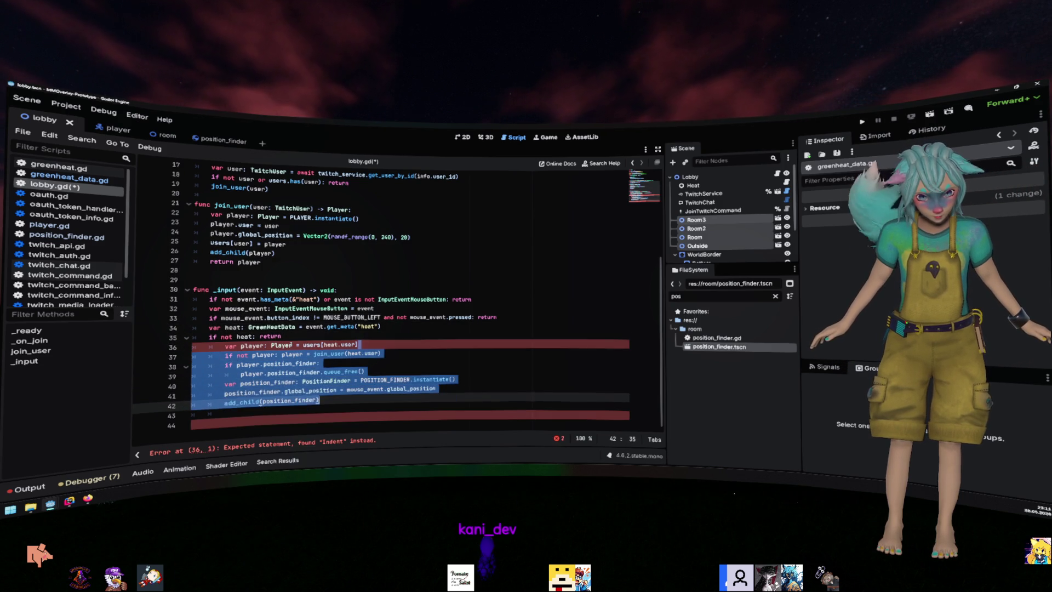
key("shift+Tab")
key("Up")
key("Up")
key("Up")
key("End")
key("Return")
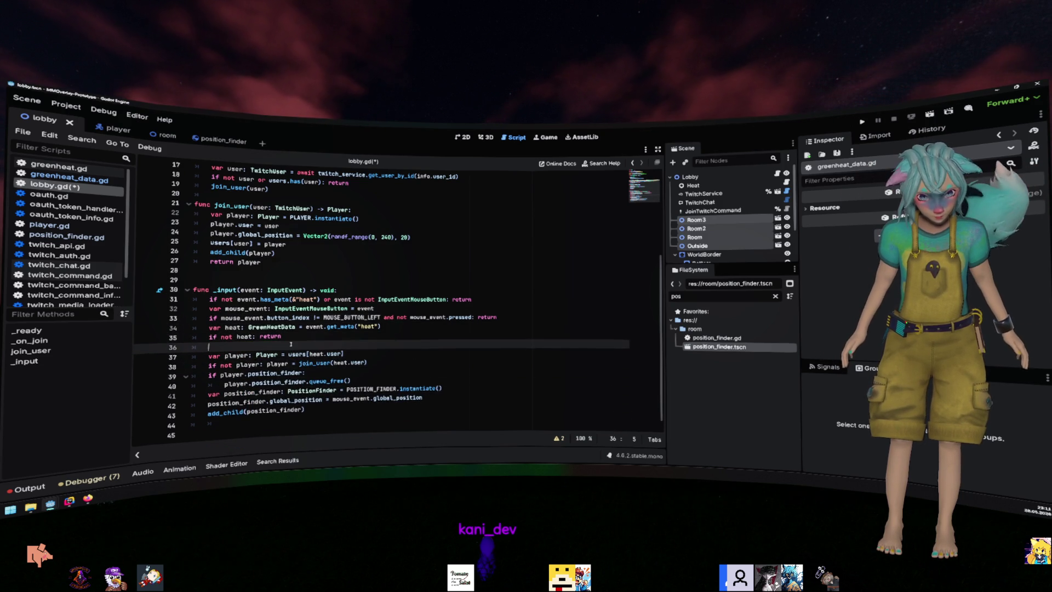
key("Down")
key("Down")
key("End")
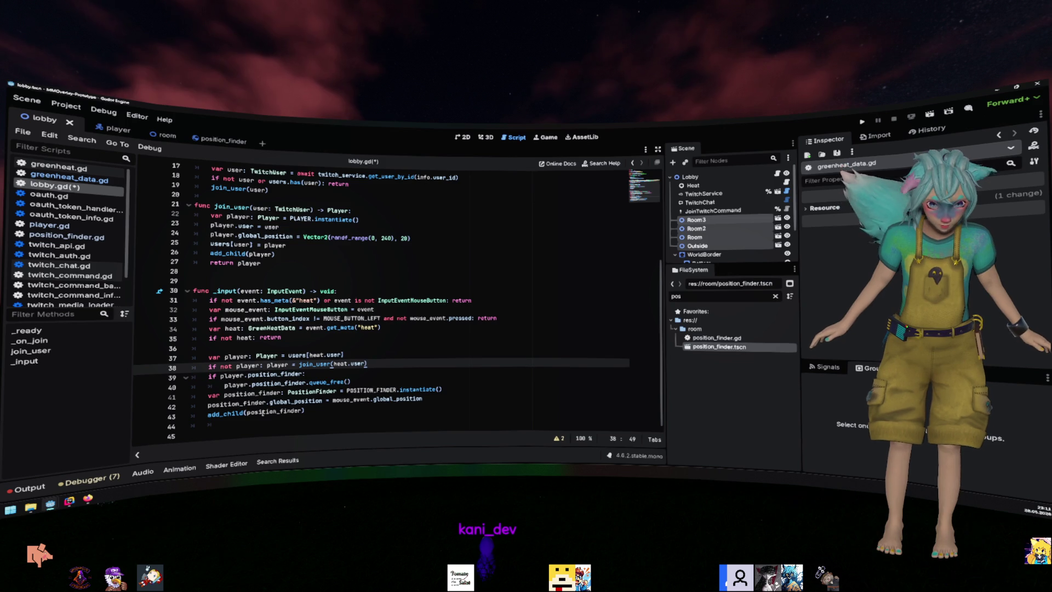
key("Down")
key("Down")
key("Down")
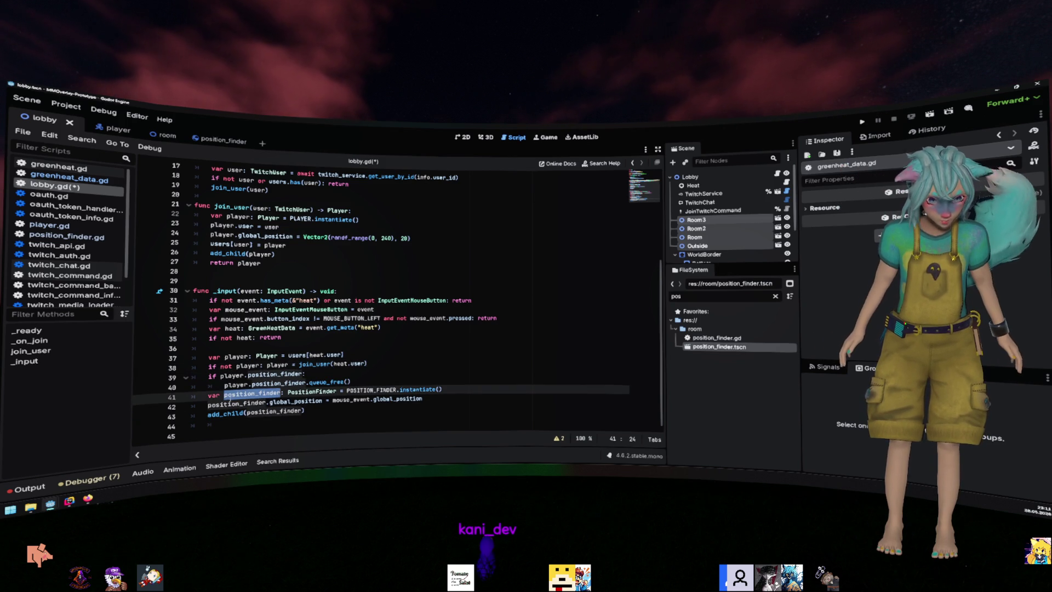
key("Return")
- Connect position_finder.position_hit to player.move_to after add_child
type("position_finder.")
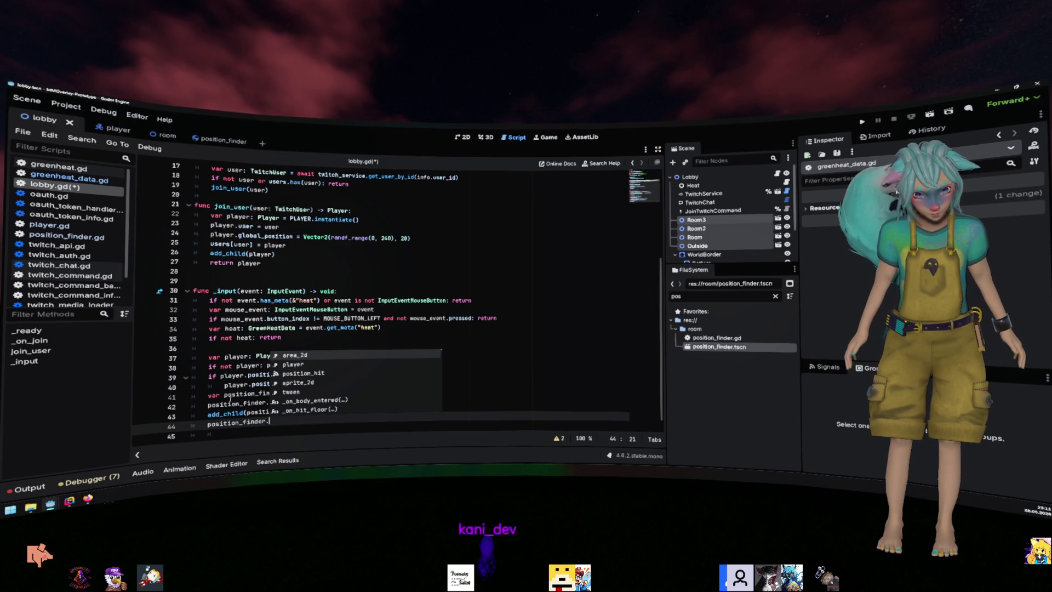
key("Return")
type(".")
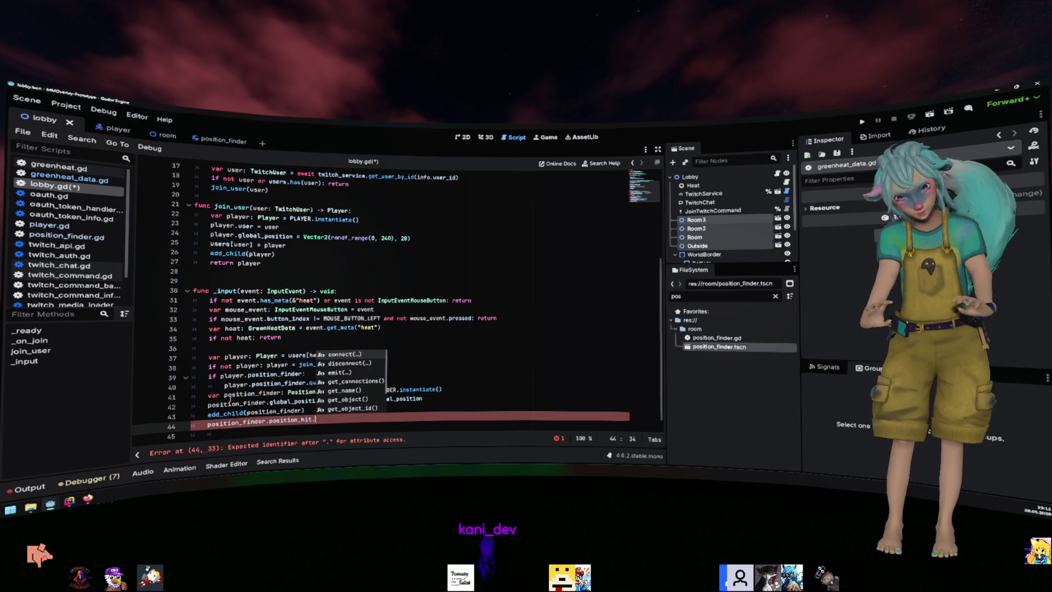
key("Return")
type("_move_to_")
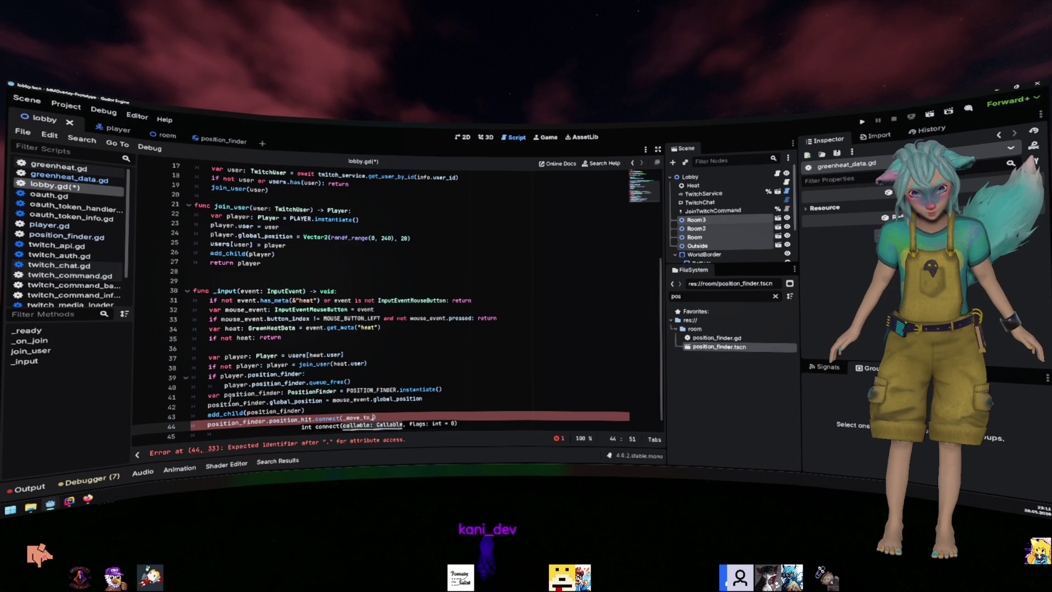
type("posiopt")
key("ctrl+BackSpace")
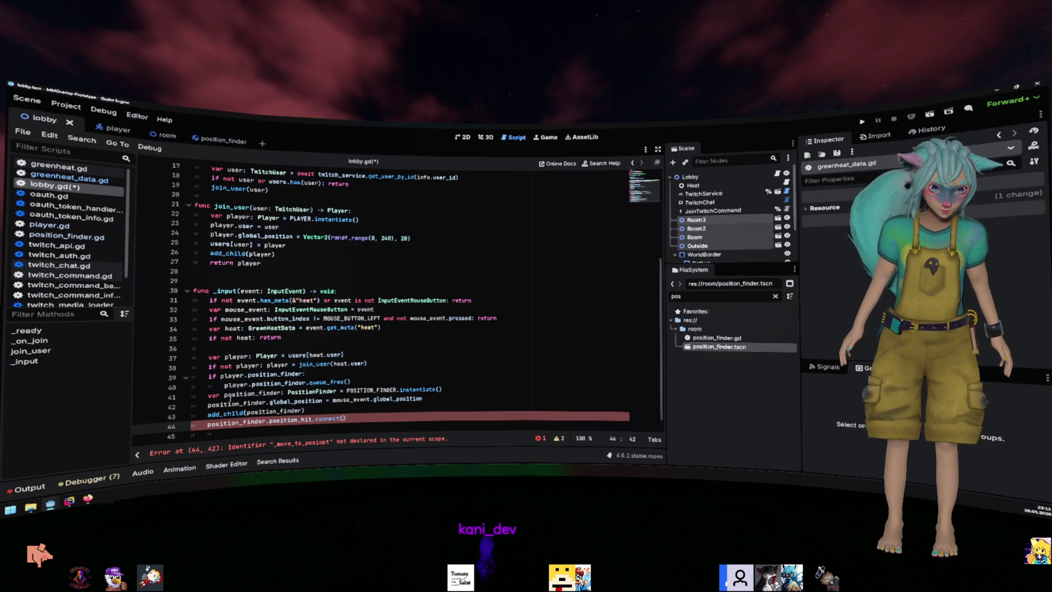
type("player")
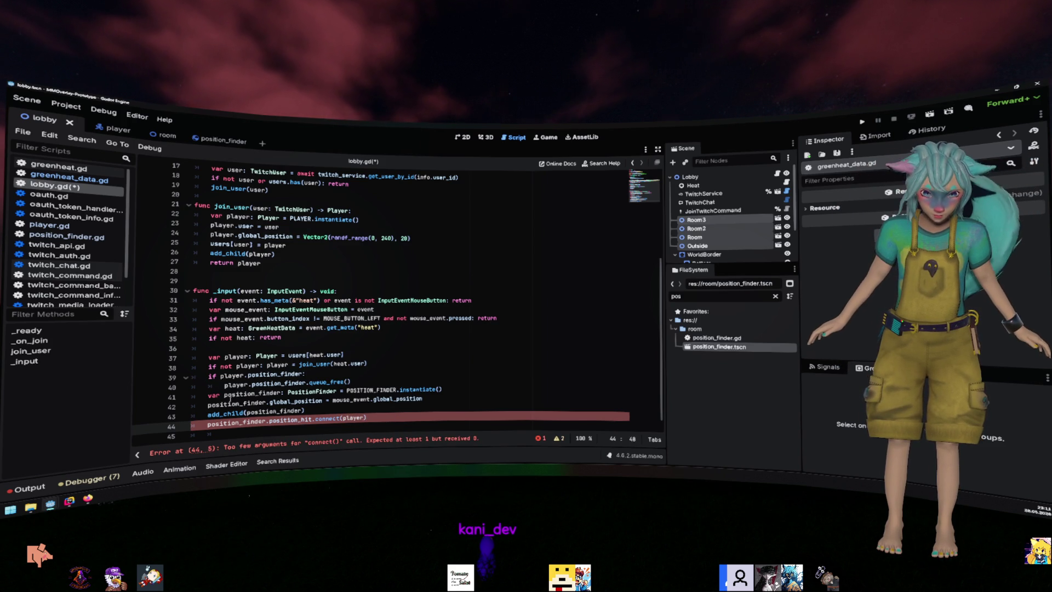
type(".move")
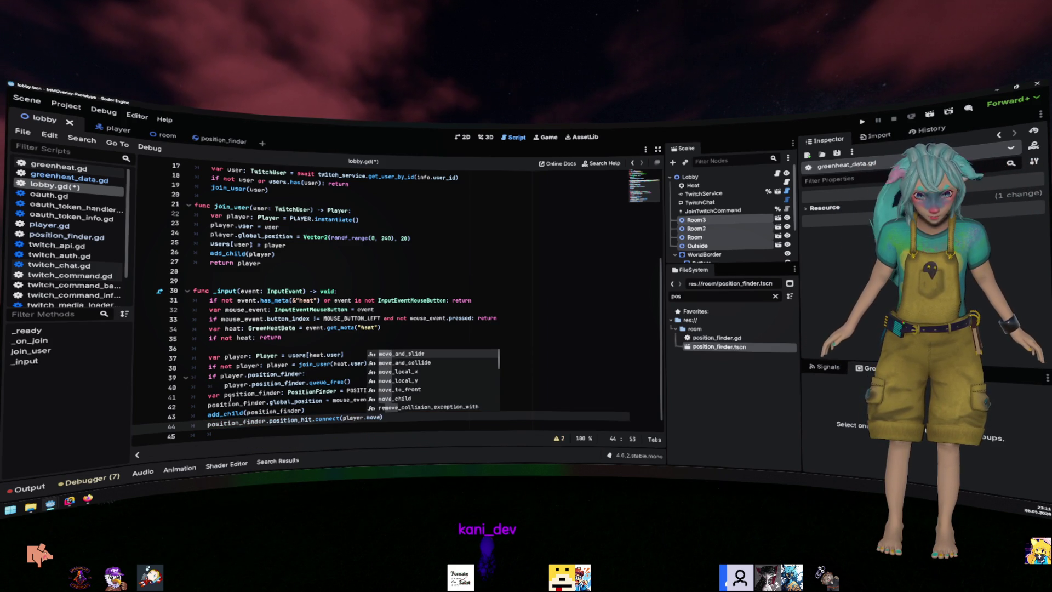
type("_to)")
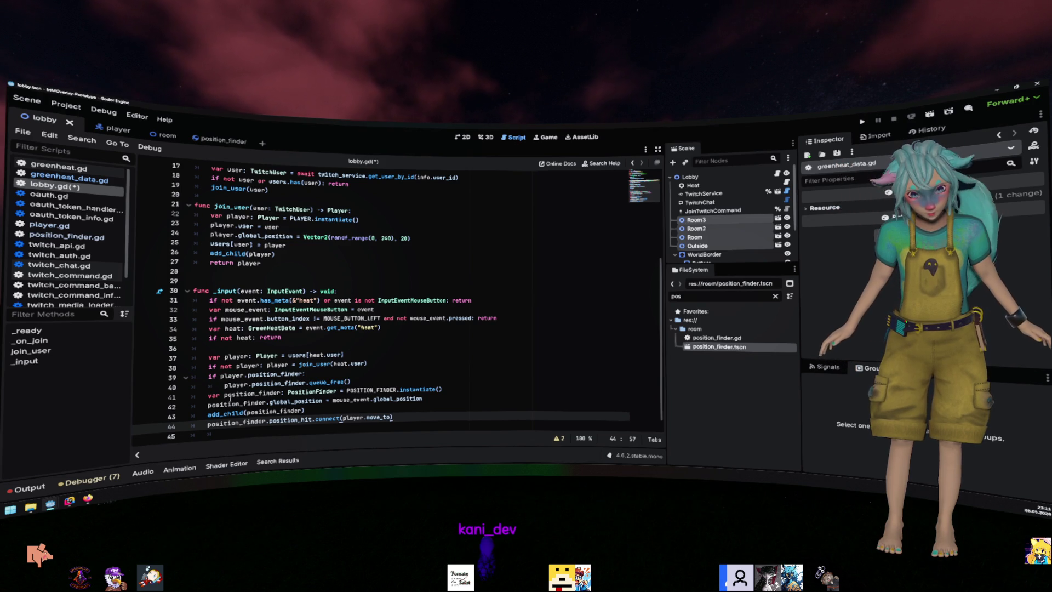
- Add 'position_finder.player = player' after the instantiate line and save lobby.gd
left_click(230, 402)
key("Return")
key("Up")
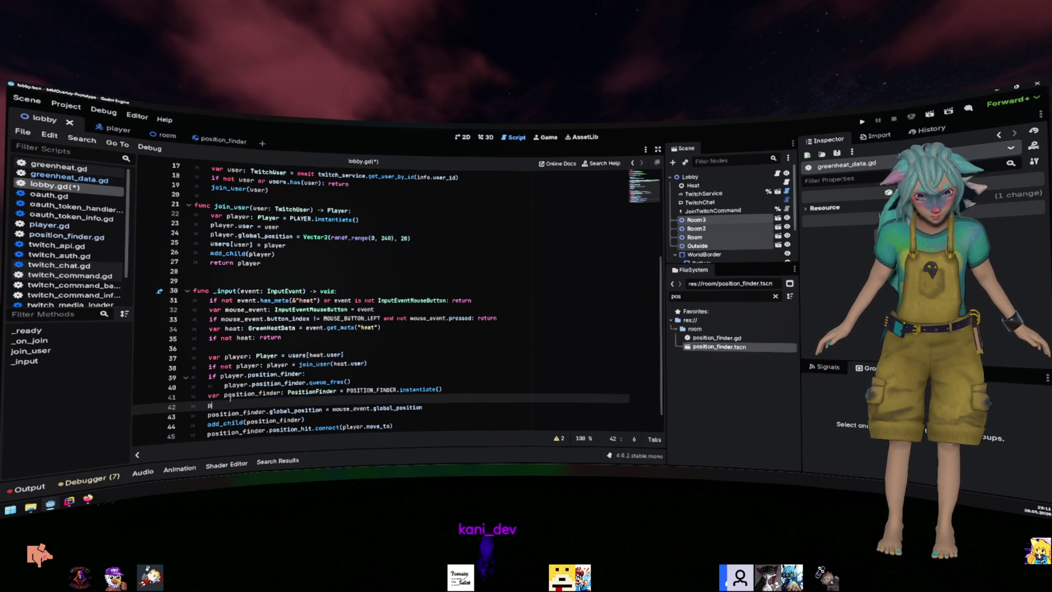
type("osition_finder.")
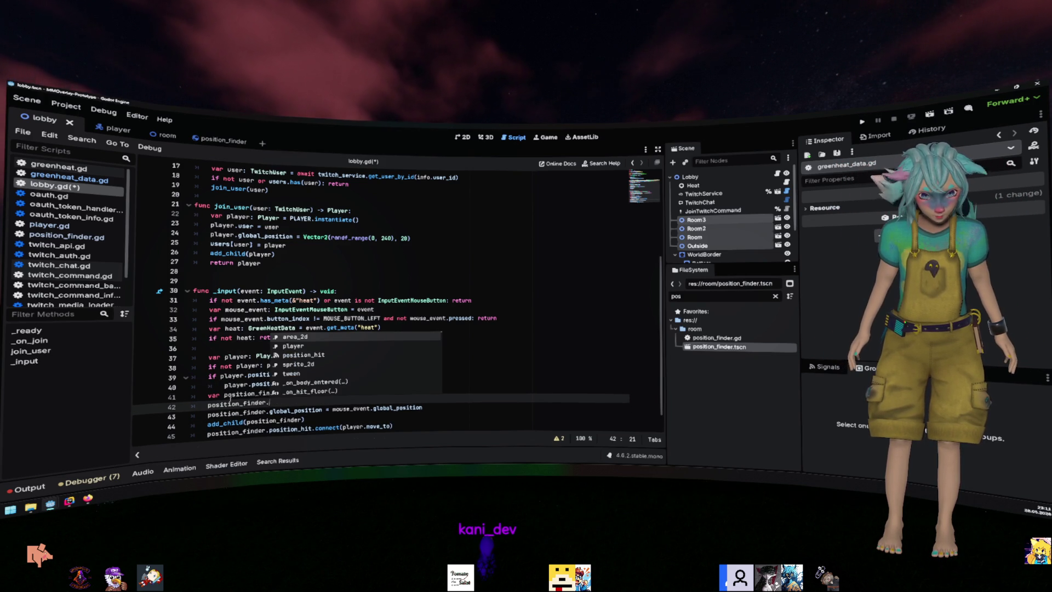
type("player = player")
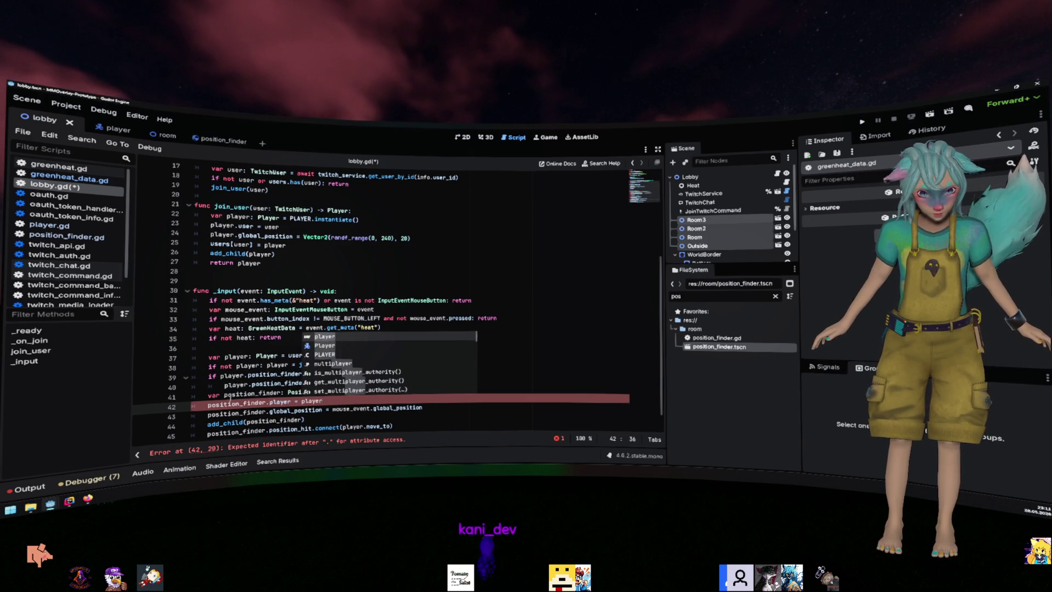
key("Return")
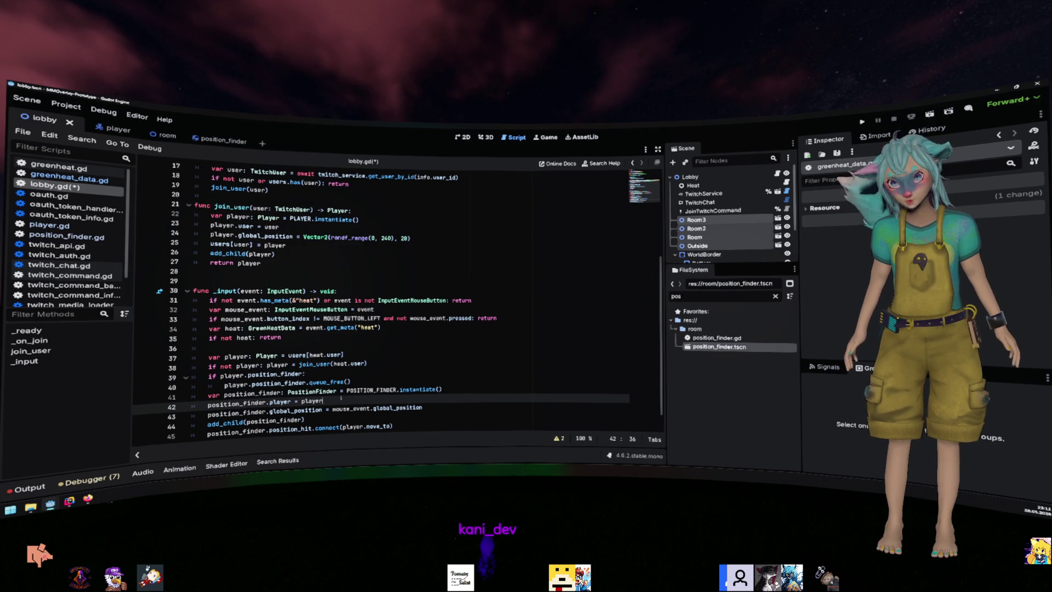
key("ctrl+s")
scroll(384, 383, "down", 1)
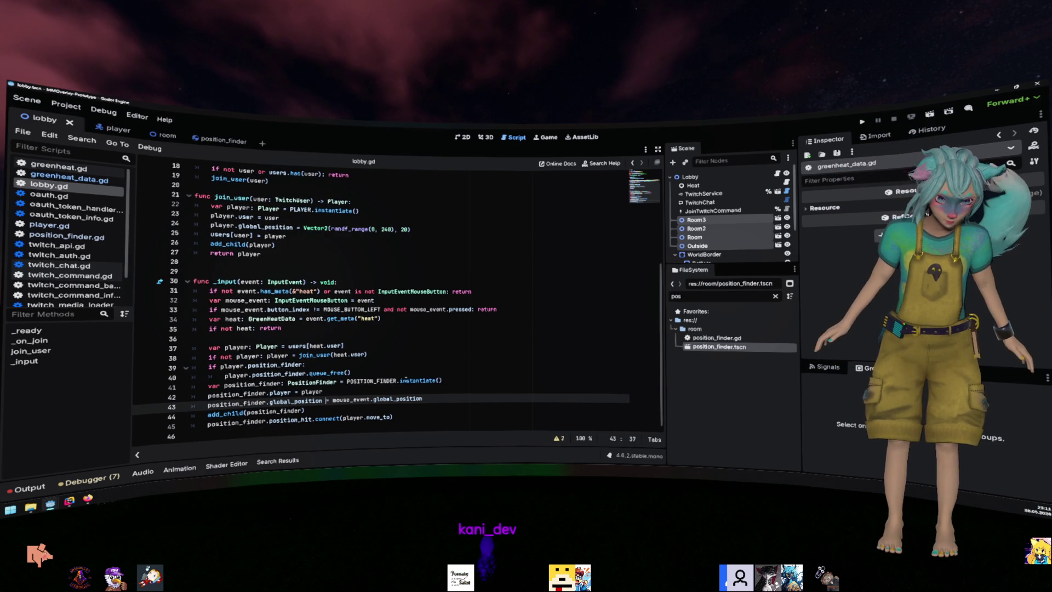
double_click(378, 418)
key("ctrl+c")
left_click(70, 225)
- Add 'func move_to(pos: Vector2) -> void:' at the end of player.gd and start its indented body
left_click(420, 364)
key("Return")
key("Return")
key("Return")
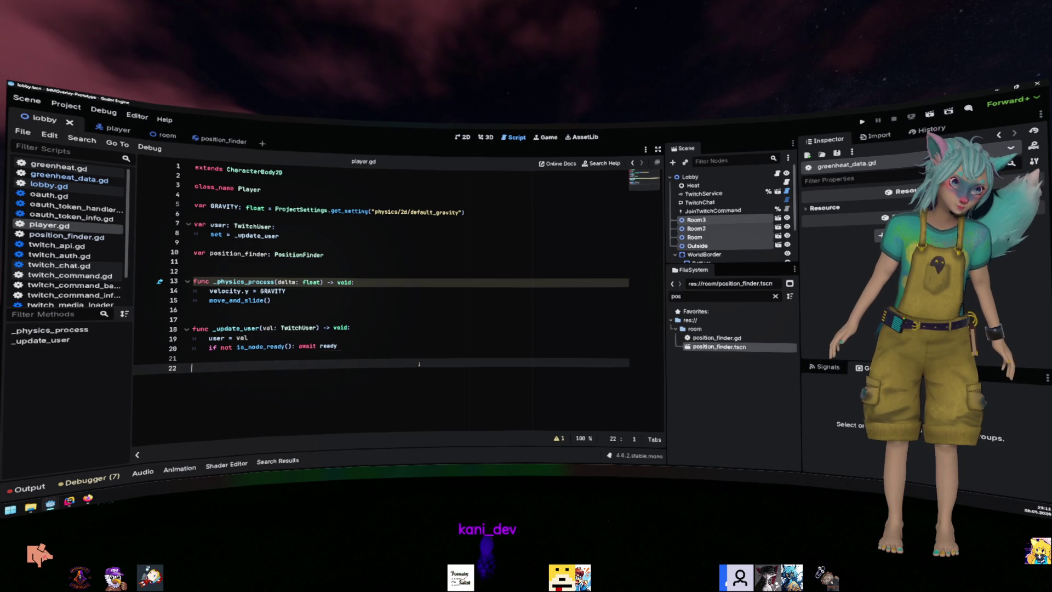
key("BackSpace")
type("func")
key("ctrl+v")
type("() -> void:")
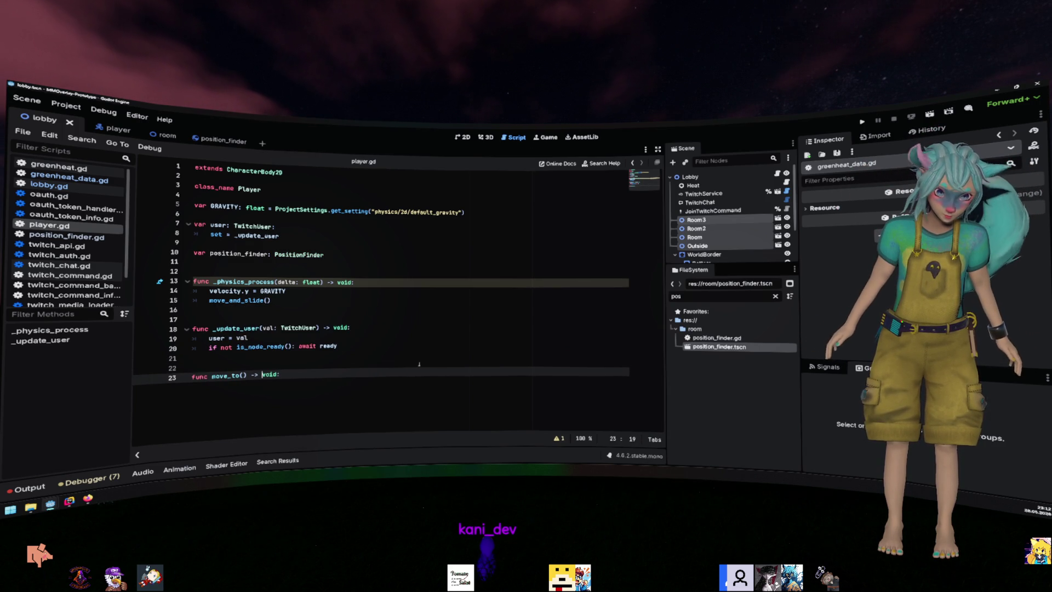
key("Left")
key("Left")
key("Left")
type("pos: ")
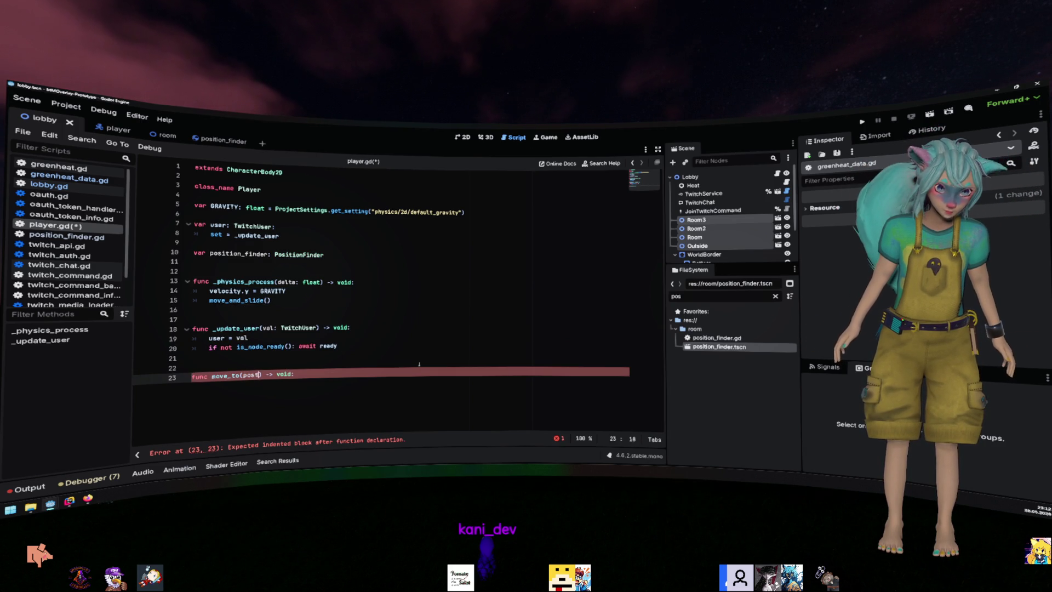
type("Vector2")
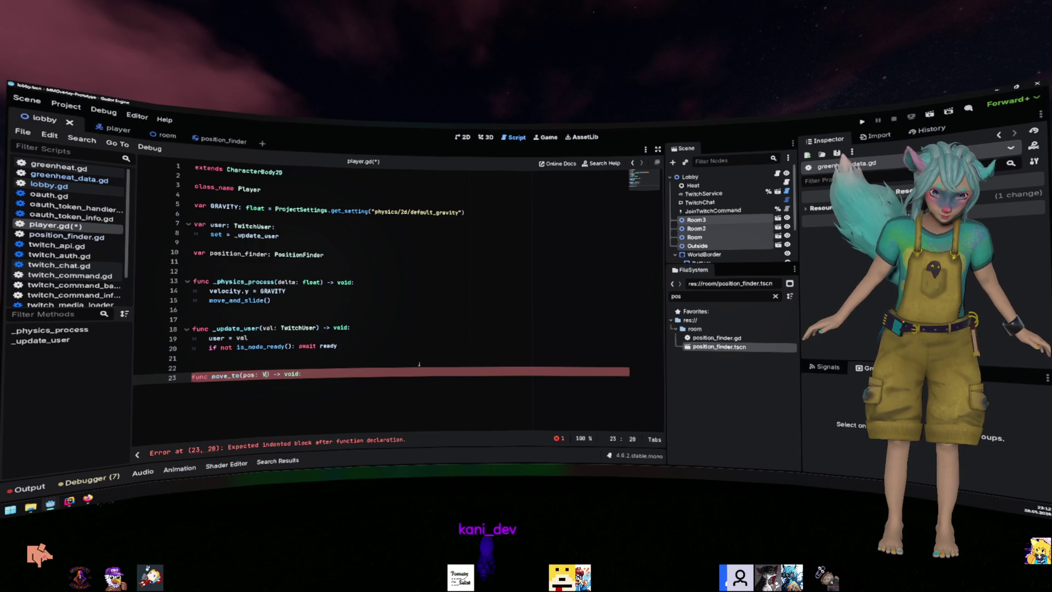
key("Return")
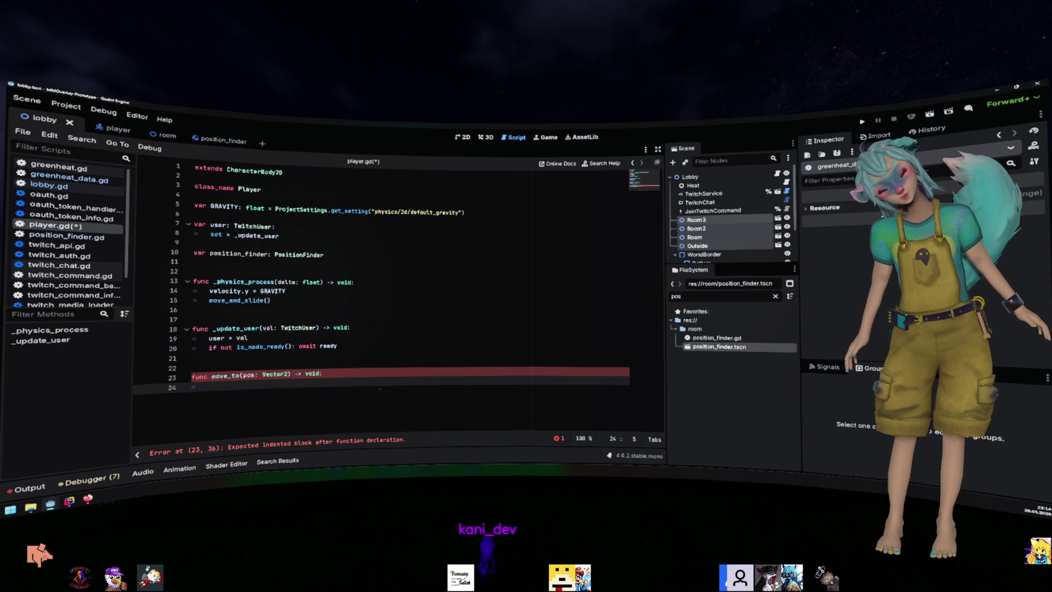
left_click(336, 253)
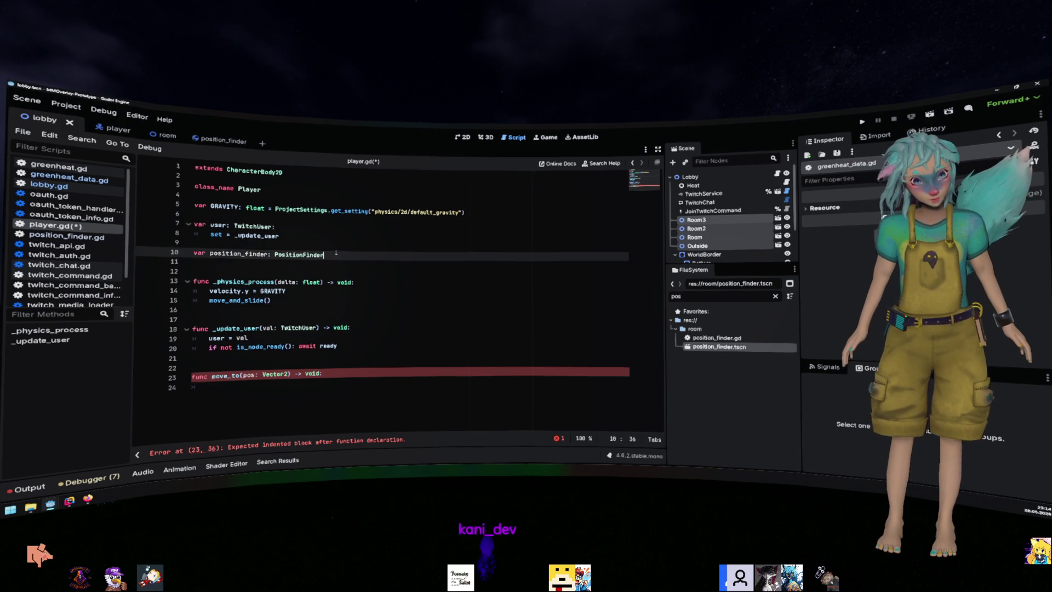
- Declare 'var _target_position: Vector2' below the position_finder variable in player.gd
key("Return")
type("var _target_p")
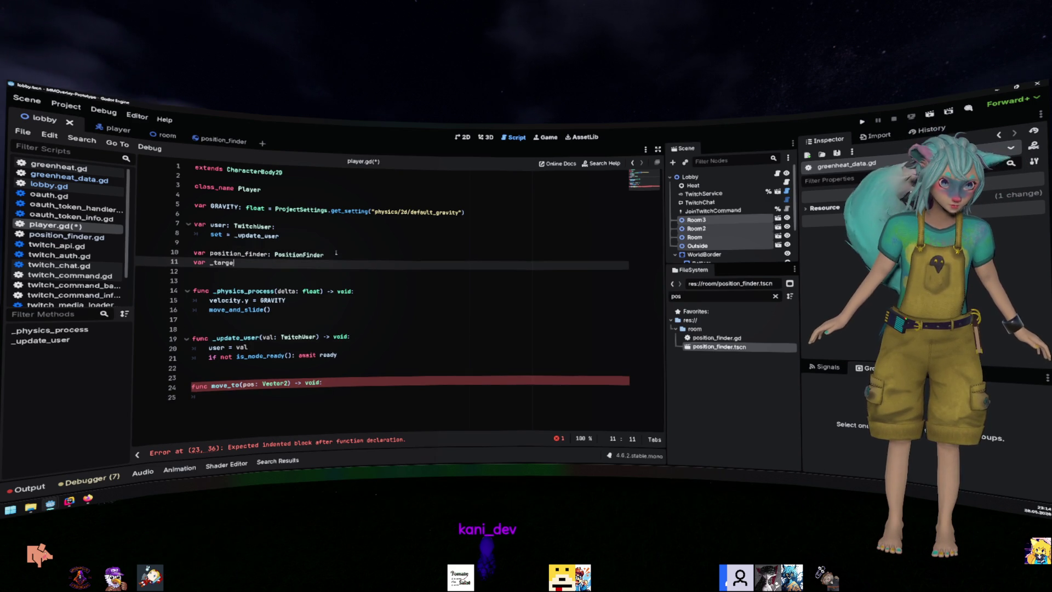
type("ositoin")
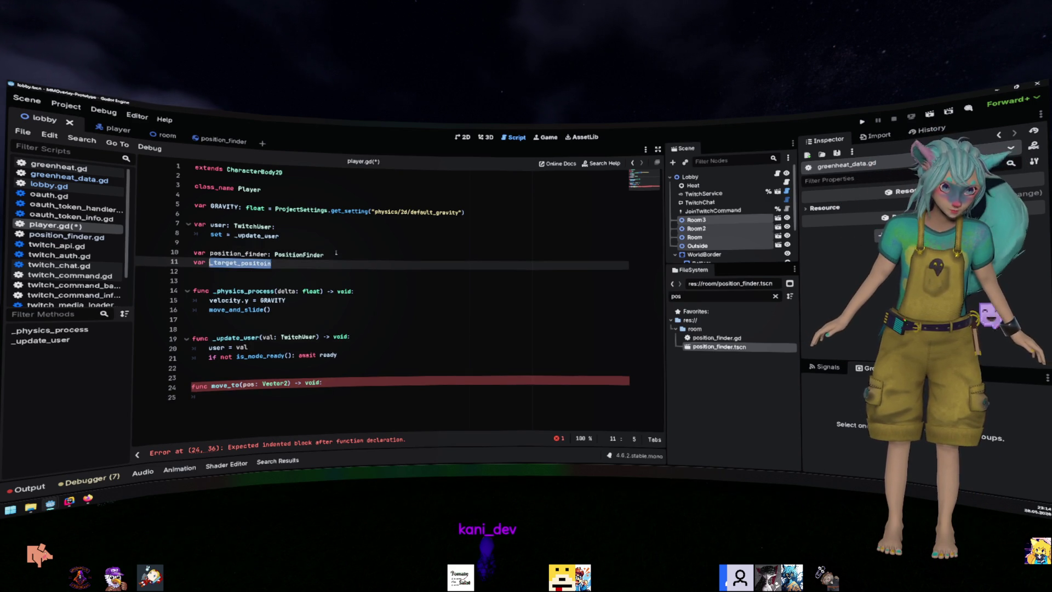
key("BackSpace")
key("BackSpace")
key("BackSpace")
type("ition")
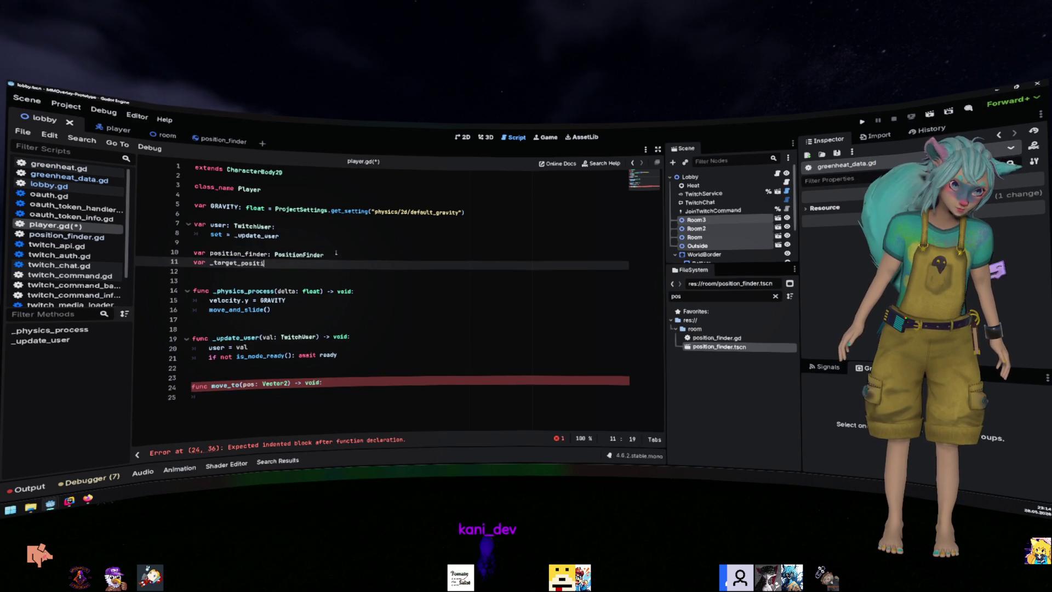
type(": Vector2")
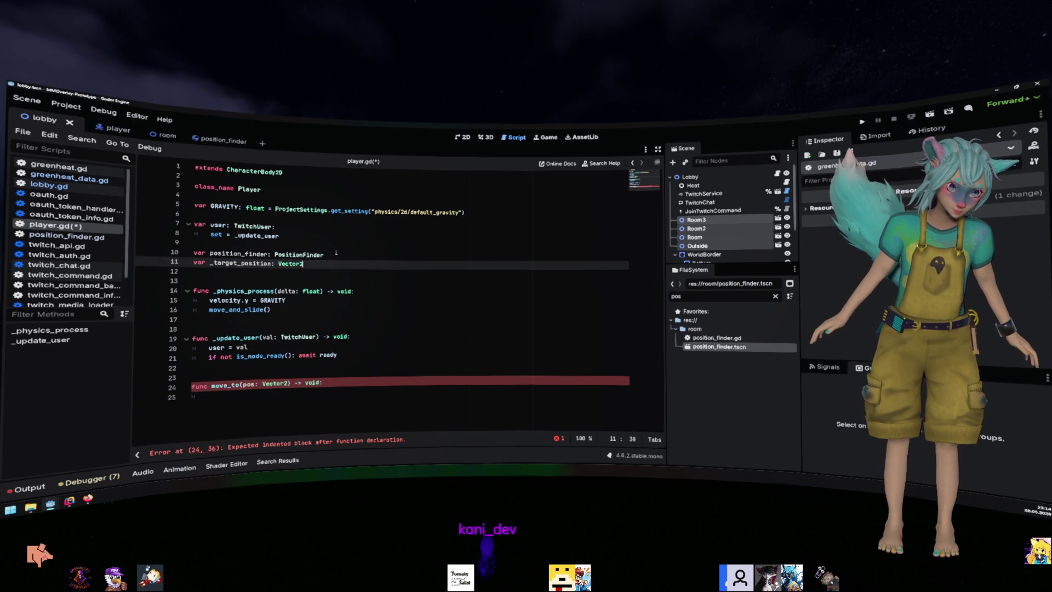
- In lobby.gd, add 'player.position_finder = position_finder' above add_child
key("alt+Left")
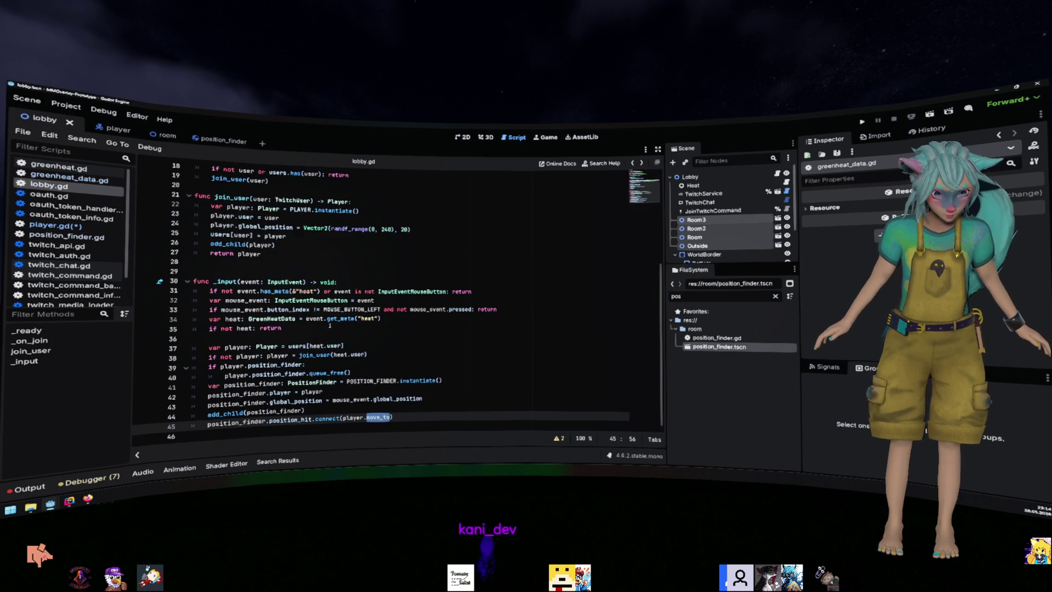
left_click(446, 390)
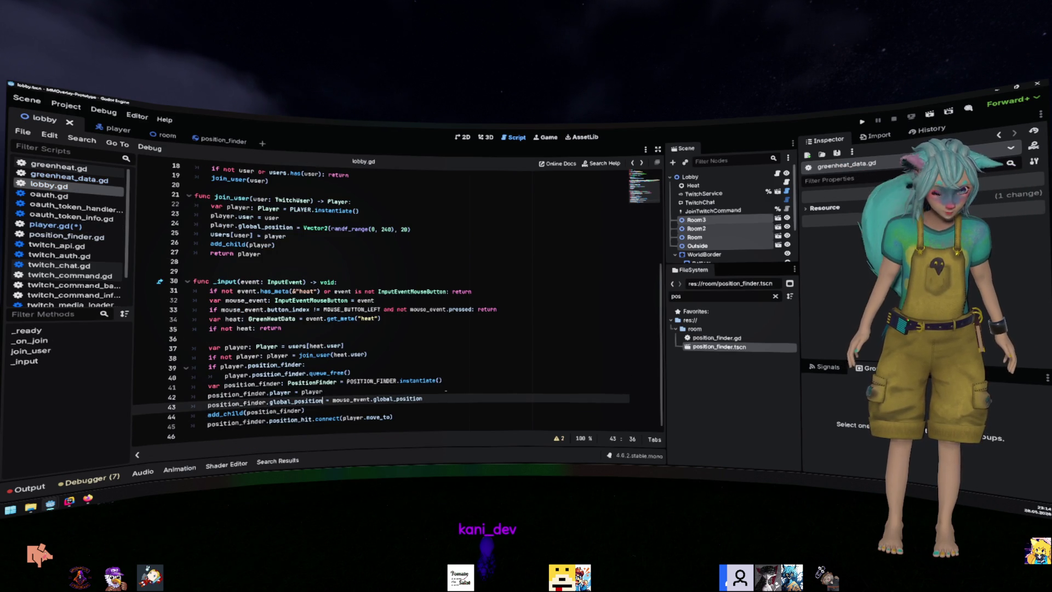
key("Return")
type("player.pos")
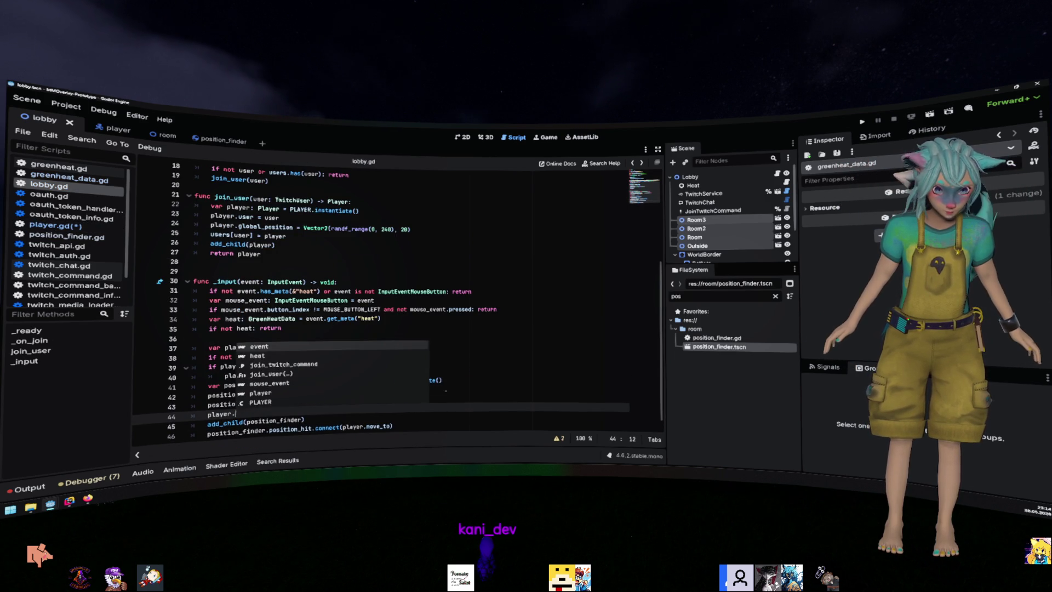
key("Return")
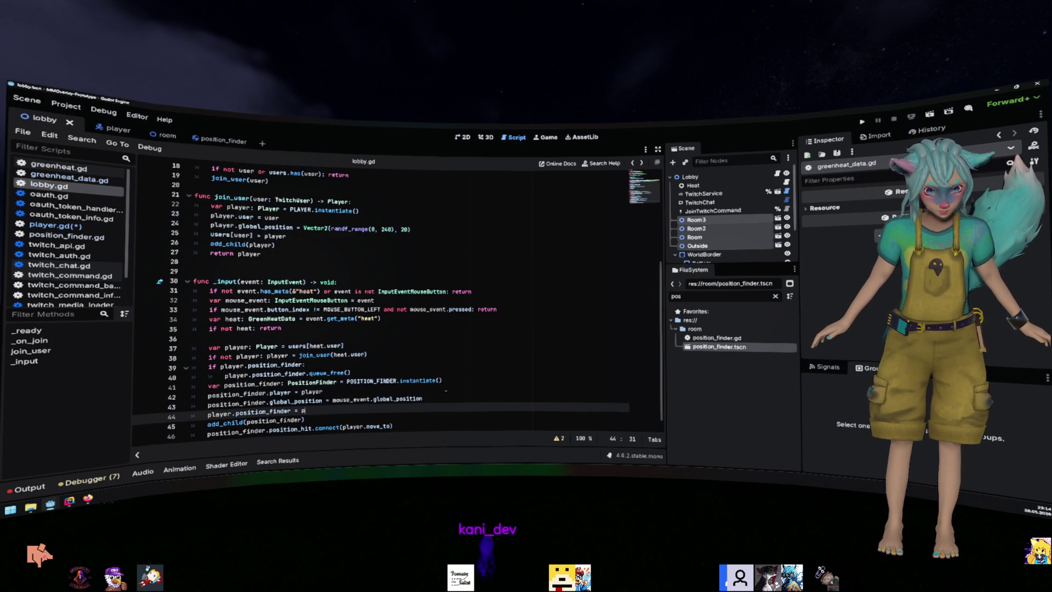
type("= pos")
key("Return")
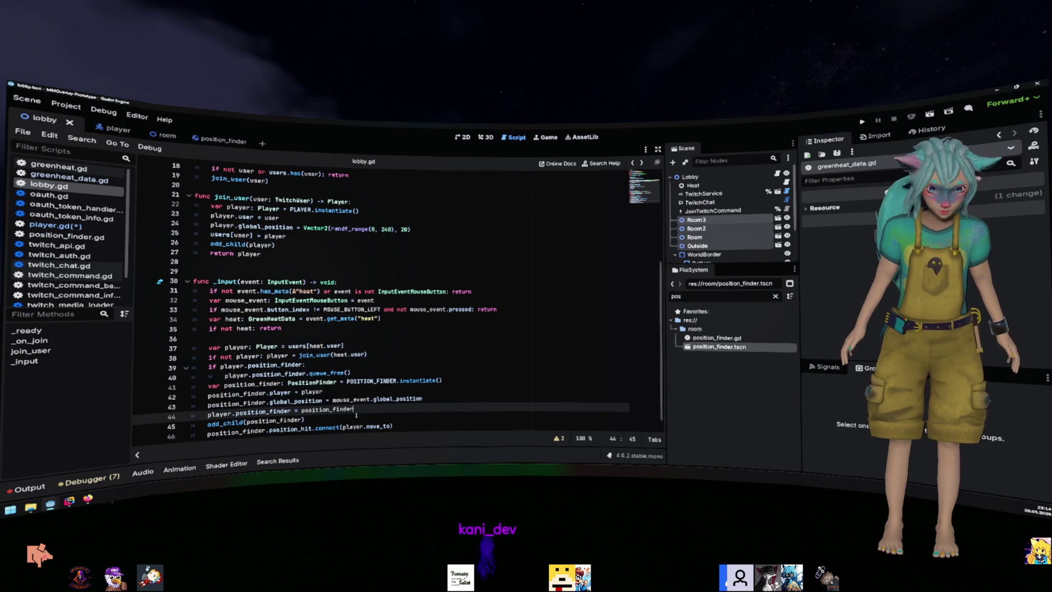
- Review the finder setup lines and global_position docs, then return to move_to in player.gd
left_click(203, 395, "shift")
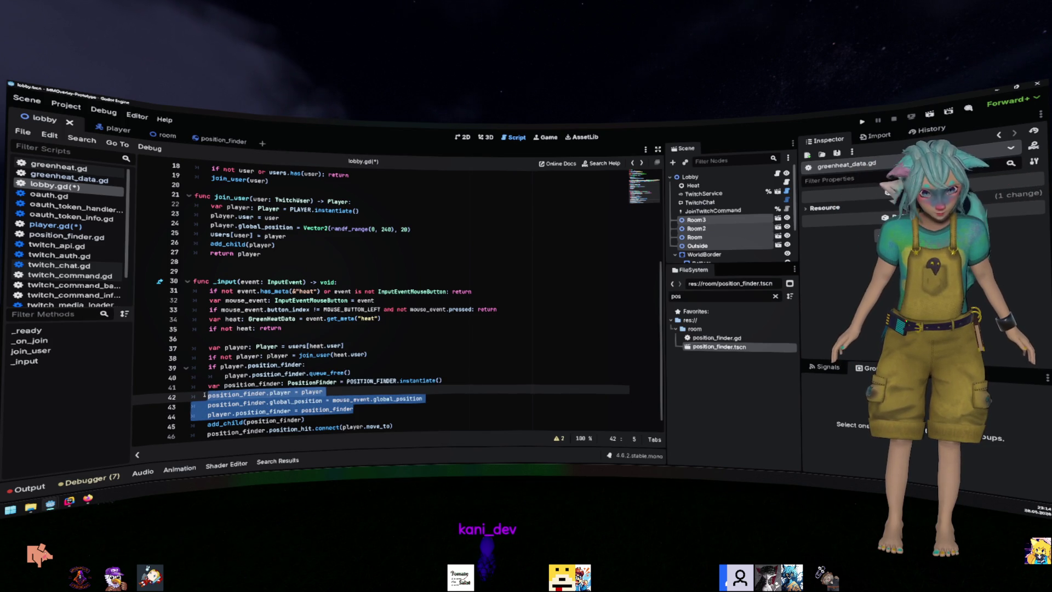
scroll(383, 392, "down", 1)
left_click(393, 390)
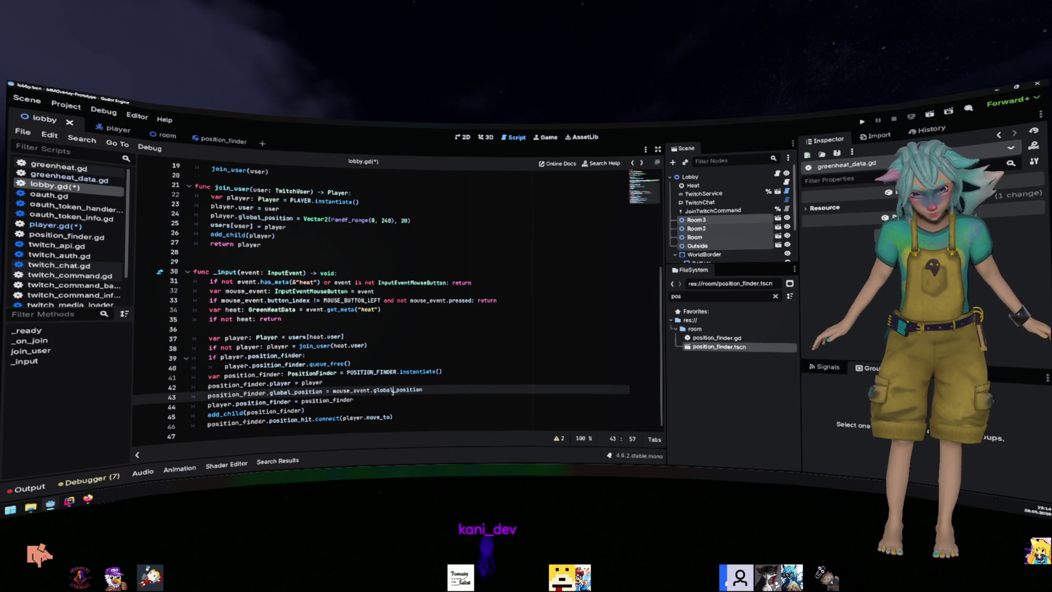
mouse_move(393, 392)
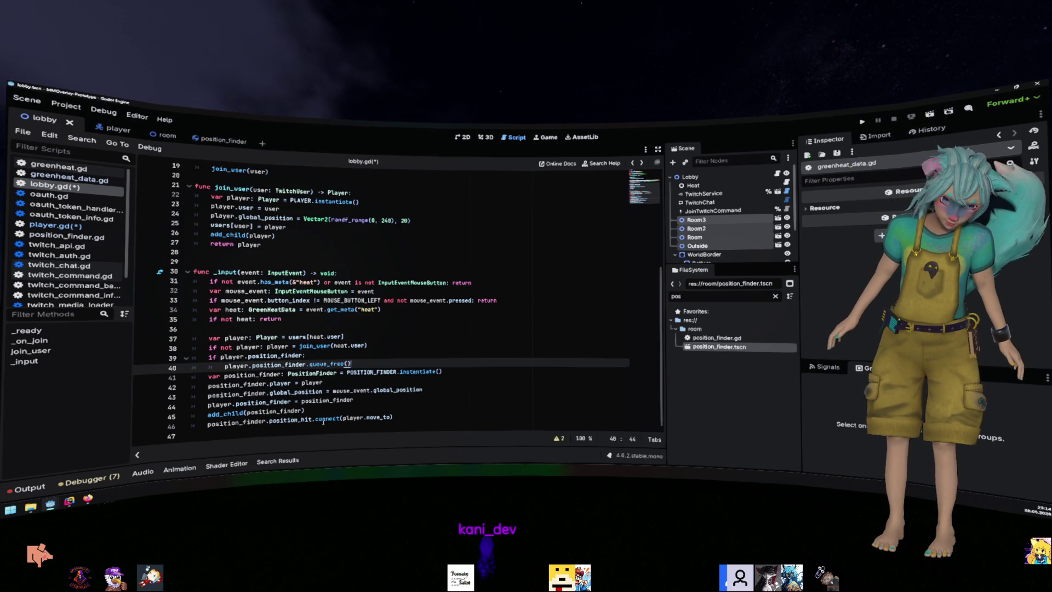
left_click(283, 411)
left_click_drag(356, 417, 168, 396)
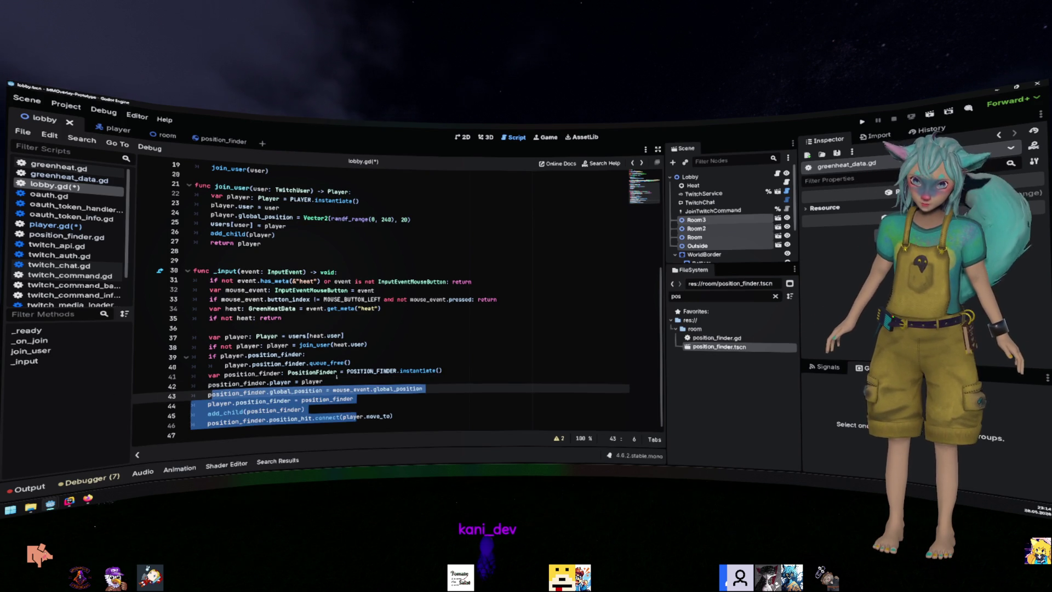
left_click(341, 371)
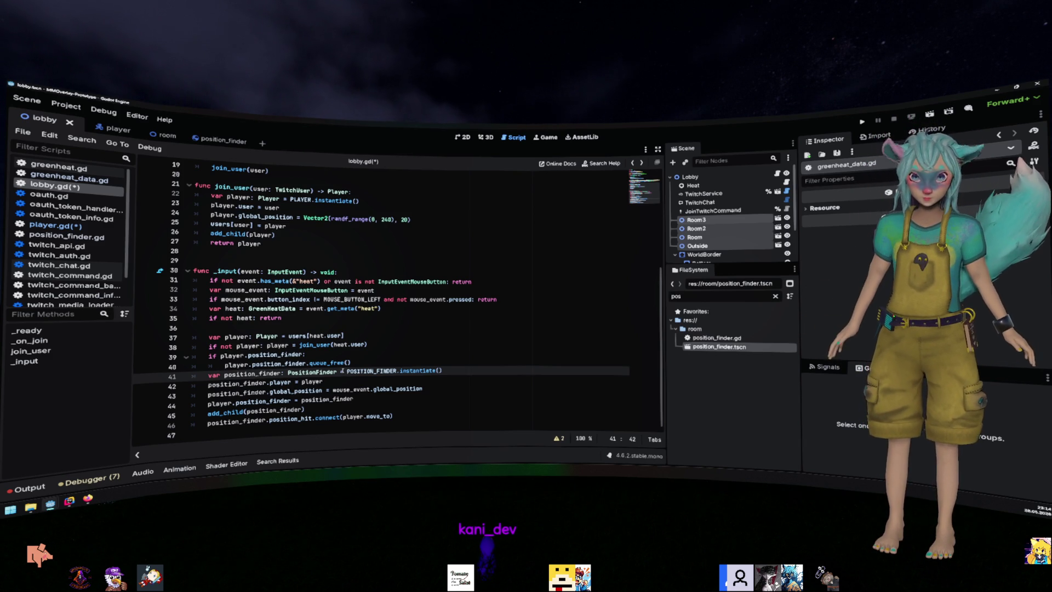
left_click(371, 409)
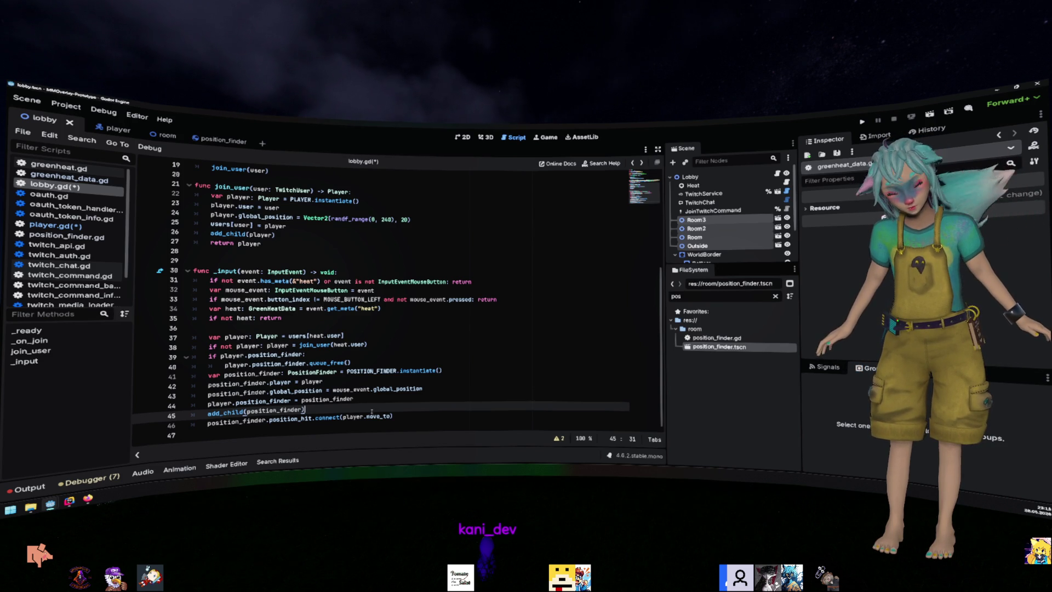
left_click(383, 416)
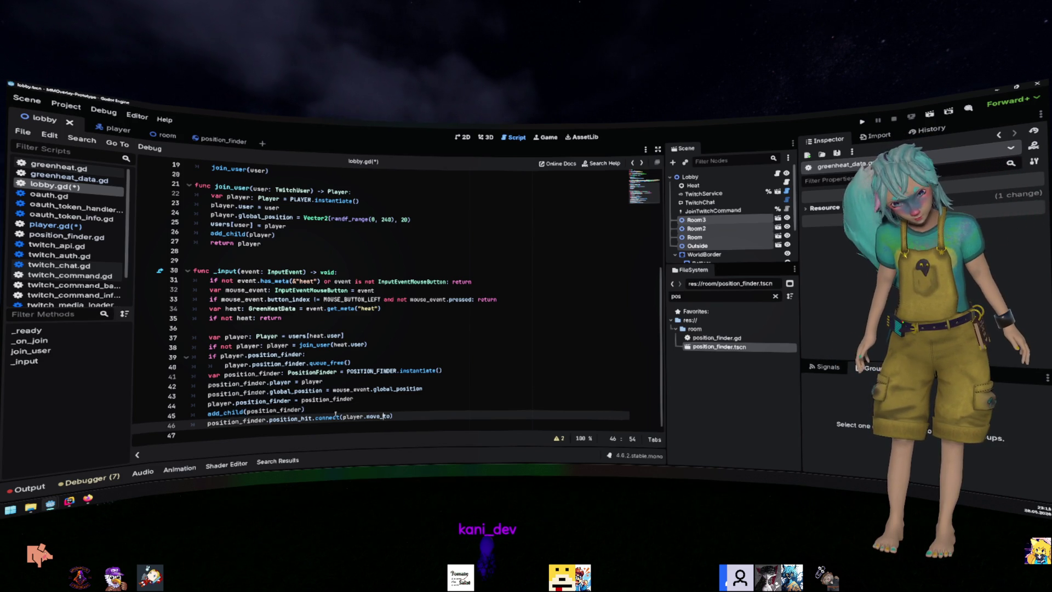
left_click(55, 226)
left_click(366, 382)
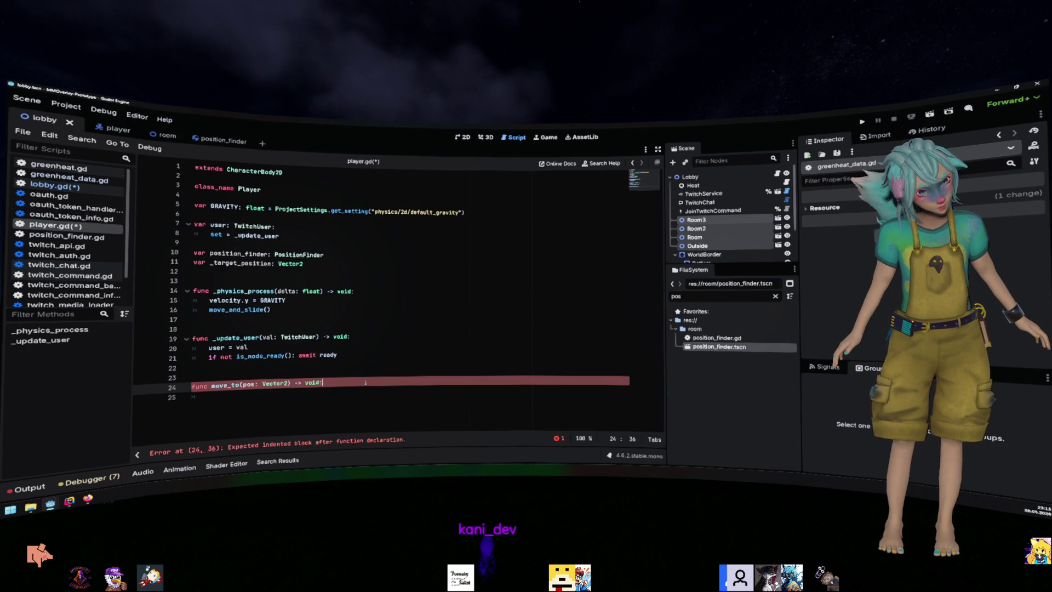
- Add another body line to move_to and remove the position_finder declaration from player.gd
key("Return")
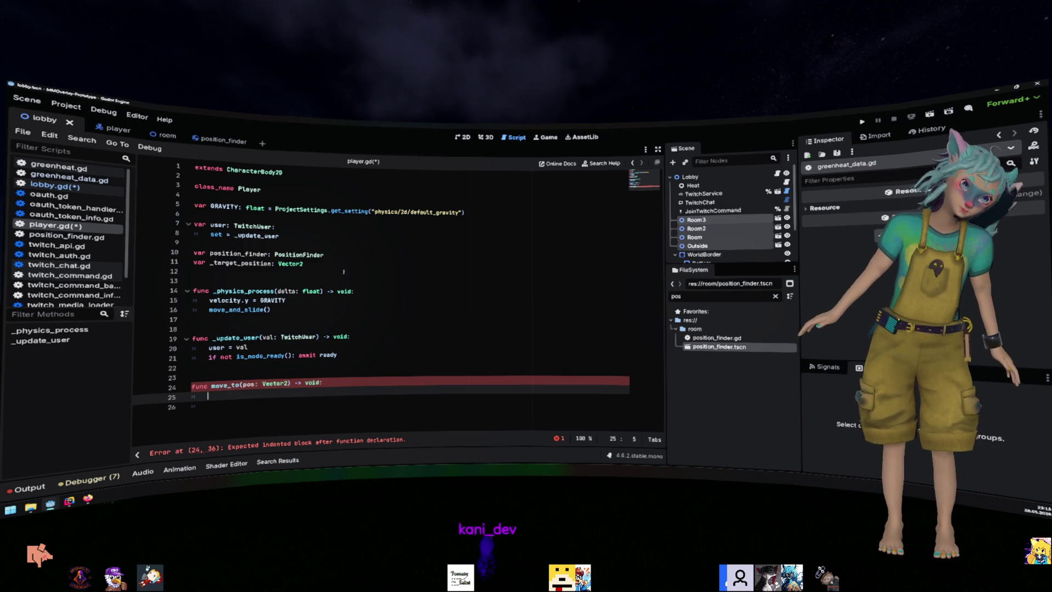
left_click_drag(344, 255, 196, 243)
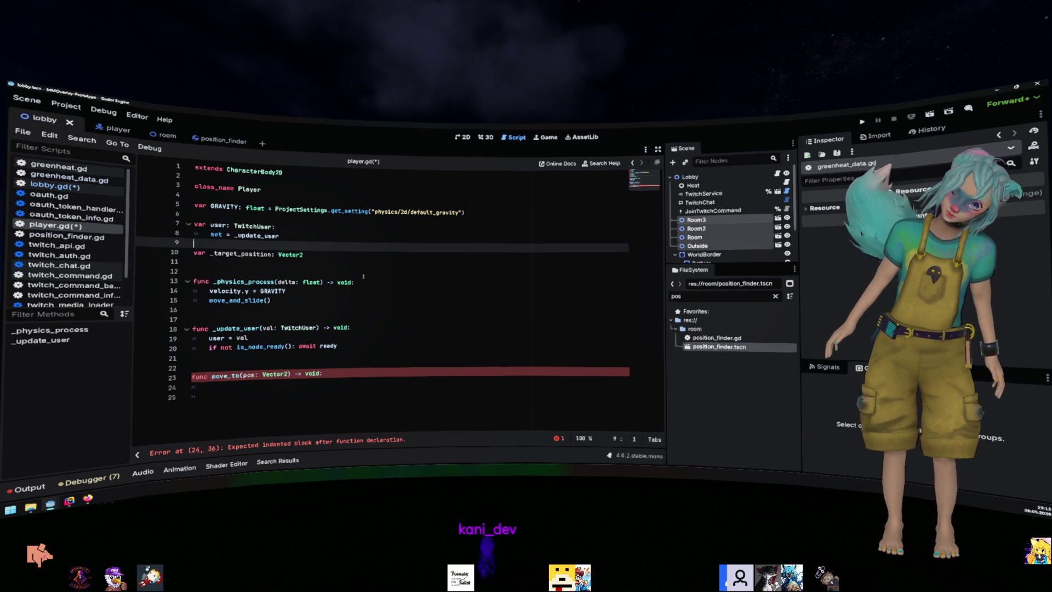
key("alt+Left")
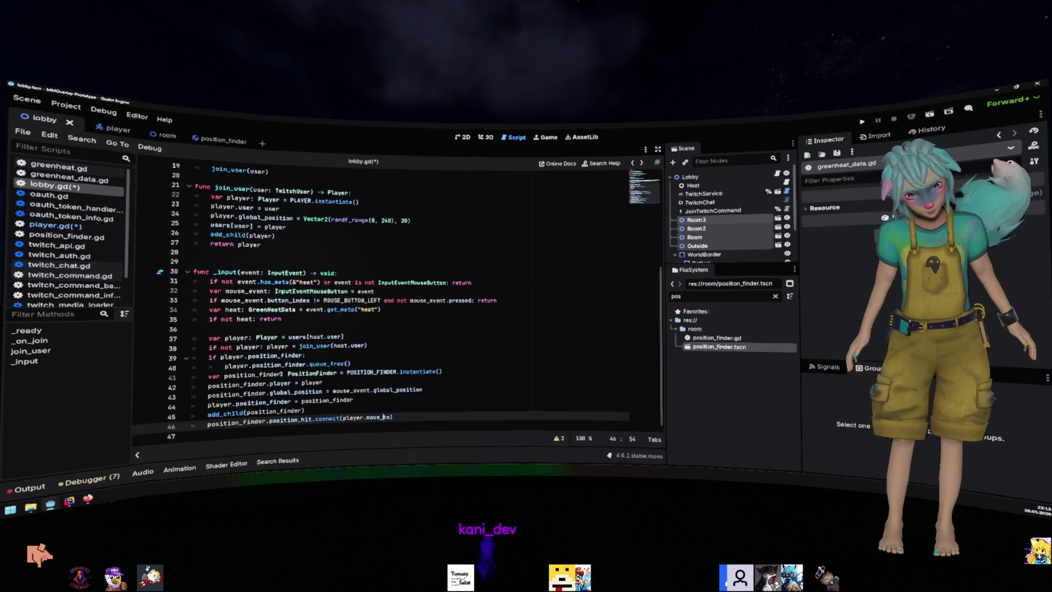
- Declare 'var position_finders: Dictionary[Player, PositionFinder] = {}' below the users dictionary
key("alt+Left")
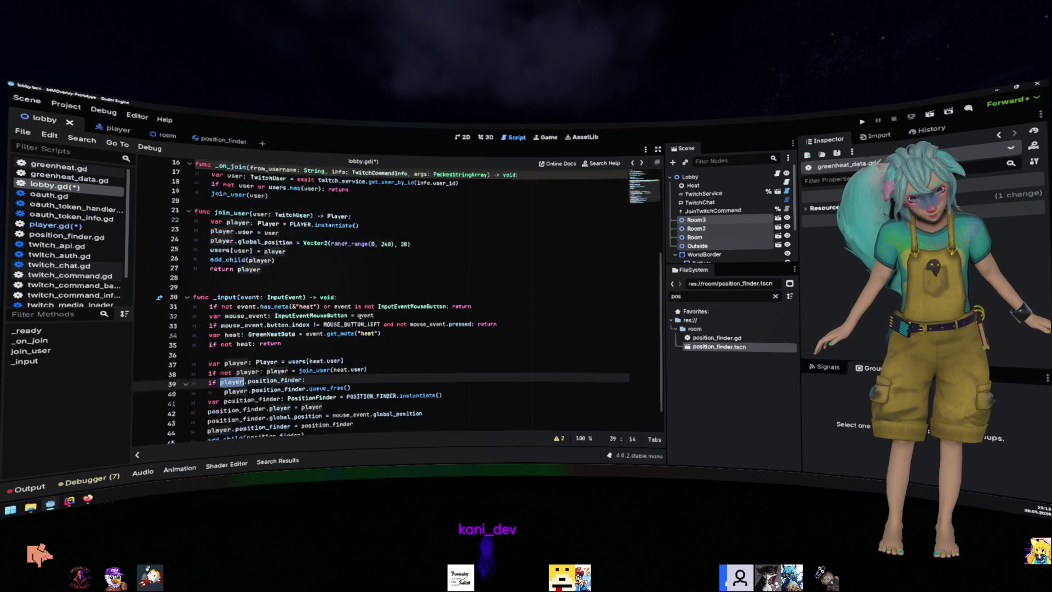
type("var position_")
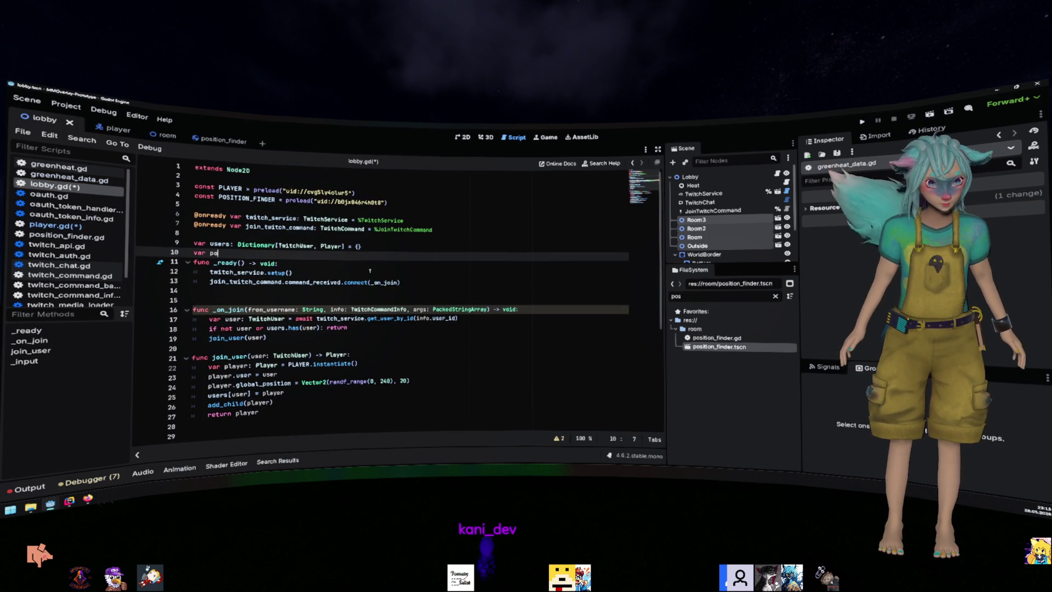
type("finders: Di")
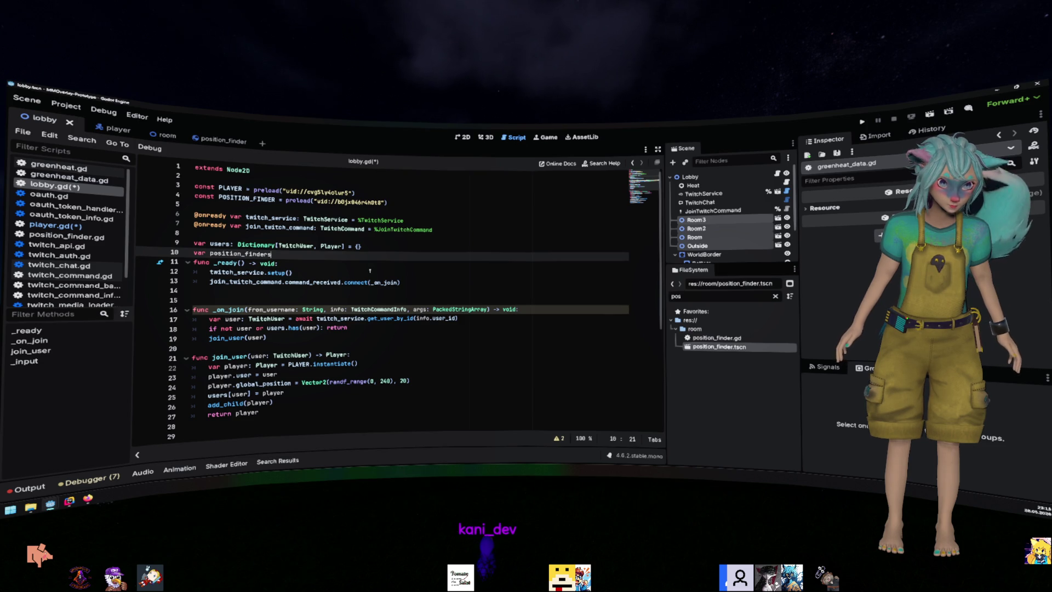
type("c")
key("Return")
type("[Pla")
type("yer, Posi")
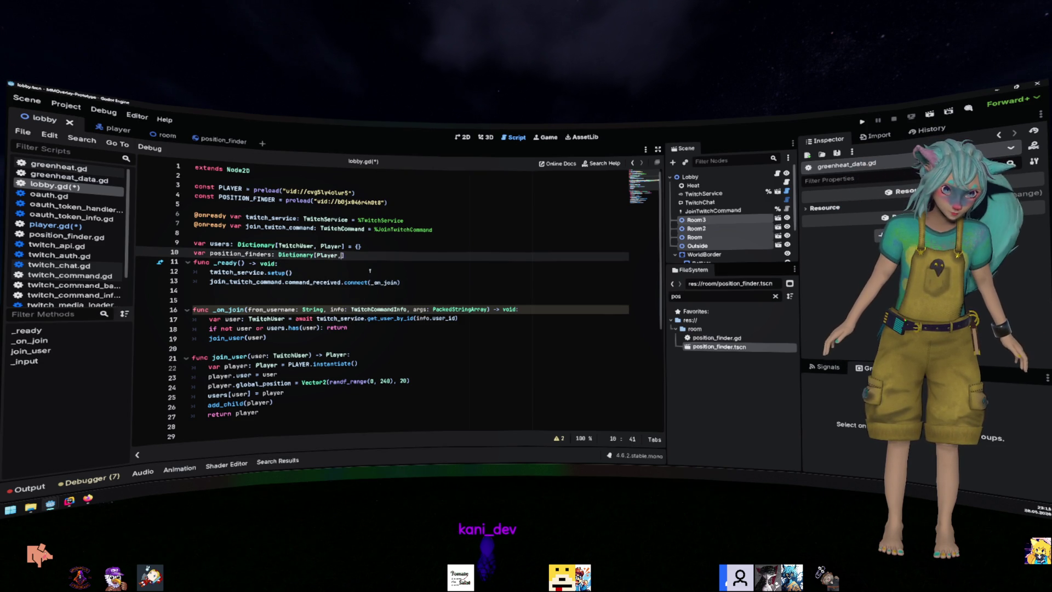
key("Return")
type("]")
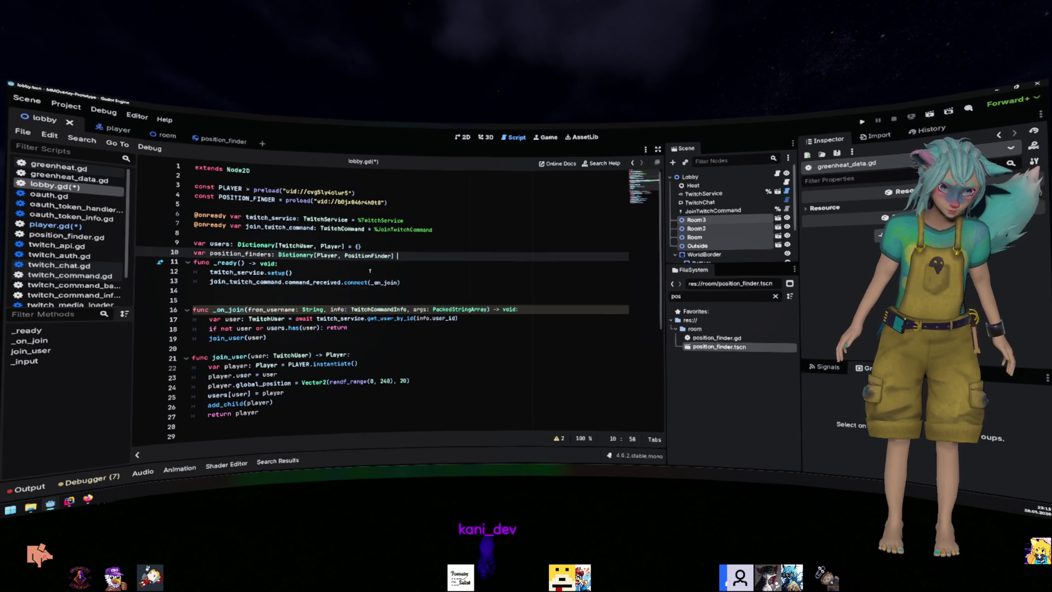
key("BackSpace")
key("BackSpace")
type("{}")
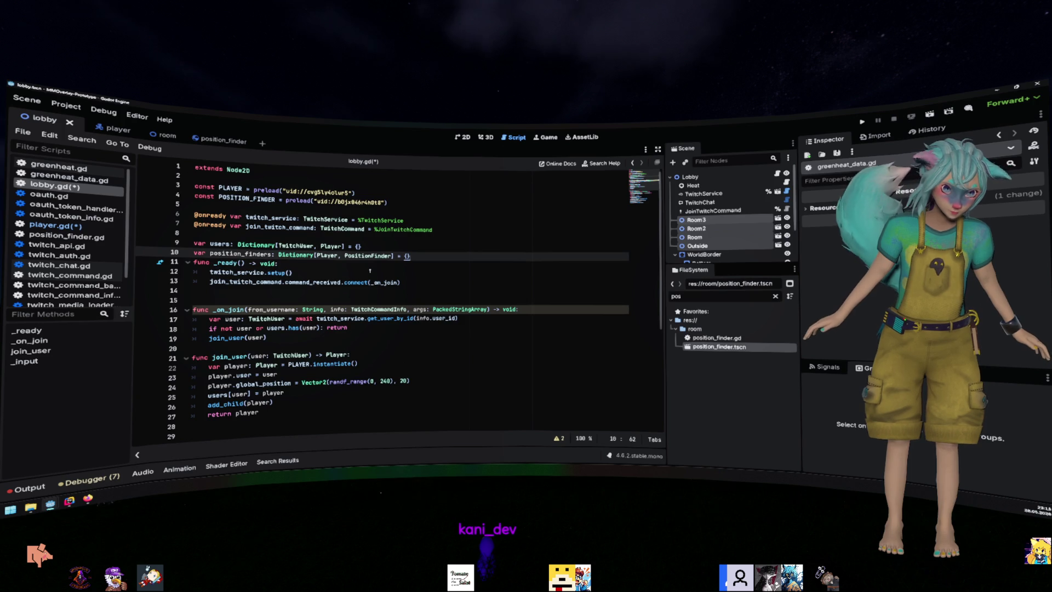
key("Return")
left_click(270, 256)
scroll(252, 285, "down", 6)
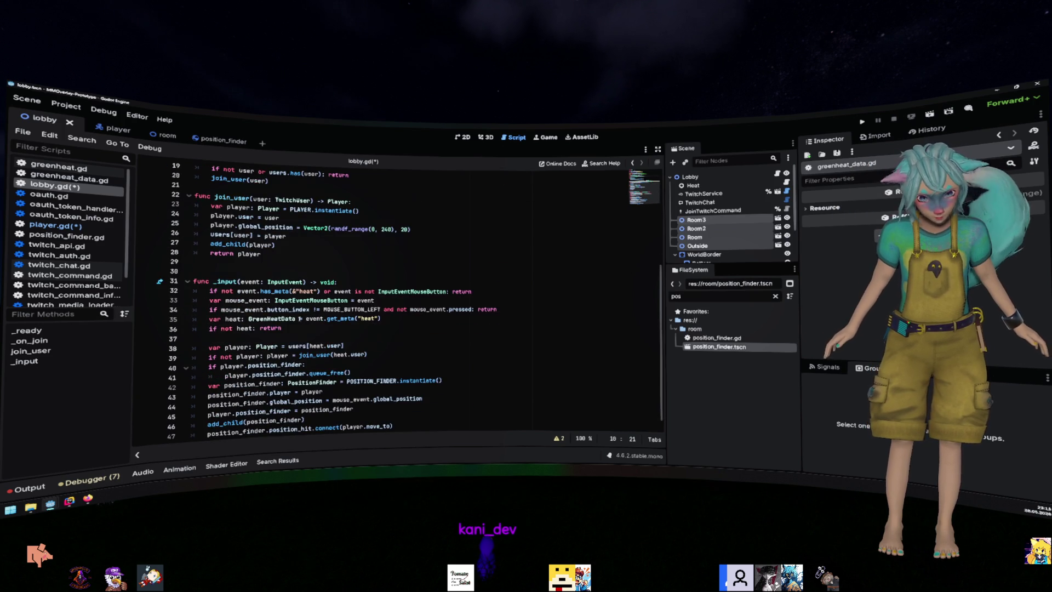
- Rework the old player.position_finder check and open a blank line above it
left_click(242, 364)
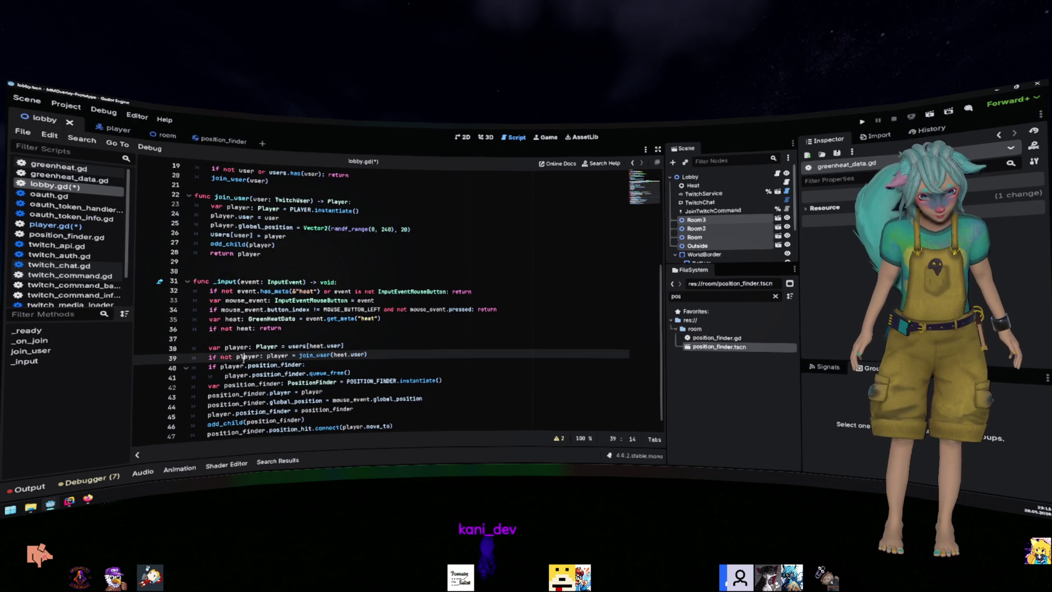
double_click(235, 375)
key("Up")
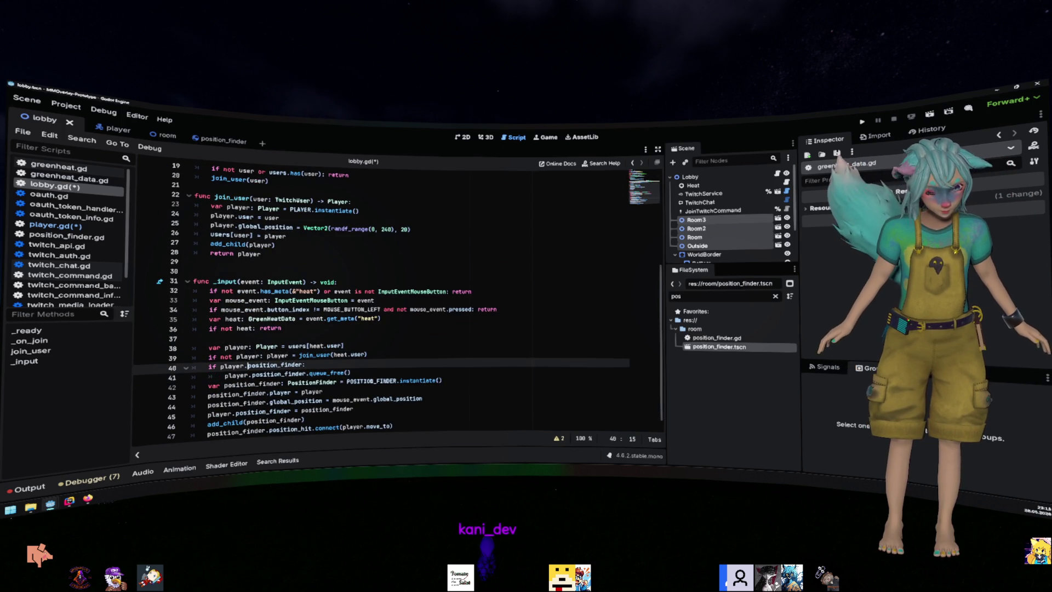
key("ctrl+shift+Left")
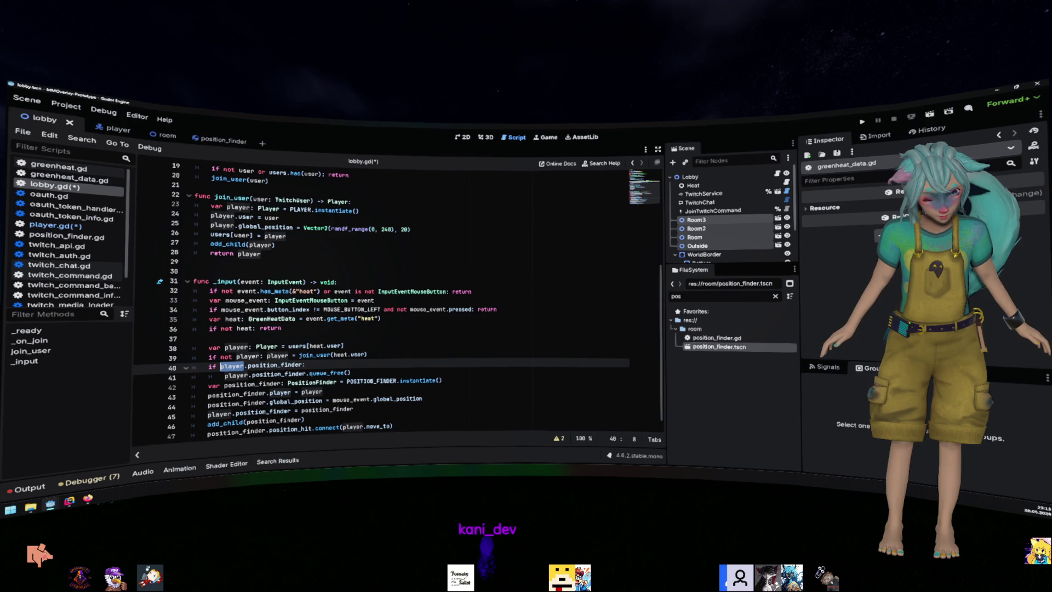
type("position_finders.has")
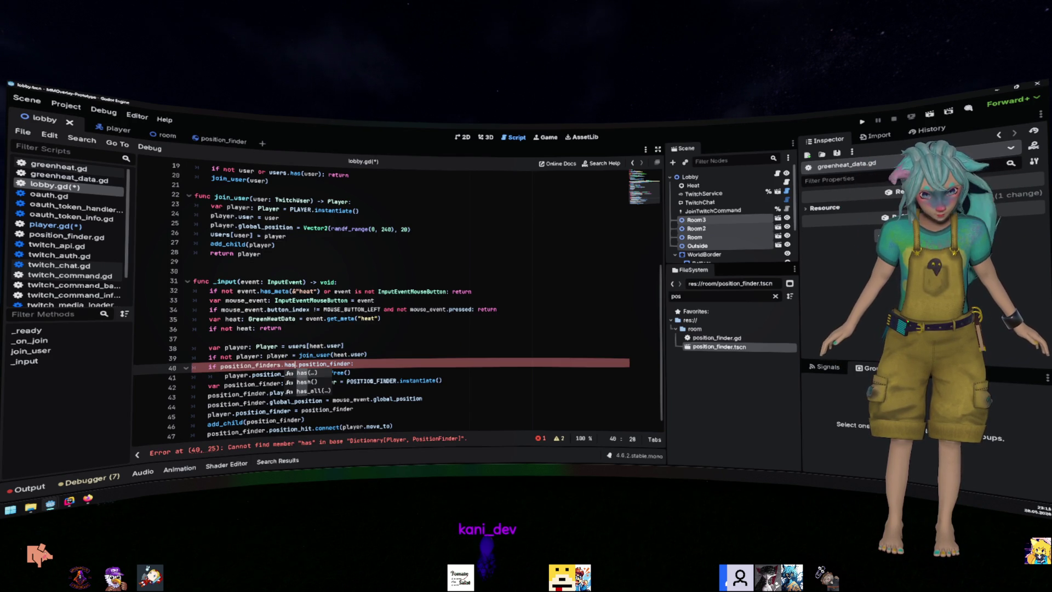
key("ctrl+BackSpace")
key("ctrl+BackSpace")
key("ctrl+BackSpace")
key("End")
key("Return")
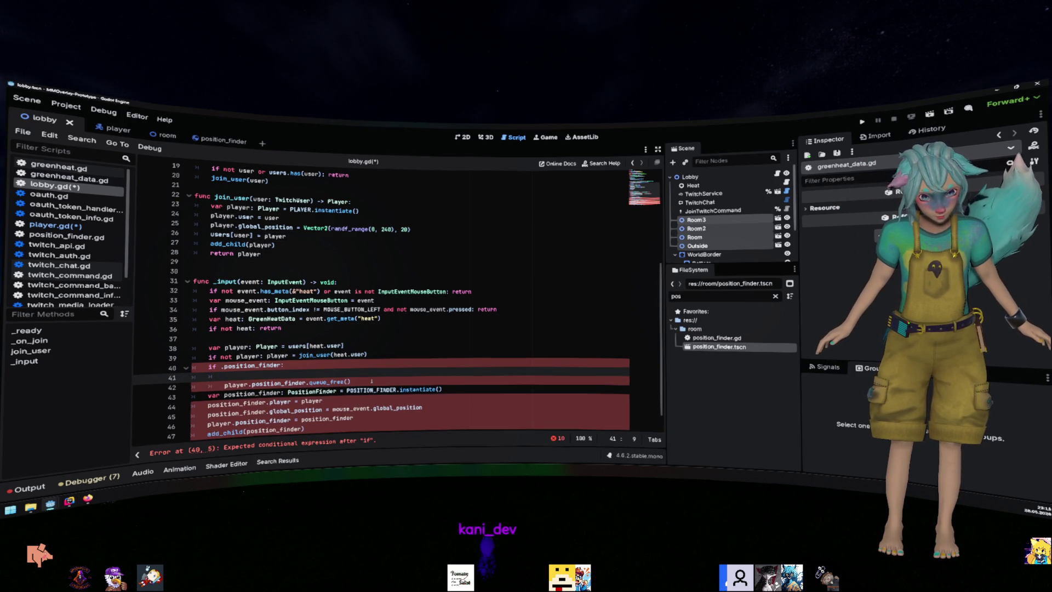
key("Down")
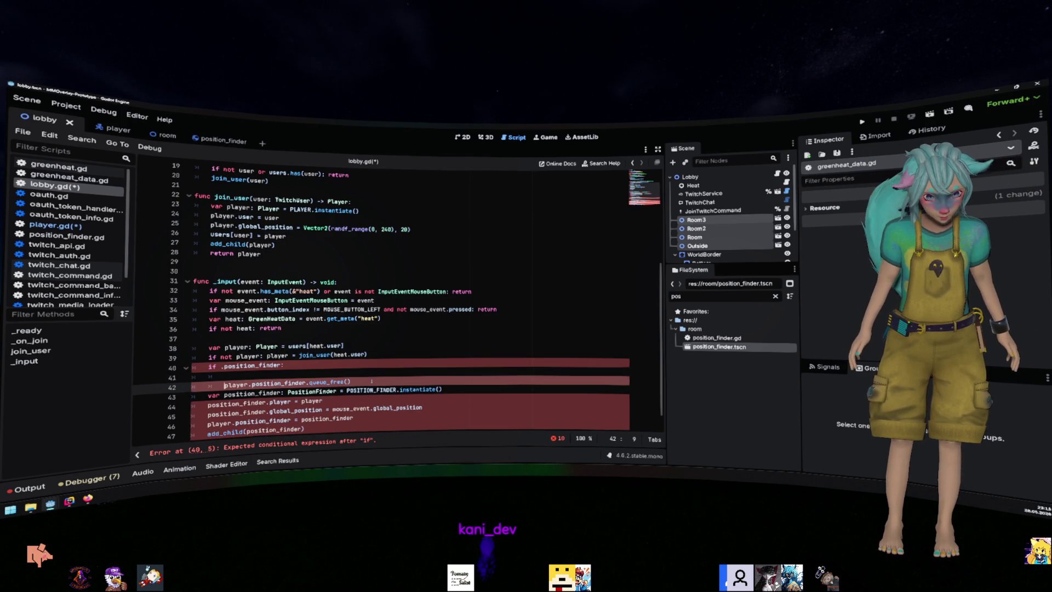
key("Up")
key("Up")
key("ctrl+shift+Return")
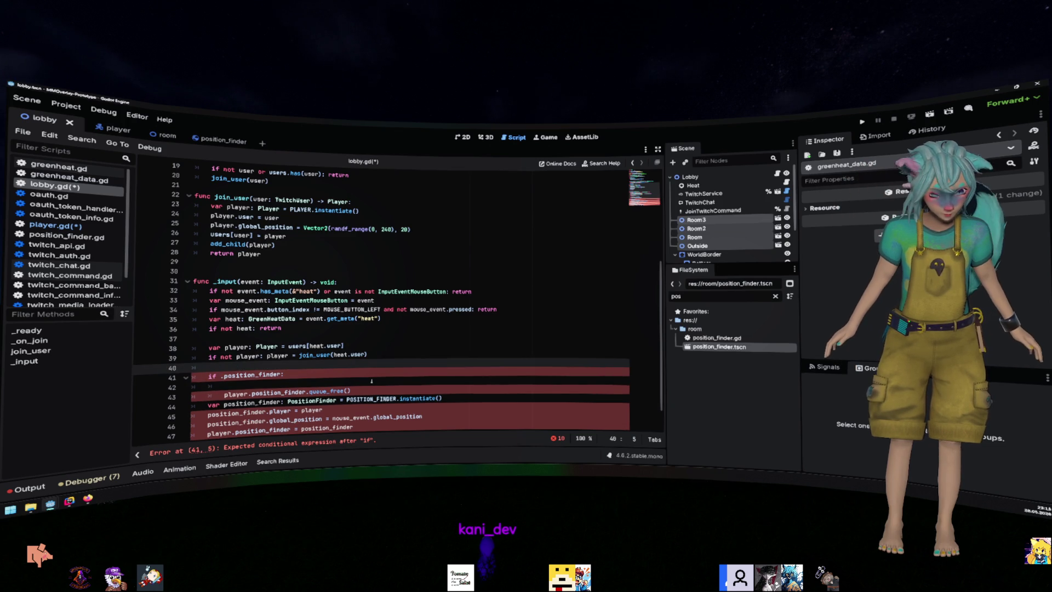
- Add 'var position_finder: PositionFinder = position_finders.get(player)' above the if check
key("Down")
key("Down")
key("Down")
key("ctrl+shift+Right")
key("ctrl+shift+Right")
key("ctrl+shift+Right")
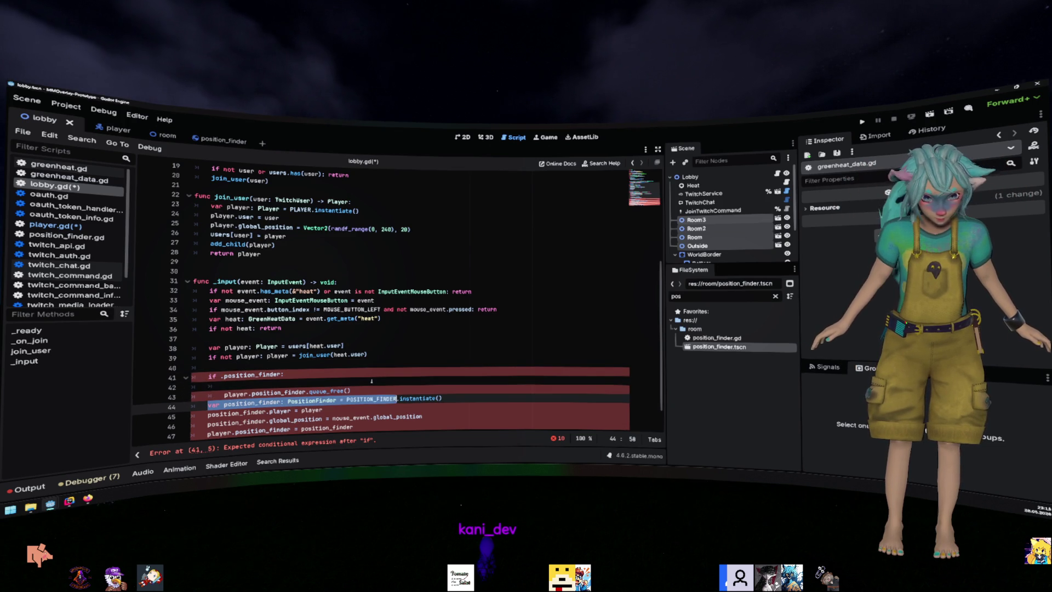
key("ctrl+shift+Left")
key("shift+Left")
key("ctrl+c")
key("Up")
key("Up")
key("Up")
key("ctrl+v")
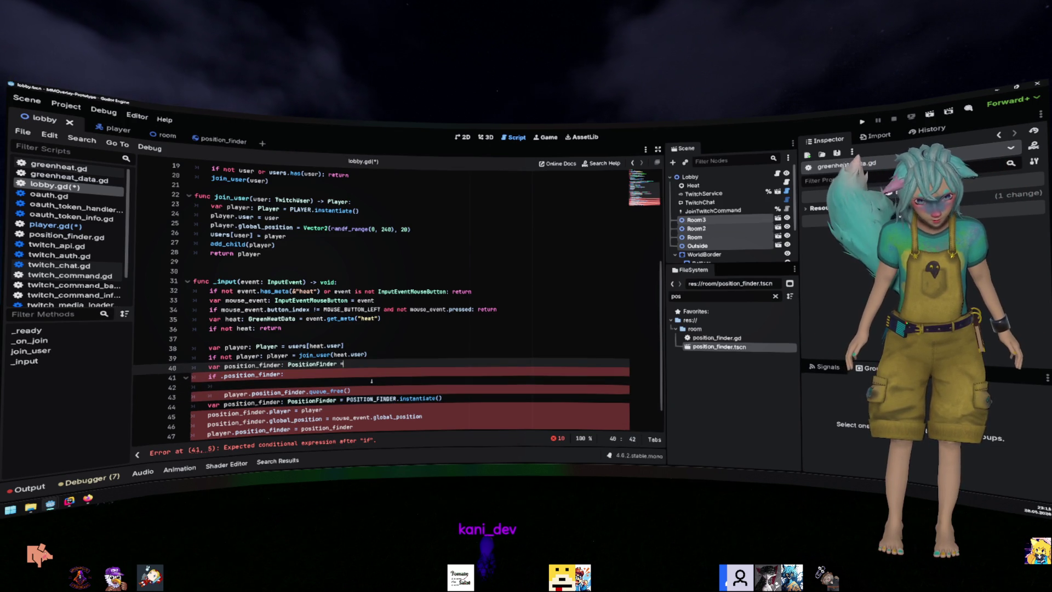
type("position_finder.")
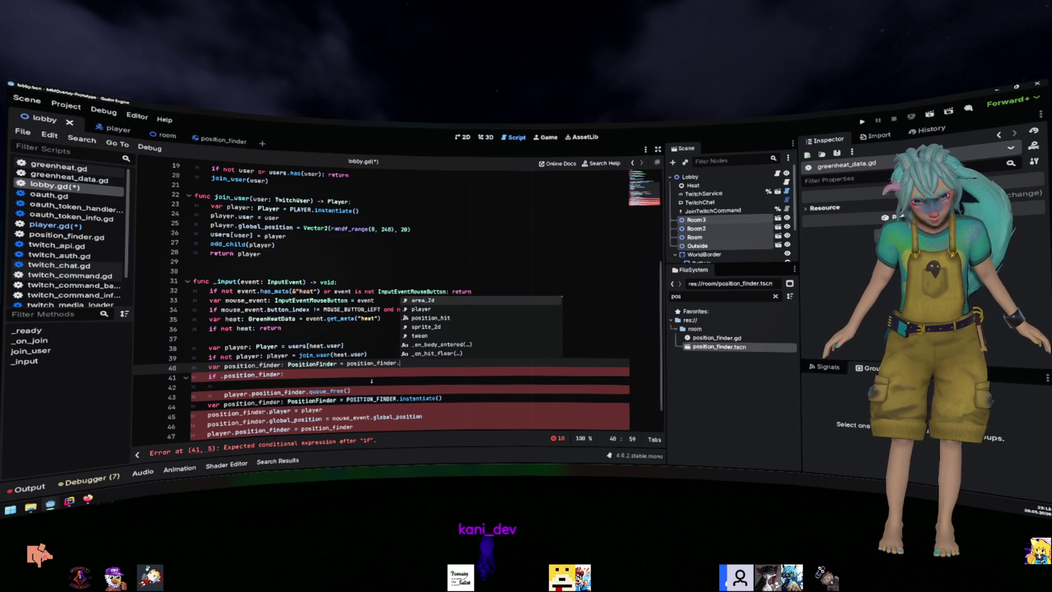
key("Return")
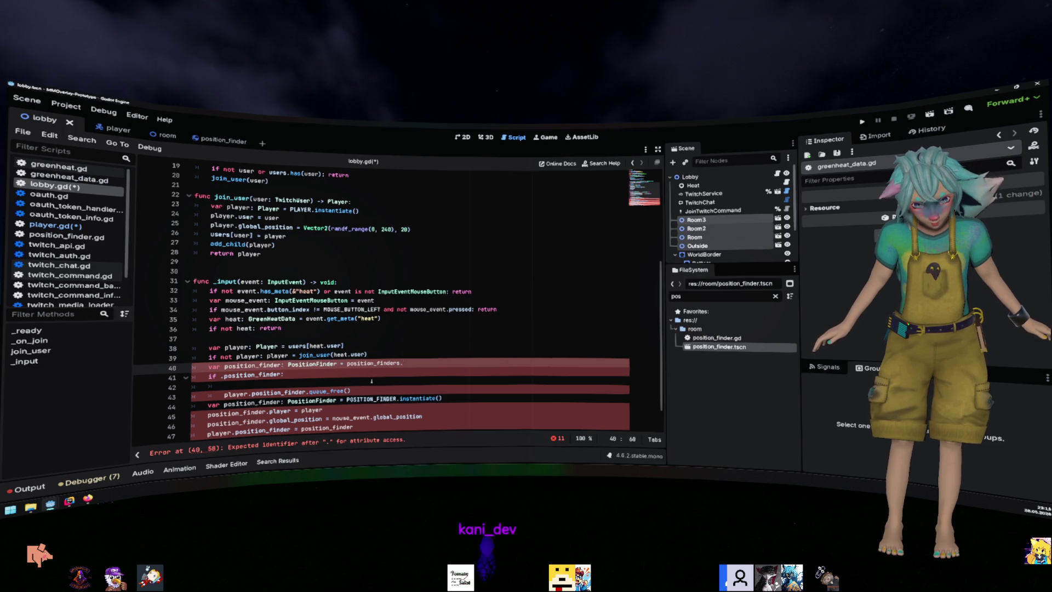
type("get")
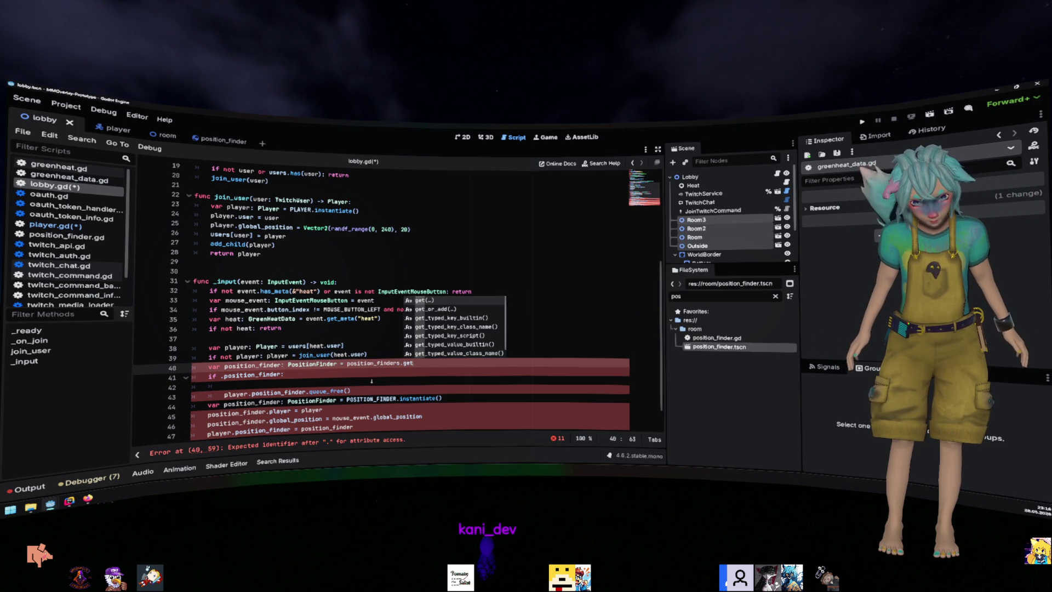
key("Return")
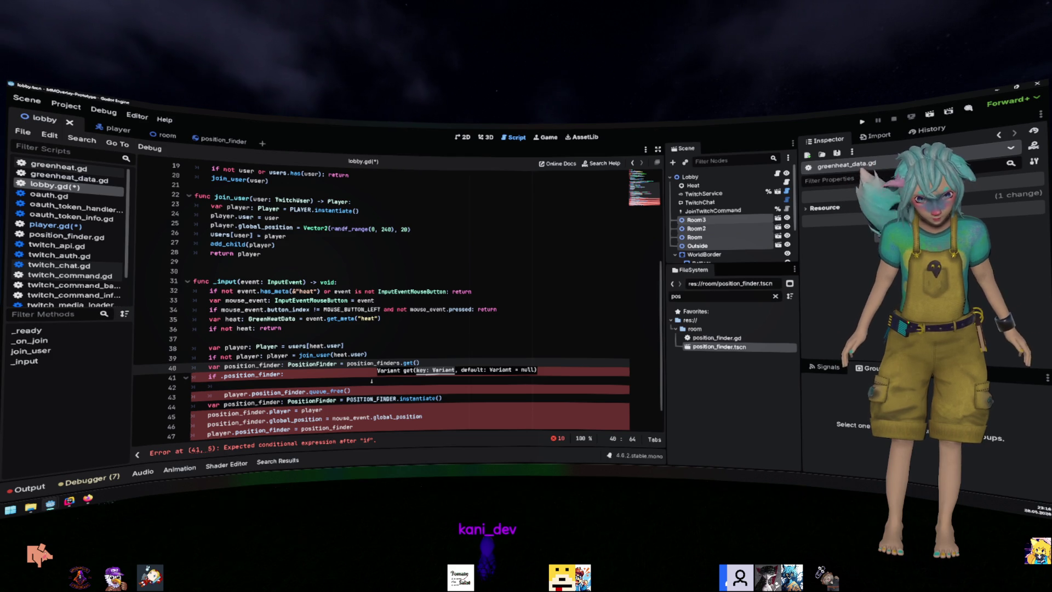
type("la")
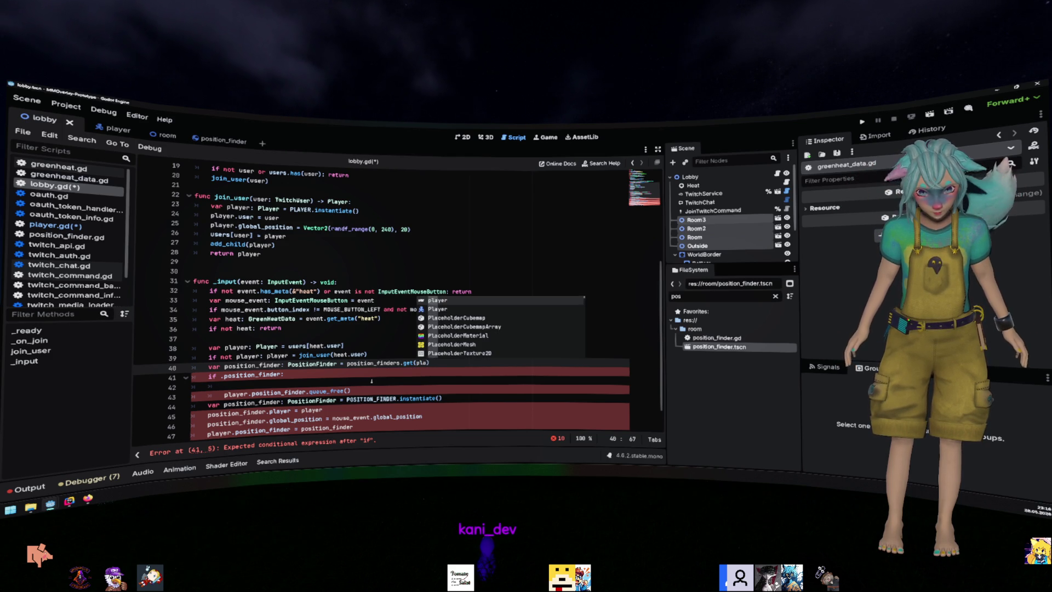
key("Return")
- Make 'if position_finder: player.position_finder.queue_free()' a single line
key("Down")
key("ctrl+Left")
key("BackSpace")
type("n")
key("BackSpace")
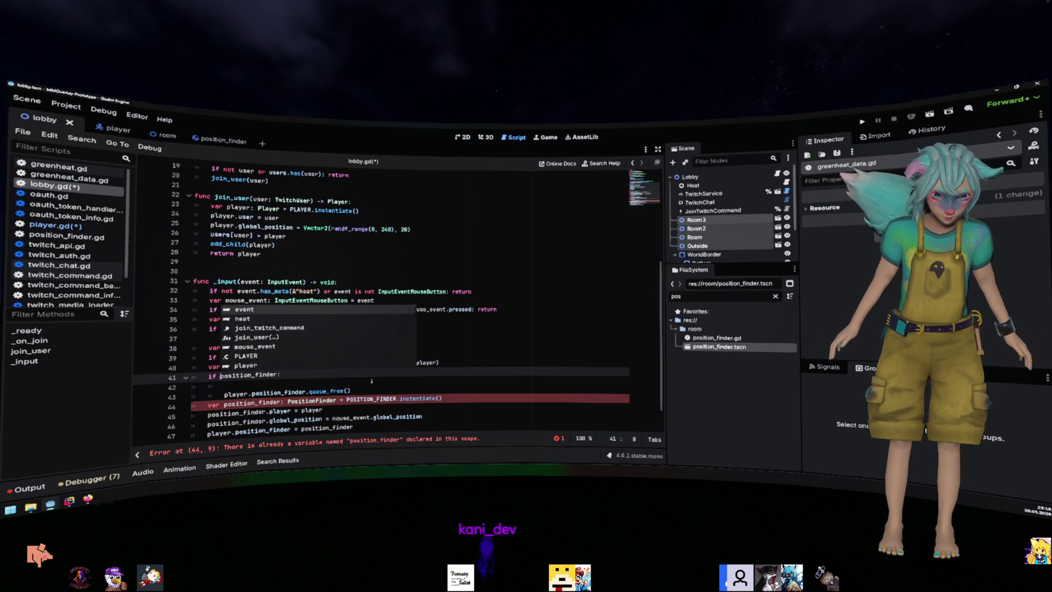
key("Escape")
key("Down")
key("Down")
key("Up")
key("BackSpace")
key("BackSpace")
key("BackSpace")
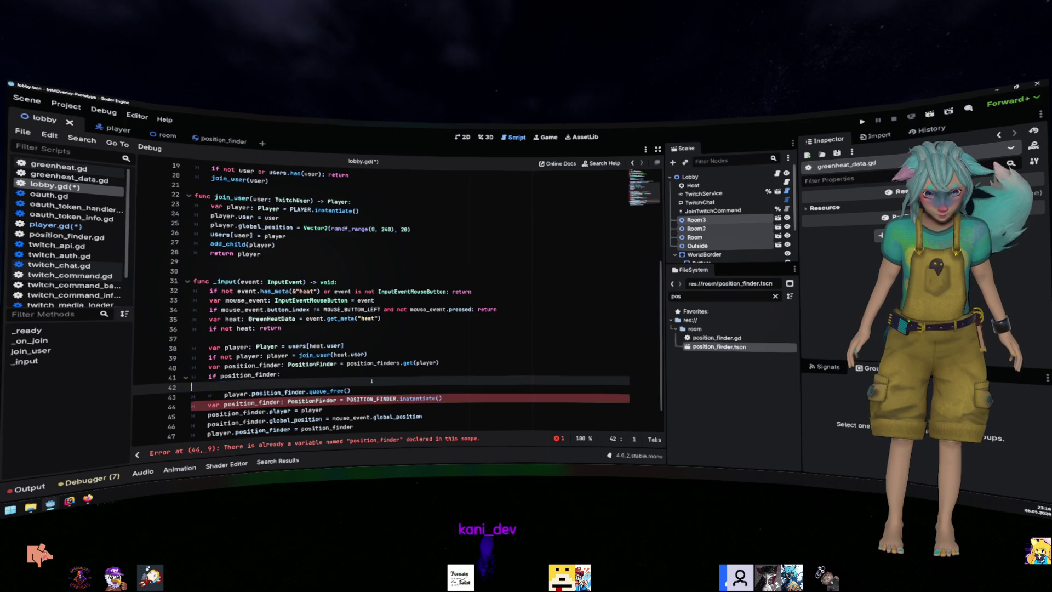
key("ctrl+shift+Right")
key("ctrl+shift+Right")
key("ctrl+shift+Left")
key("ctrl+shift+Left")
- Drop 'var' and the type from the instantiate line so position_finder gets reassigned
key("Down")
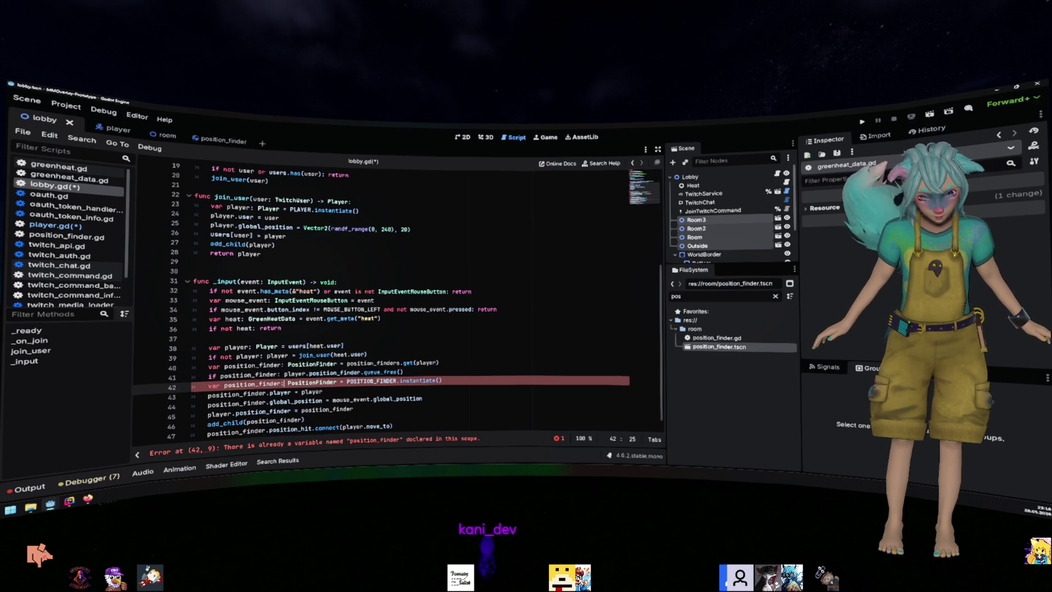
key("ctrl+shift+Return")
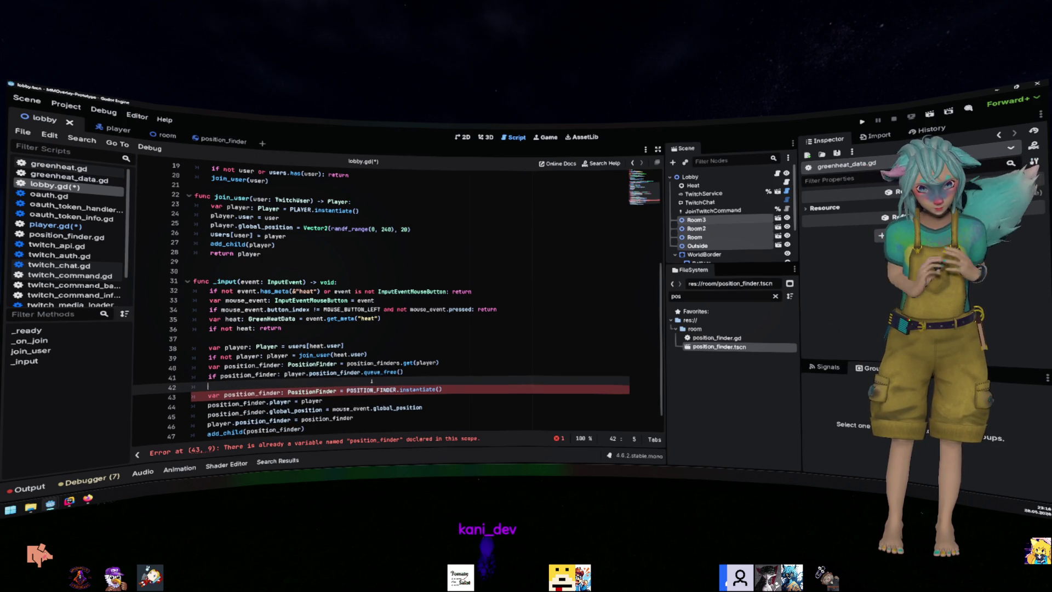
key("Down")
key("ctrl+shift+Right")
key("Delete")
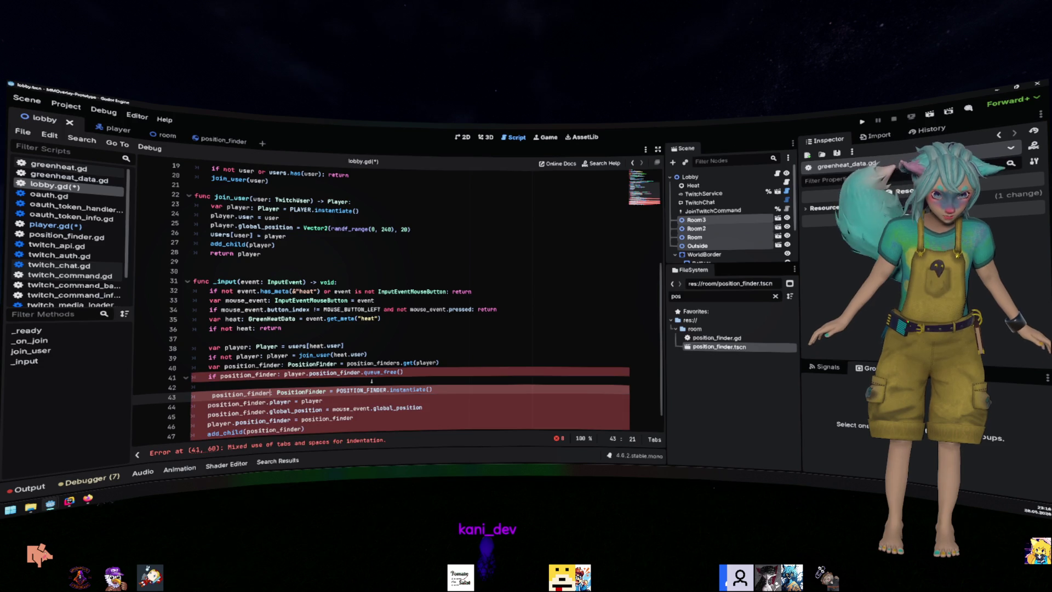
key("ctrl+Delete")
key("BackSpace")
key("BackSpace")
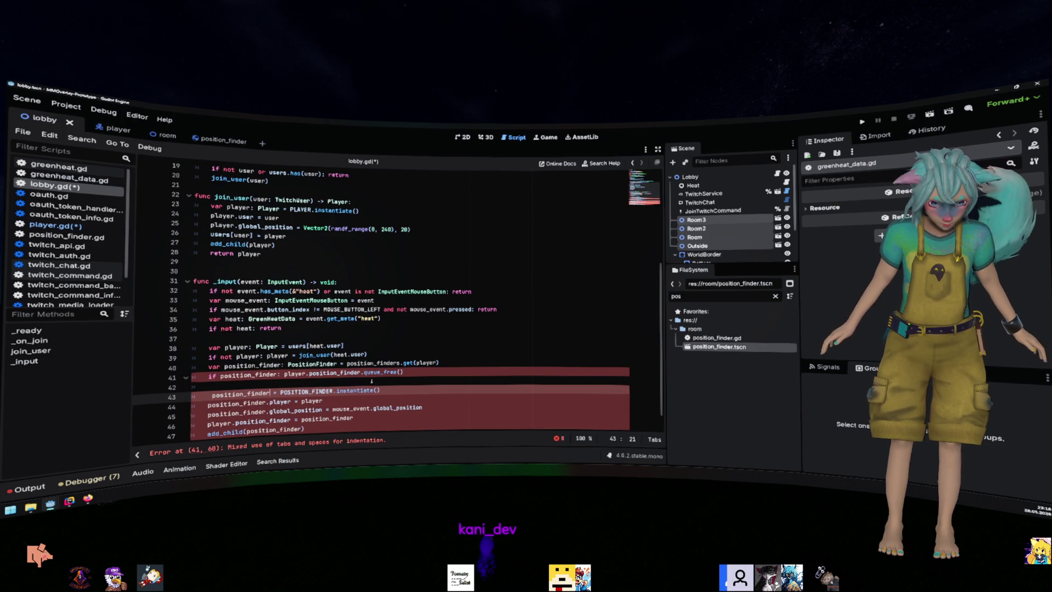
key("Up")
key("BackSpace")
key("BackSpace")
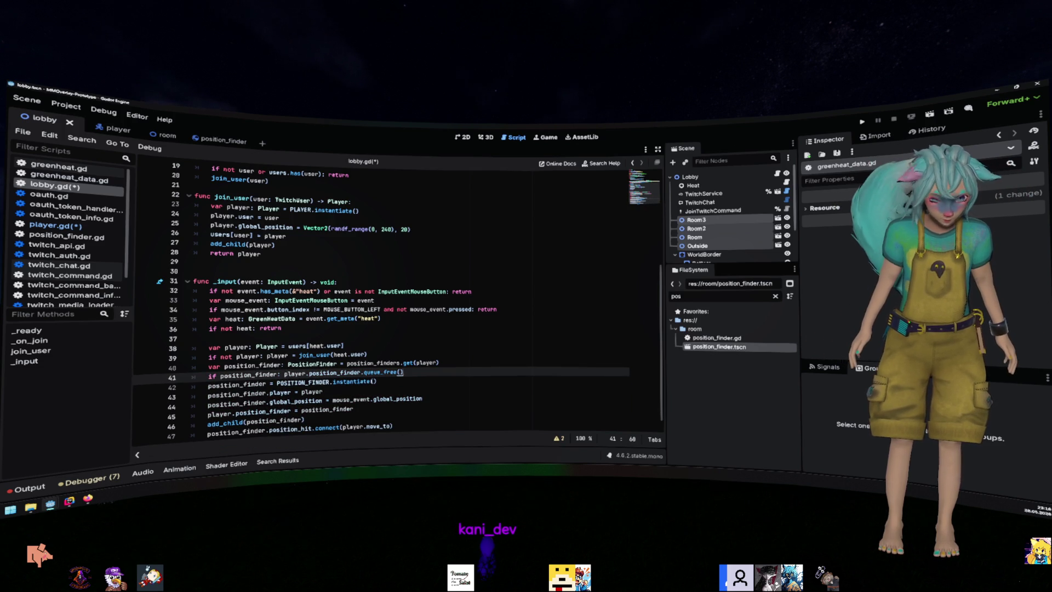
key("Up")
key("Up")
key("Up")
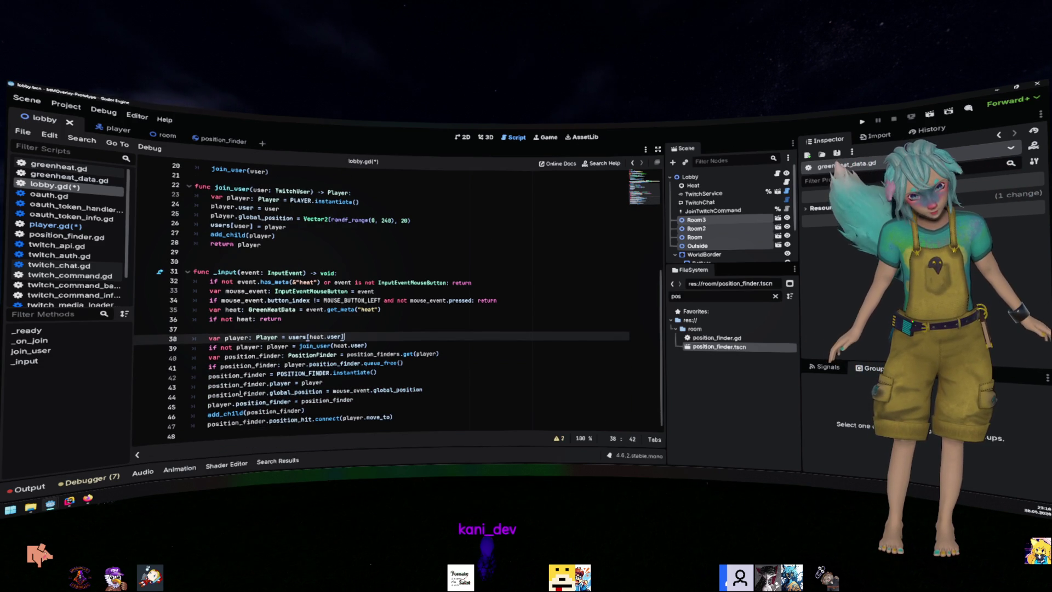
- Add 'position_finders[player] = position_finder' after the player.position_finder assignment
double_click(373, 354)
key("ctrl+c")
left_click(457, 395)
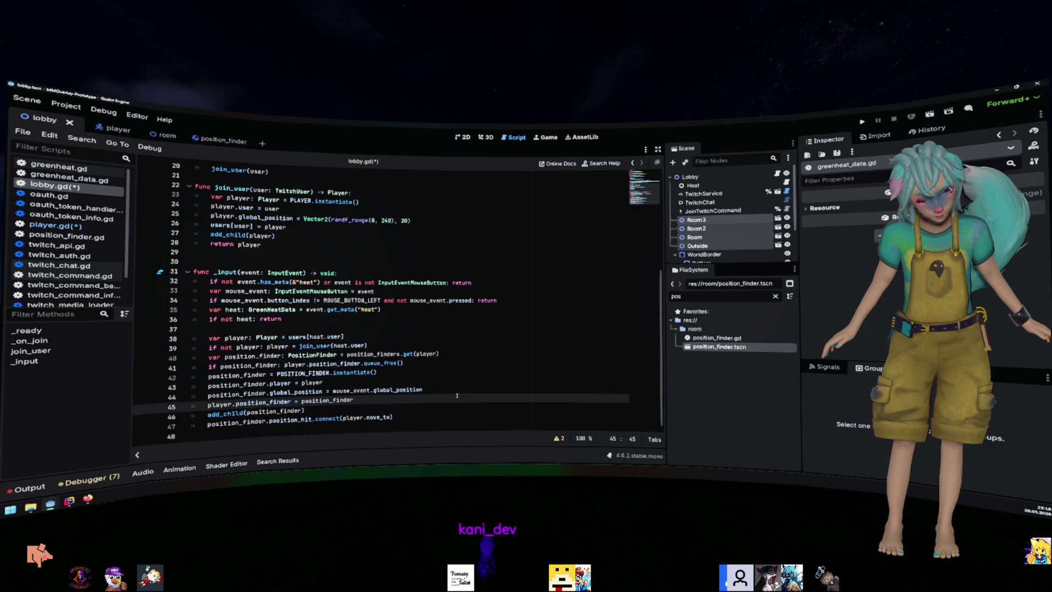
key("Return")
key("ctrl+v")
type("[player] = ")
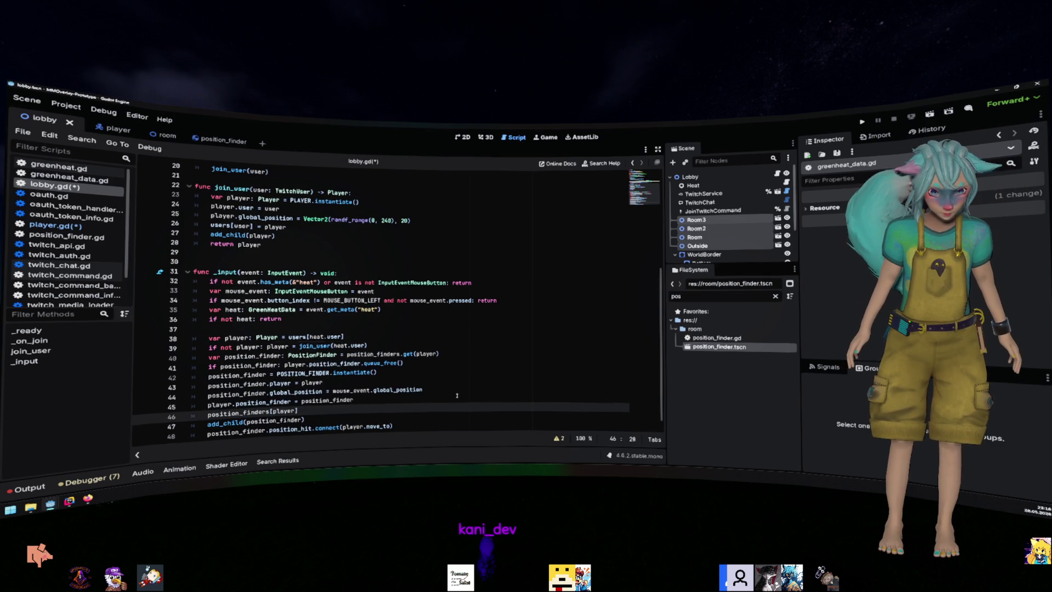
type("position_finder")
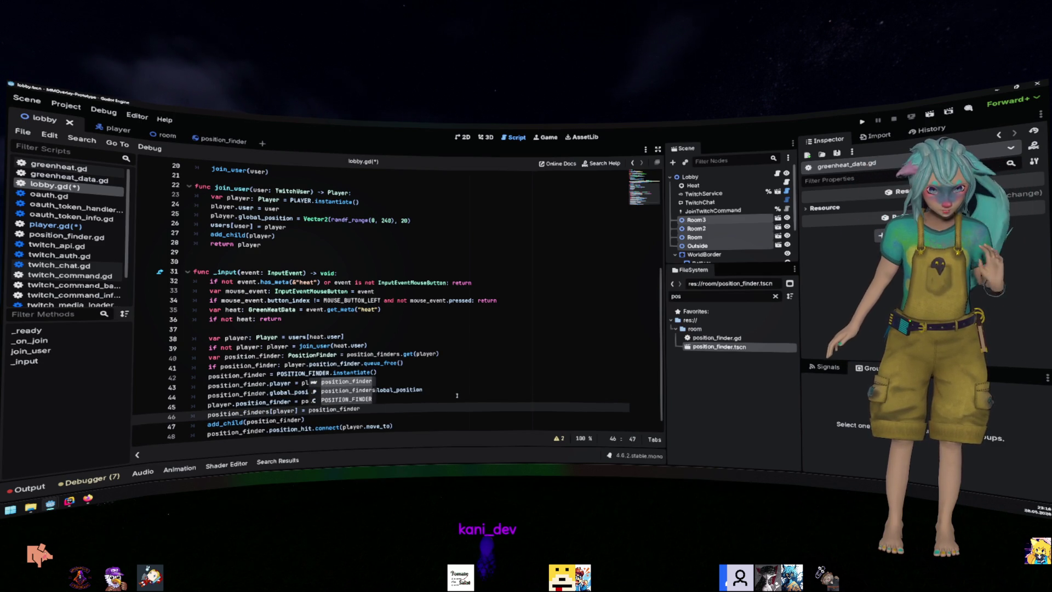
left_click(507, 376)
left_click(473, 416)
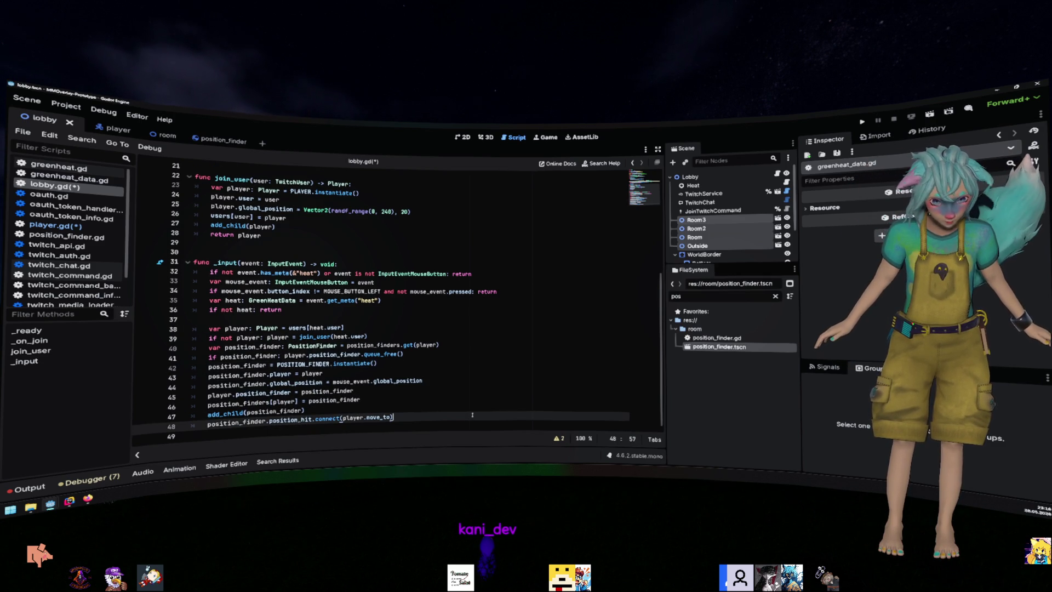
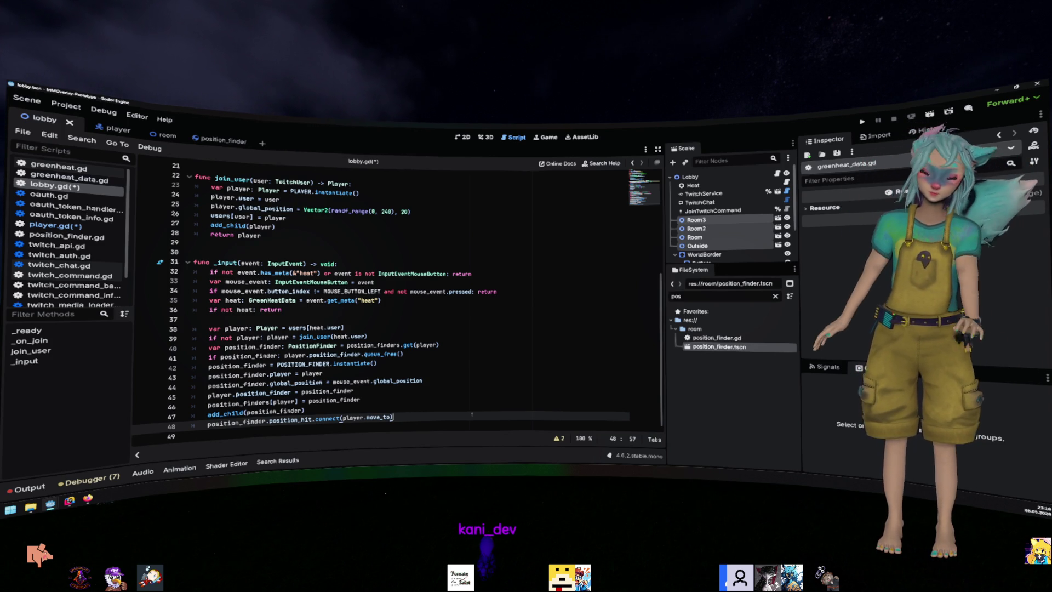
- Save lobby.gd, close greenheat.gd and greenheat_data.gd, and open player.gd from the reported error
left_click(422, 392)
key("ctrl+s")
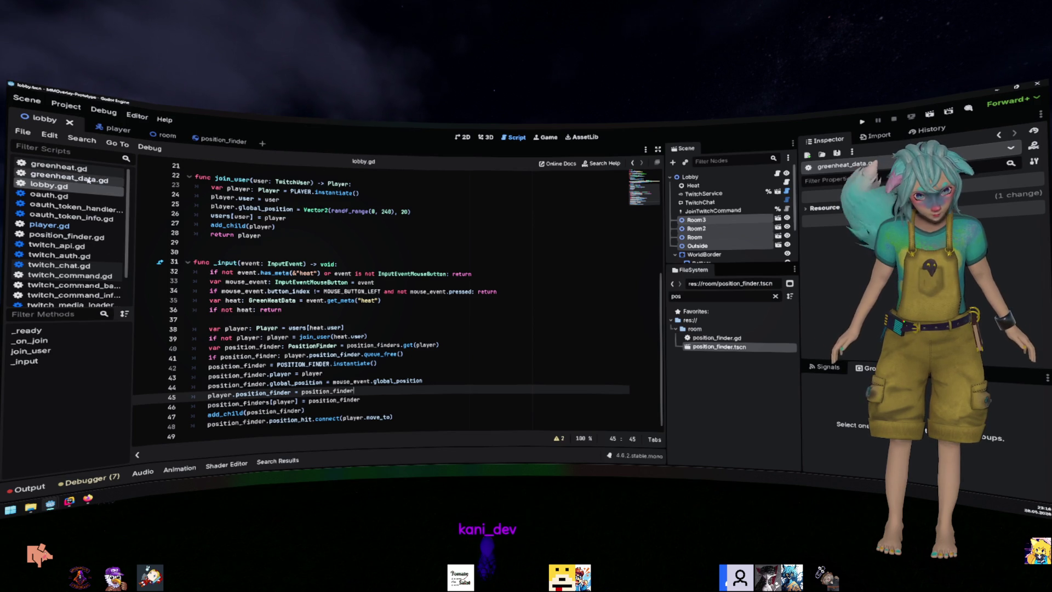
left_click(77, 179)
left_click(86, 168)
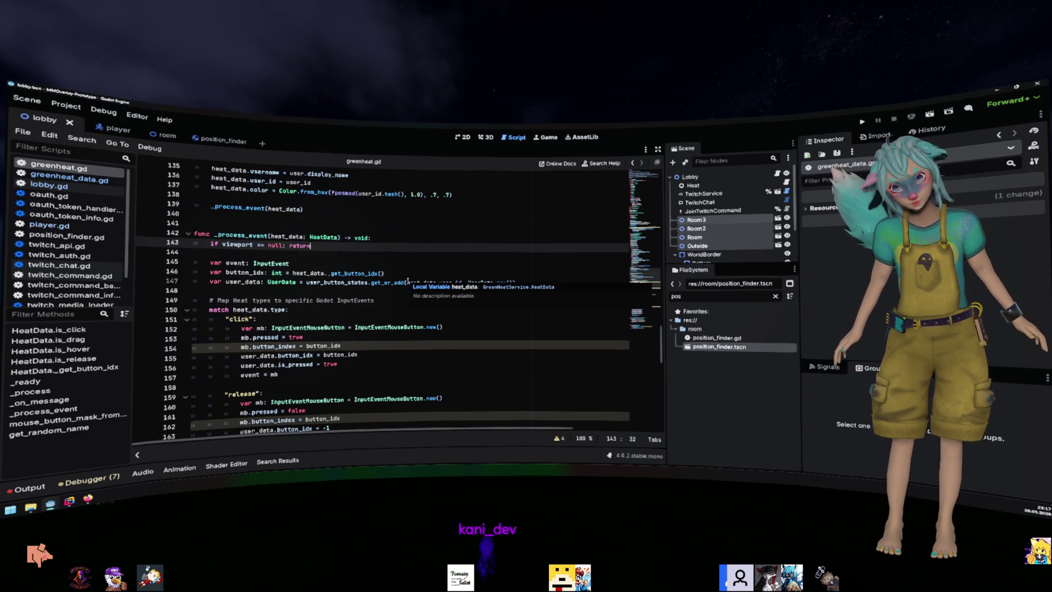
scroll(227, 220, "down", 4)
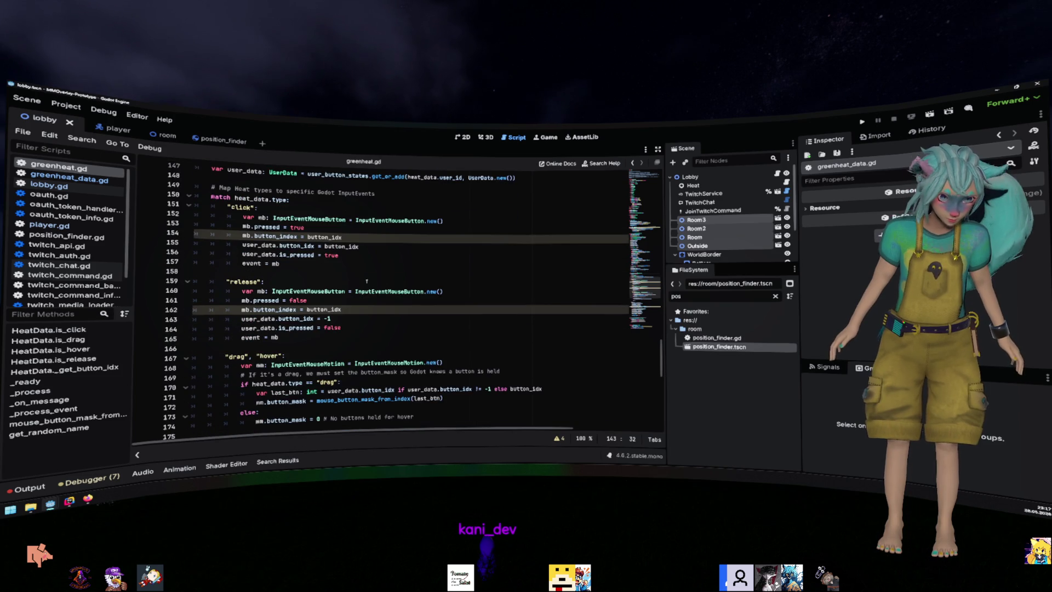
middle_click(59, 167)
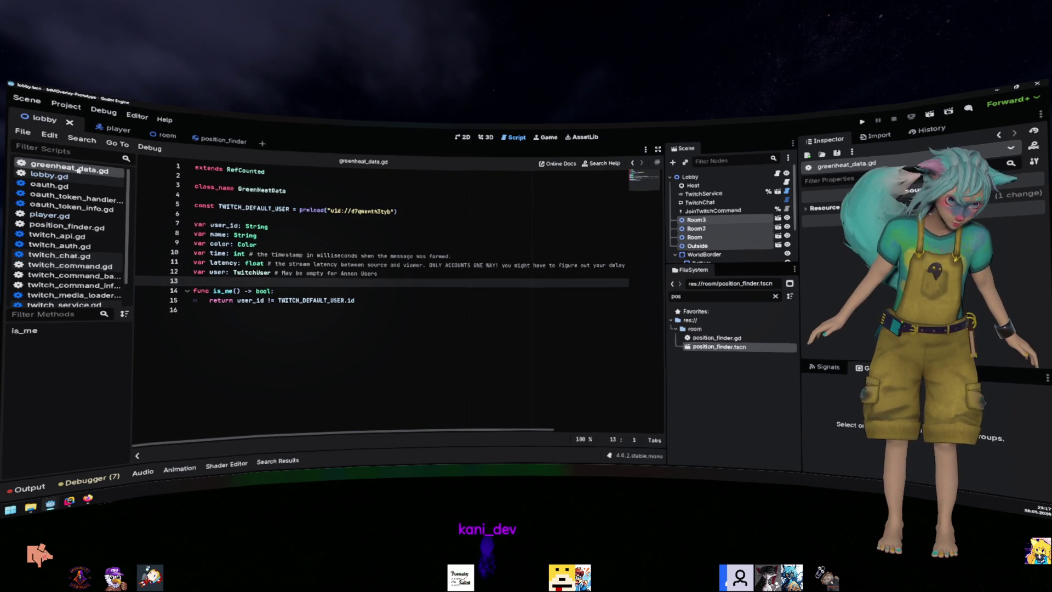
middle_click(78, 170)
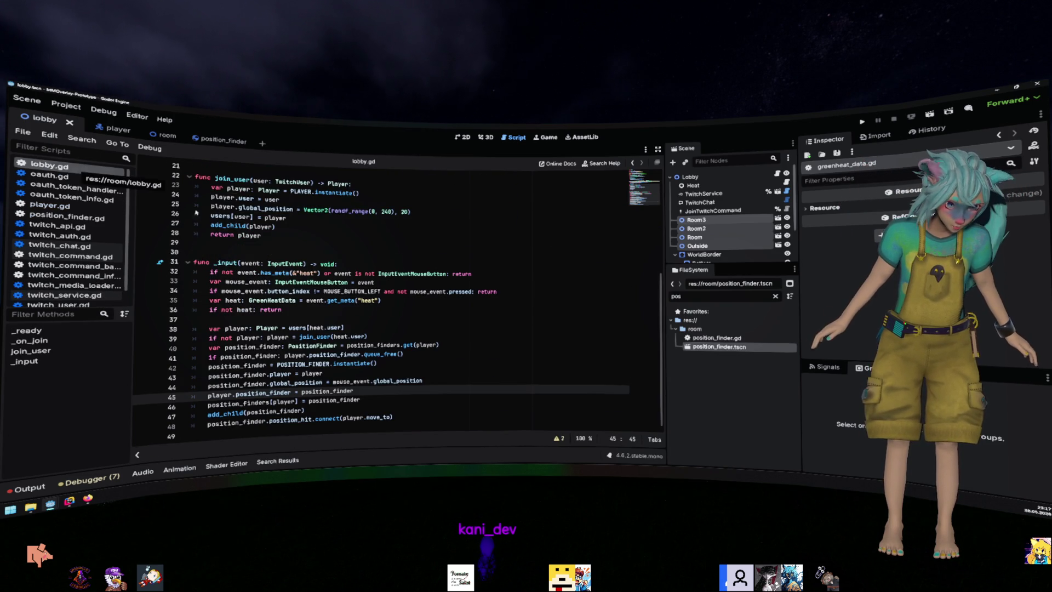
left_click(344, 443)
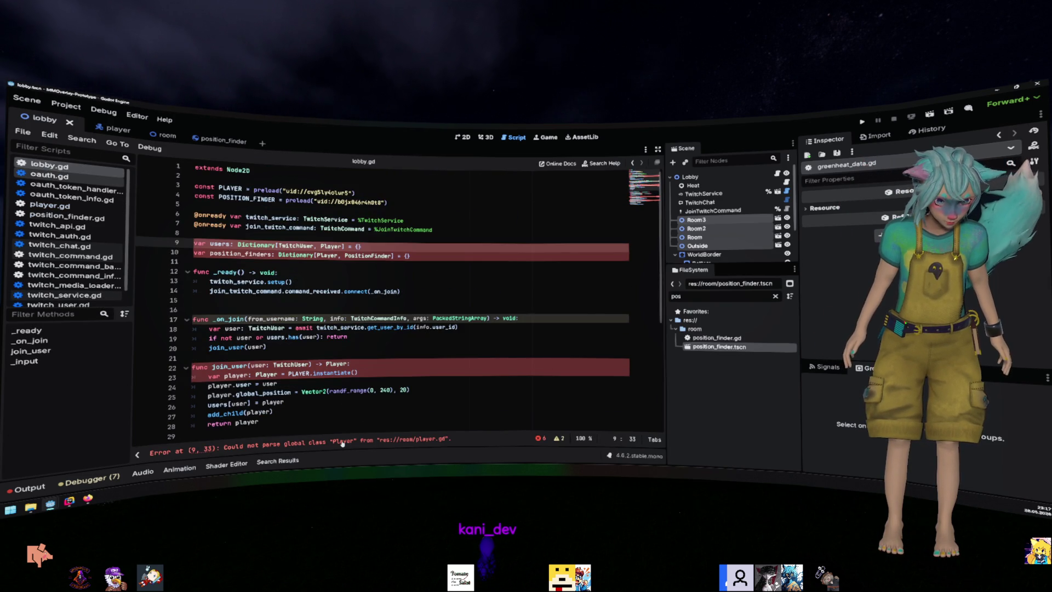
left_click(329, 247, "ctrl")
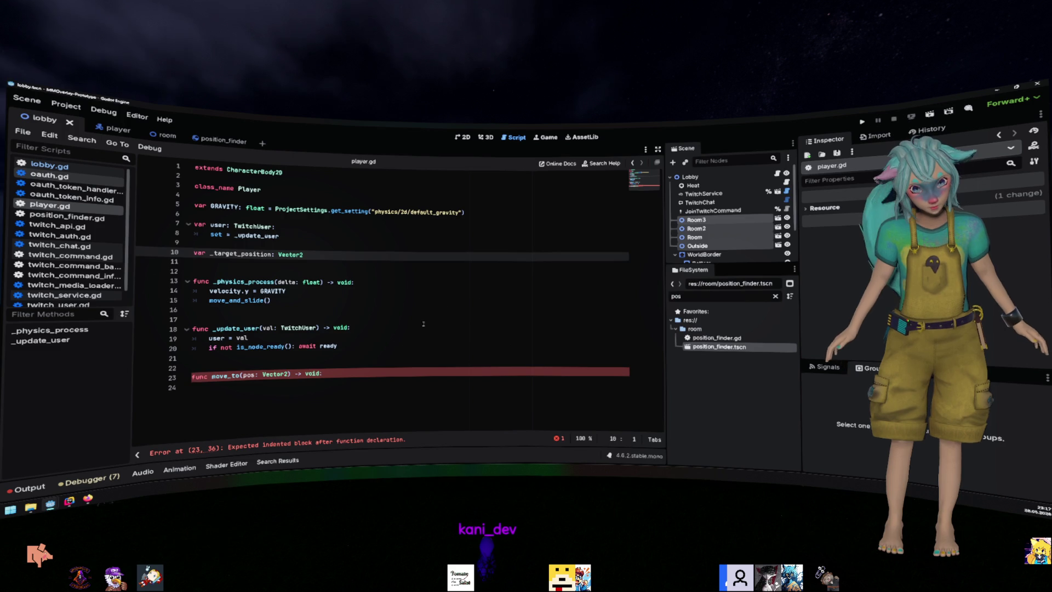
- Replace pass in move_to with _target_position = pos
left_click(396, 375)
key("Return")
type("pass")
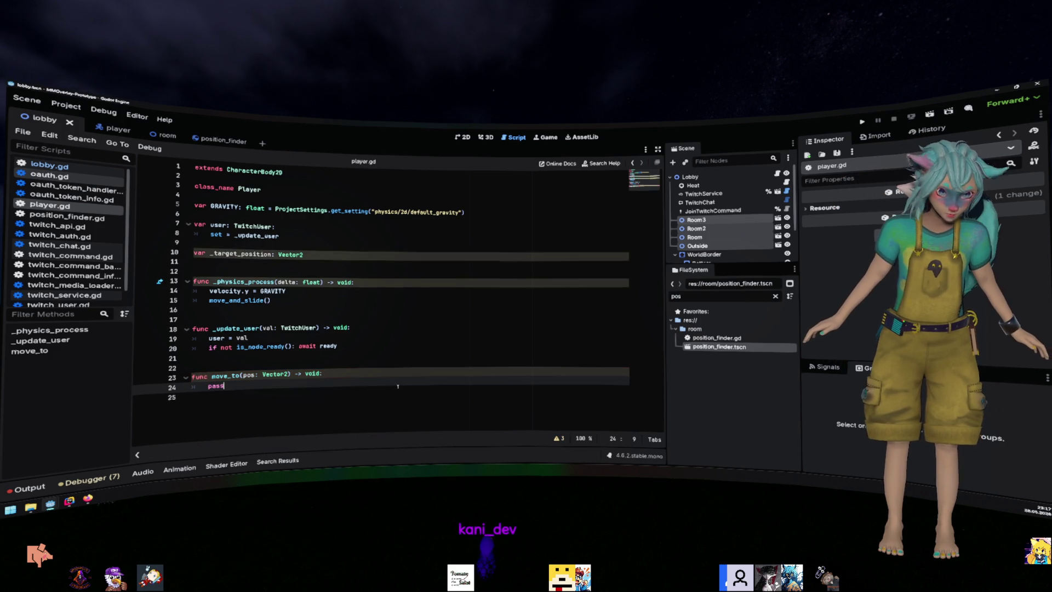
left_click(303, 254)
key("alt+Left")
key("alt+Right")
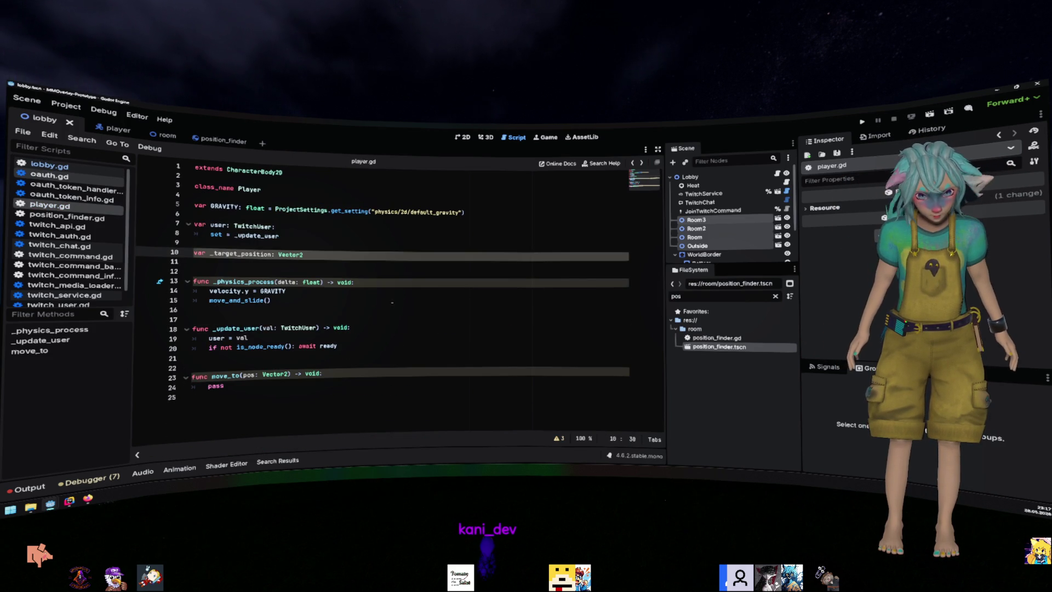
left_click(408, 247)
left_click(382, 373)
key("Return")
type("_target_position = pos")
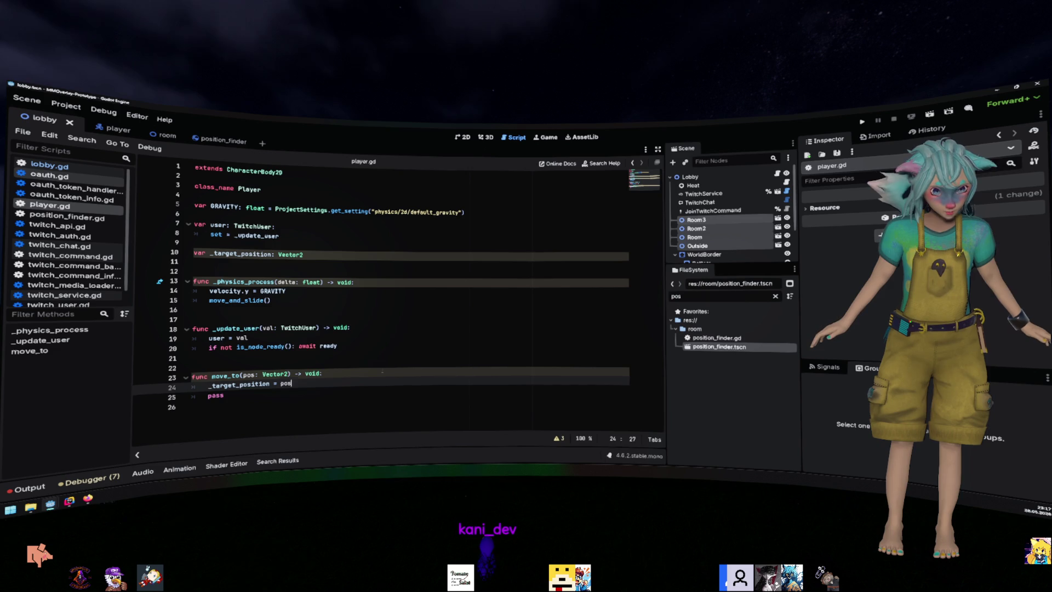
key("shift+Down")
key("Delete")
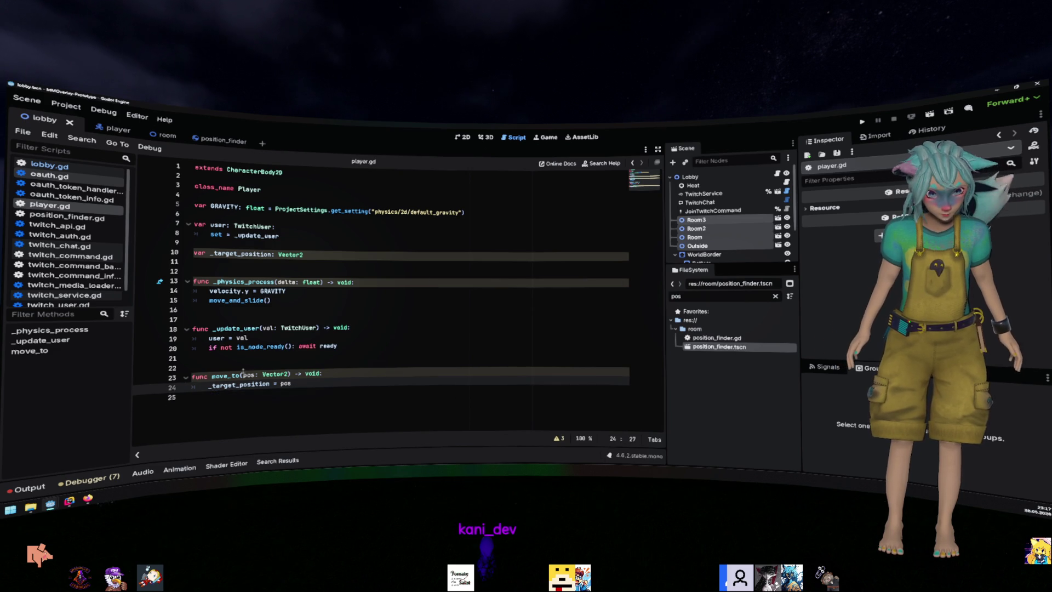
- After the gravity line, add an 'if not _target_position.is_equal_approx(global_position):' check
left_click(343, 295)
key("Return")
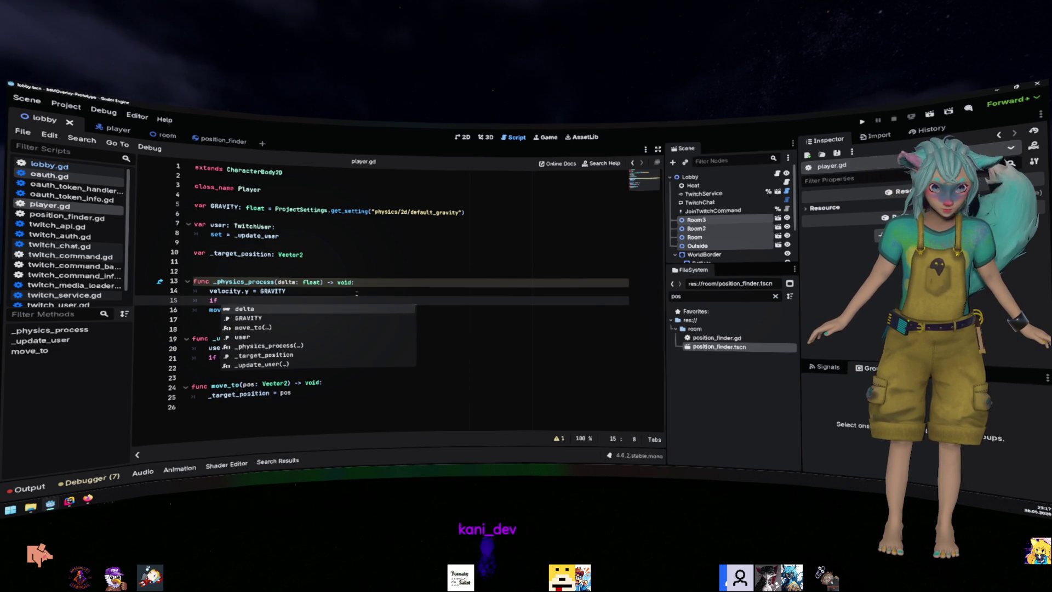
type("_target_position")
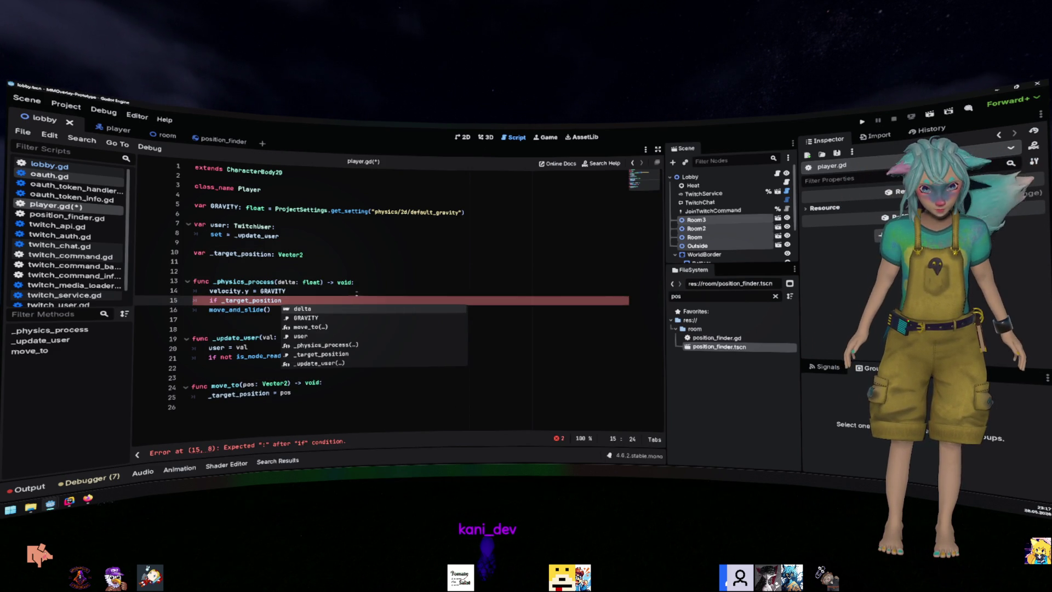
type(".")
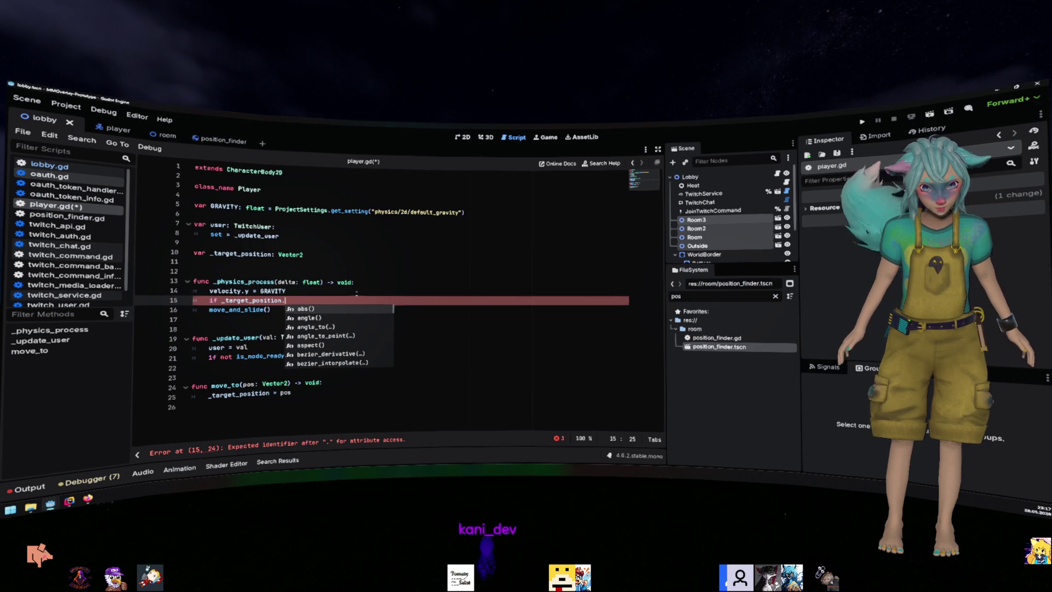
type("is_eq")
key("Return")
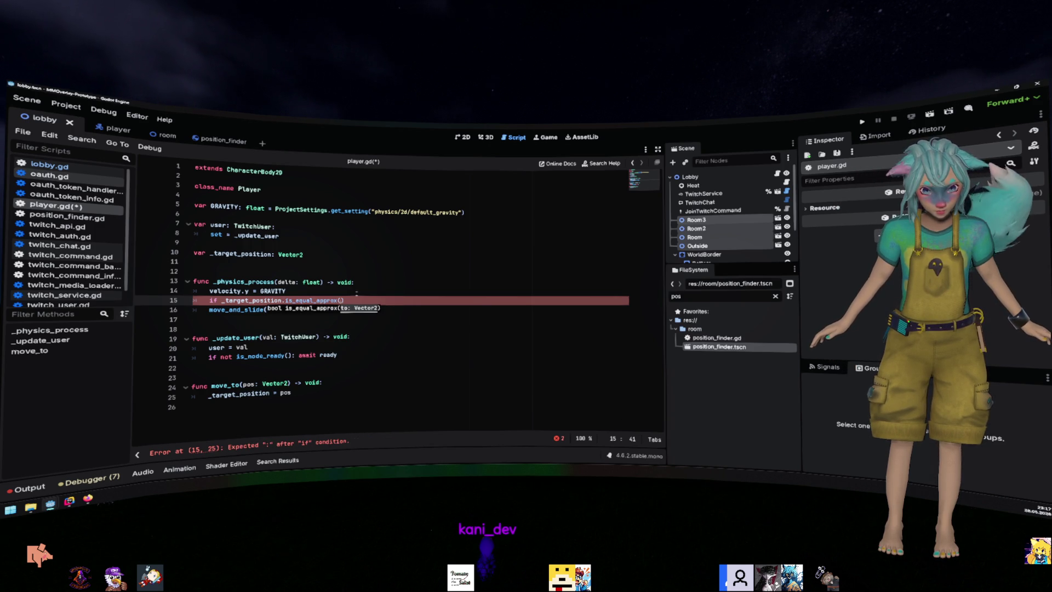
key("Return")
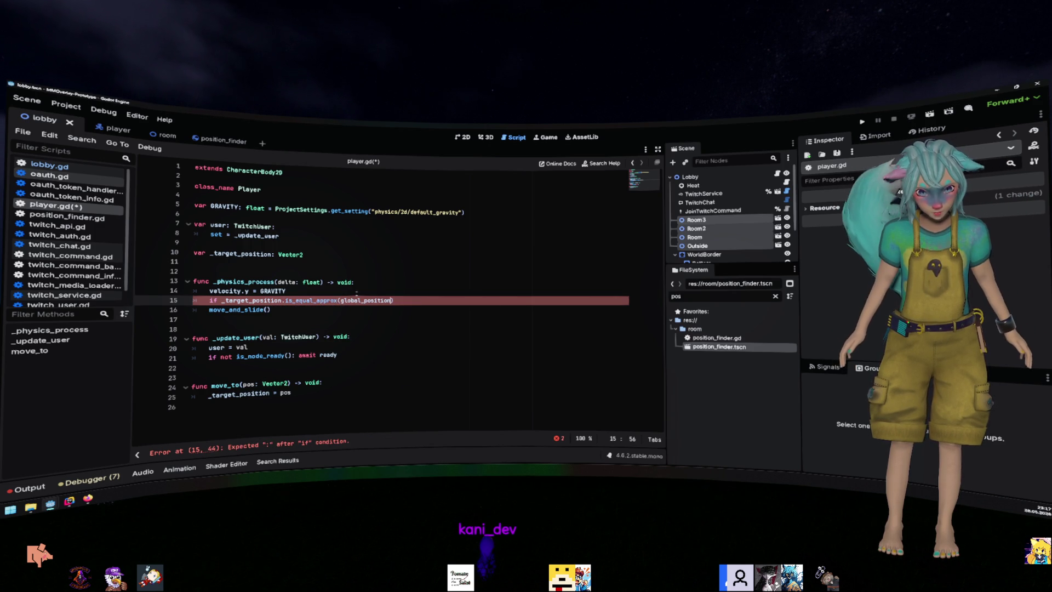
key("Home")
key("ctrl+Right")
type("not")
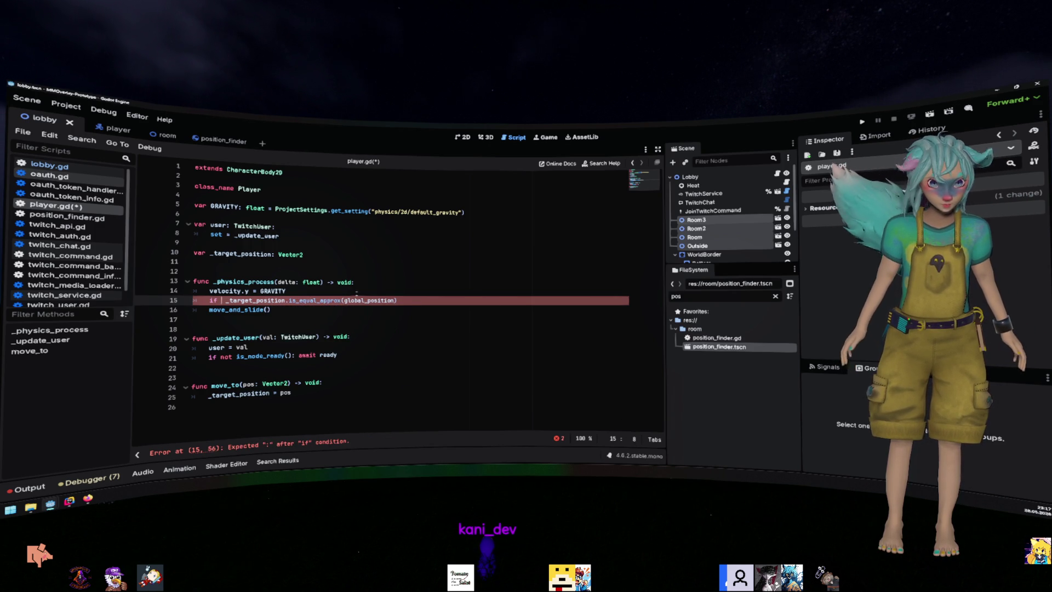
key("End")
type(":")
key("Return")
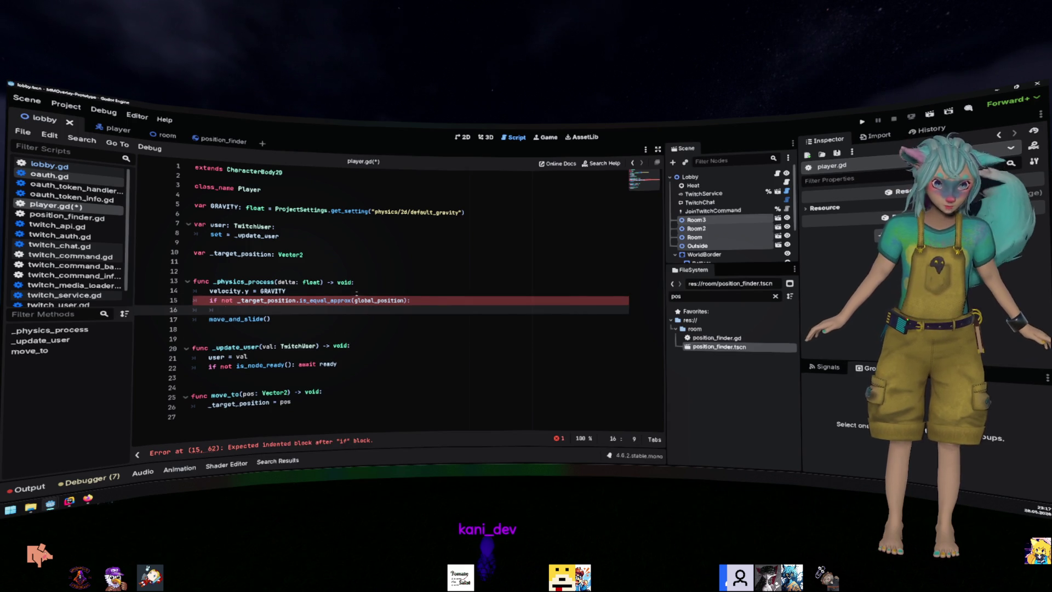
- Inside the check, add a line using global_position.direction_to(_target_position)
type("_target_position.x =")
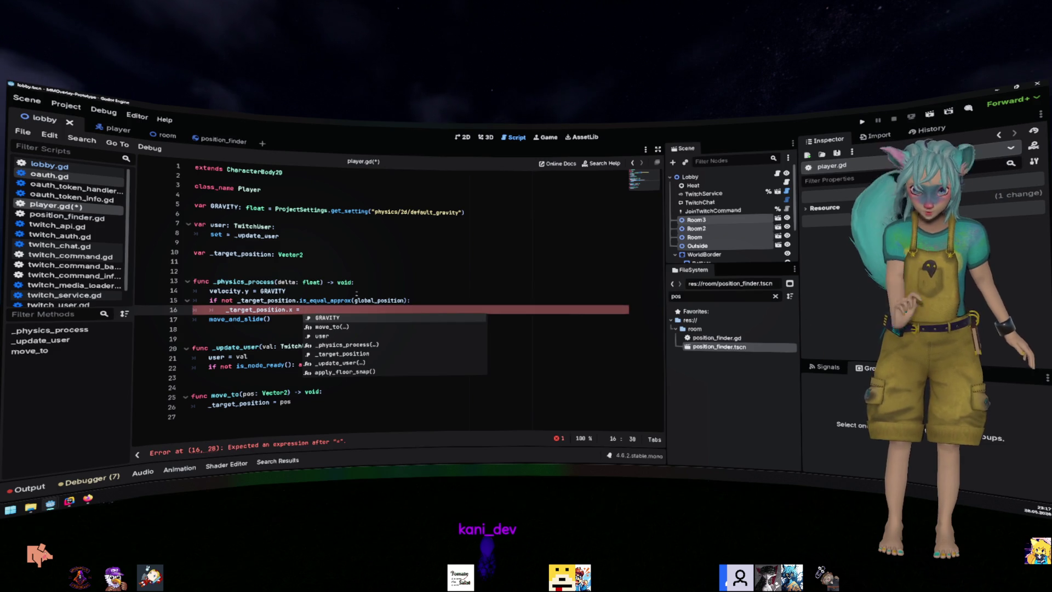
type("global_position.x")
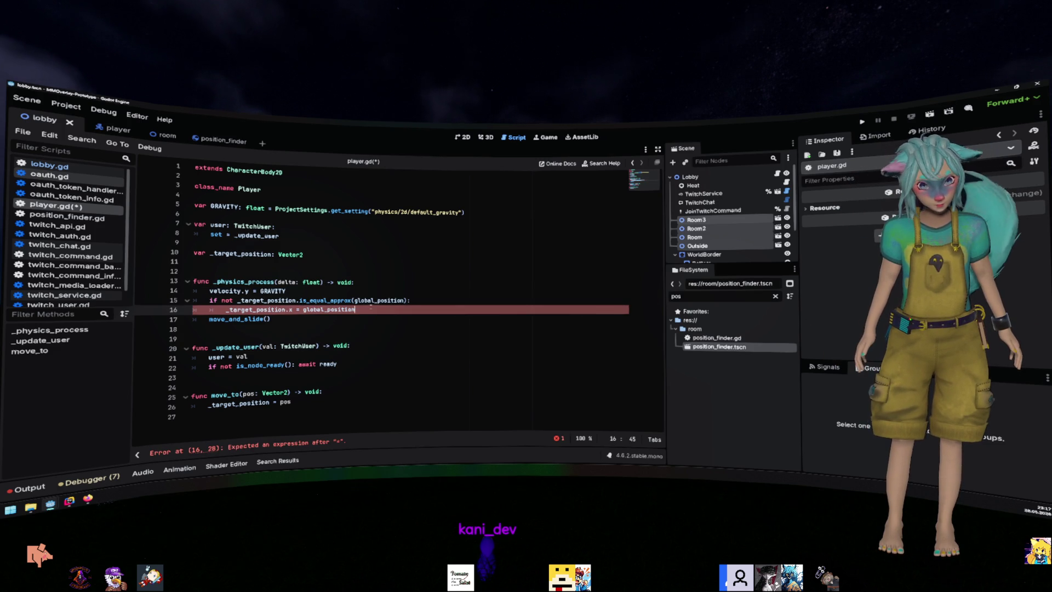
type(" -")
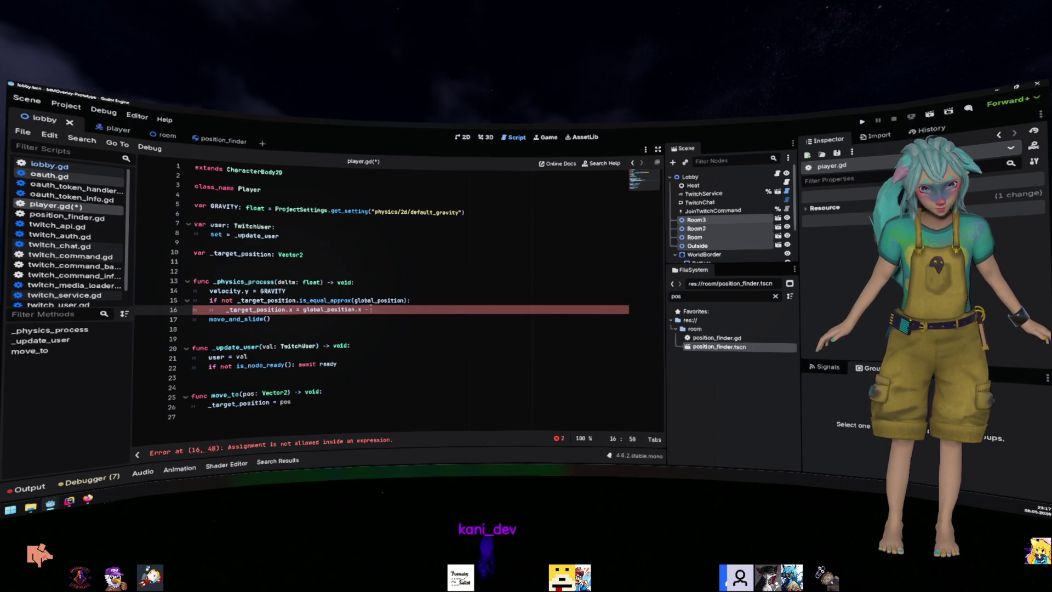
key("BackSpace")
key("BackSpace")
key("BackSpace")
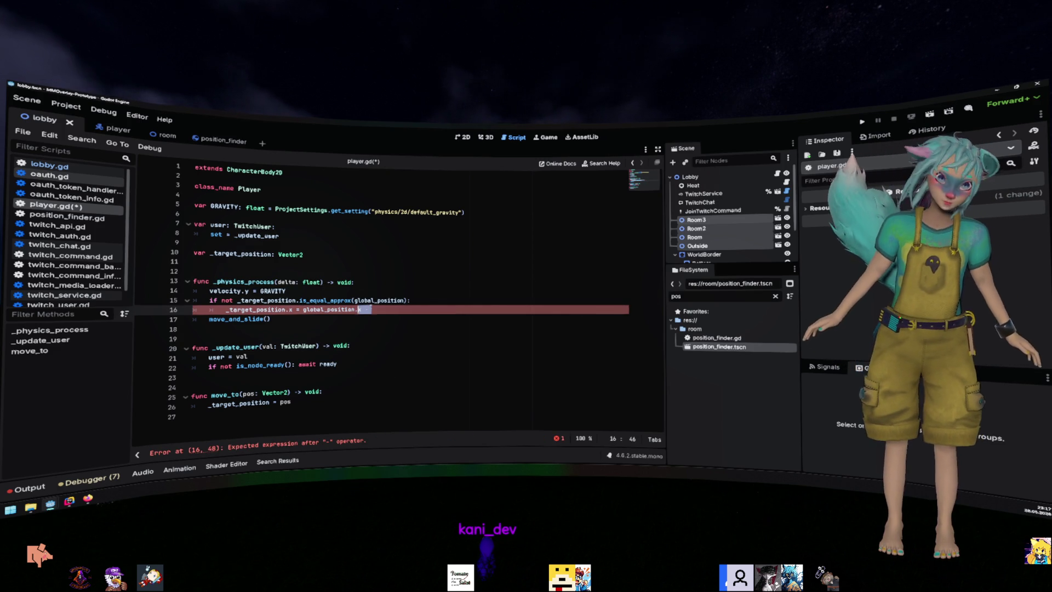
type("_position.dir")
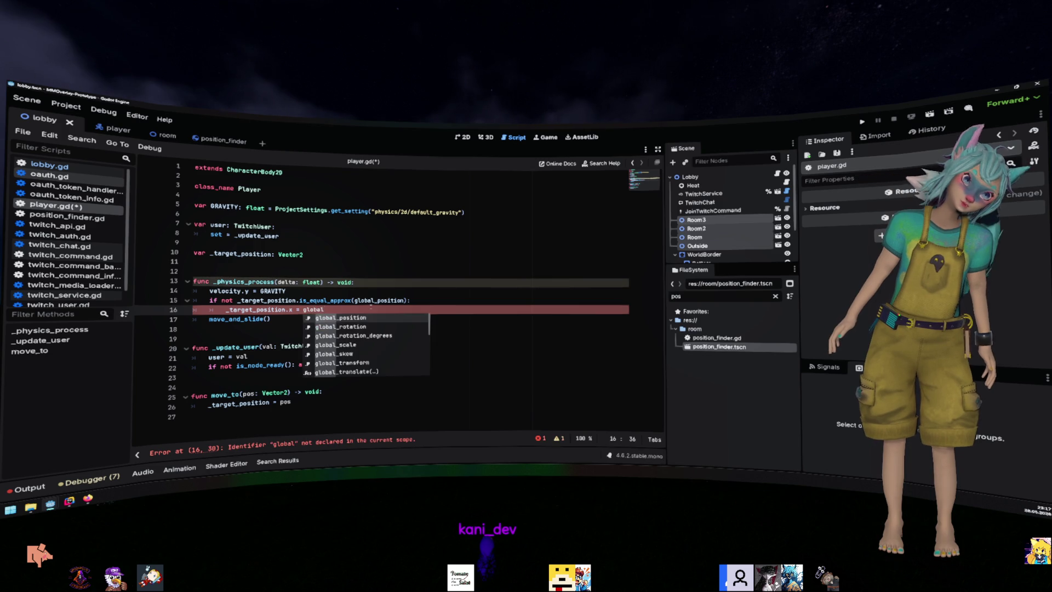
key("Return")
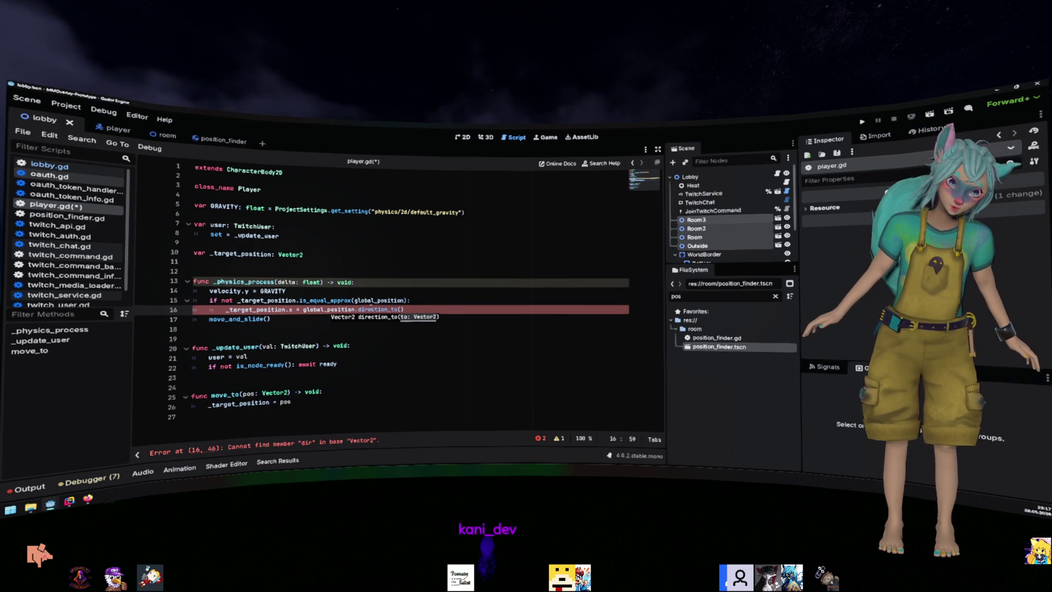
type("_t")
key("Return")
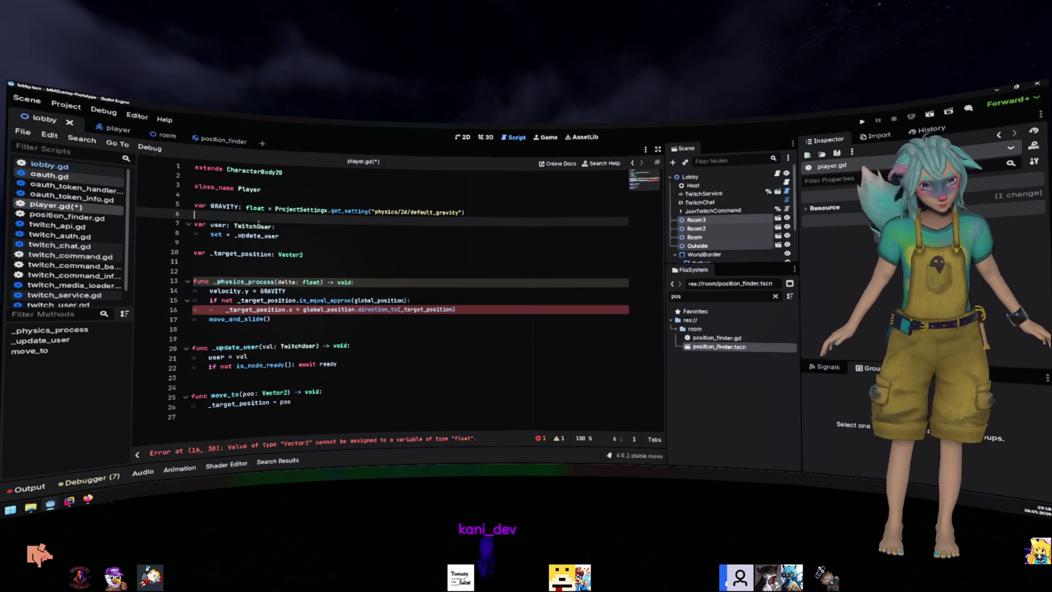
left_click(280, 255)
key("End")
key("Return")
type("va")
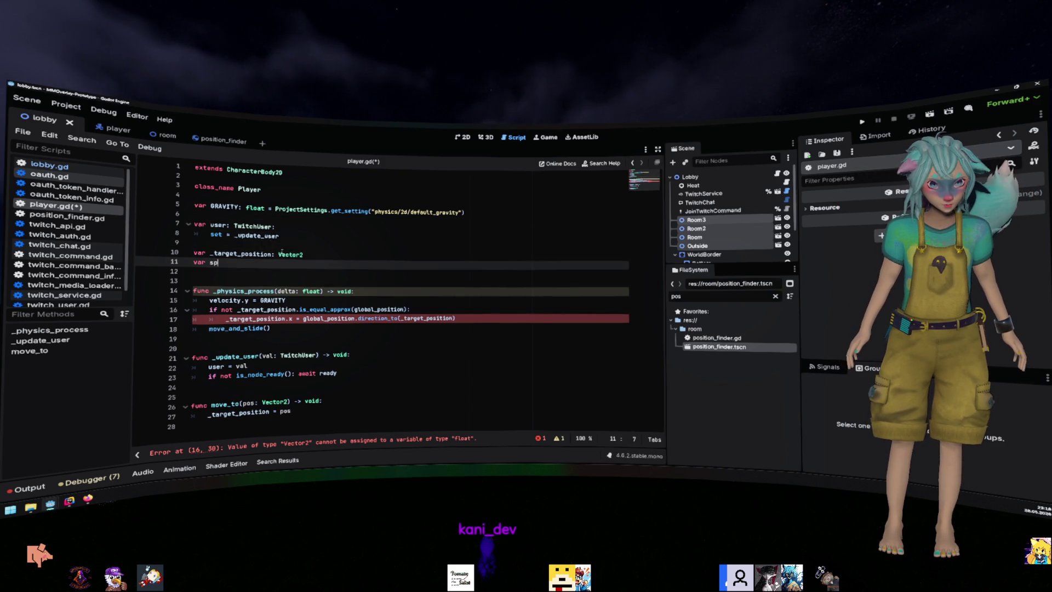
key("Home")
type("@export")
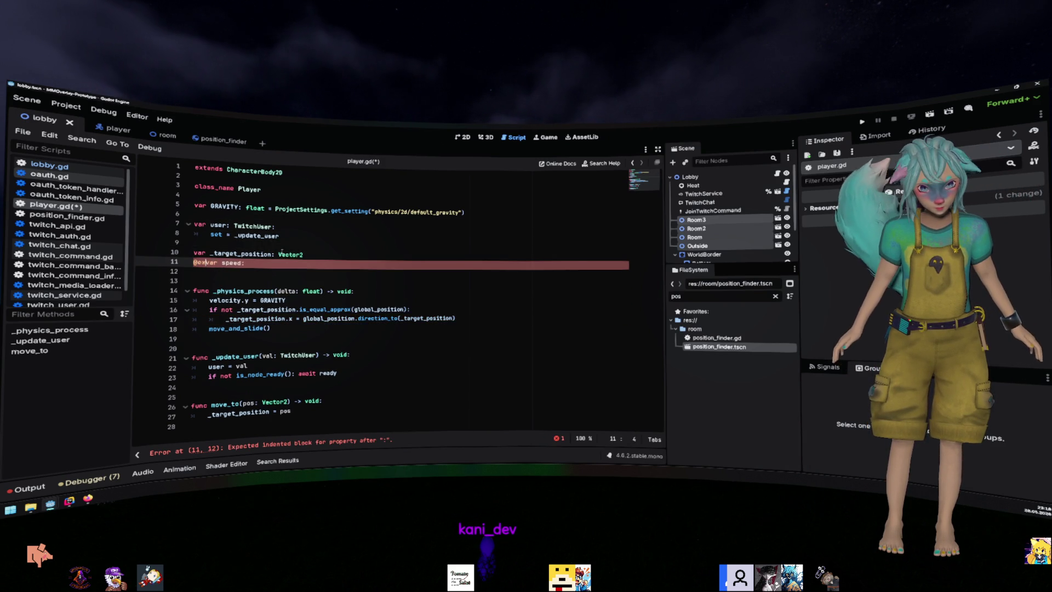
key("End")
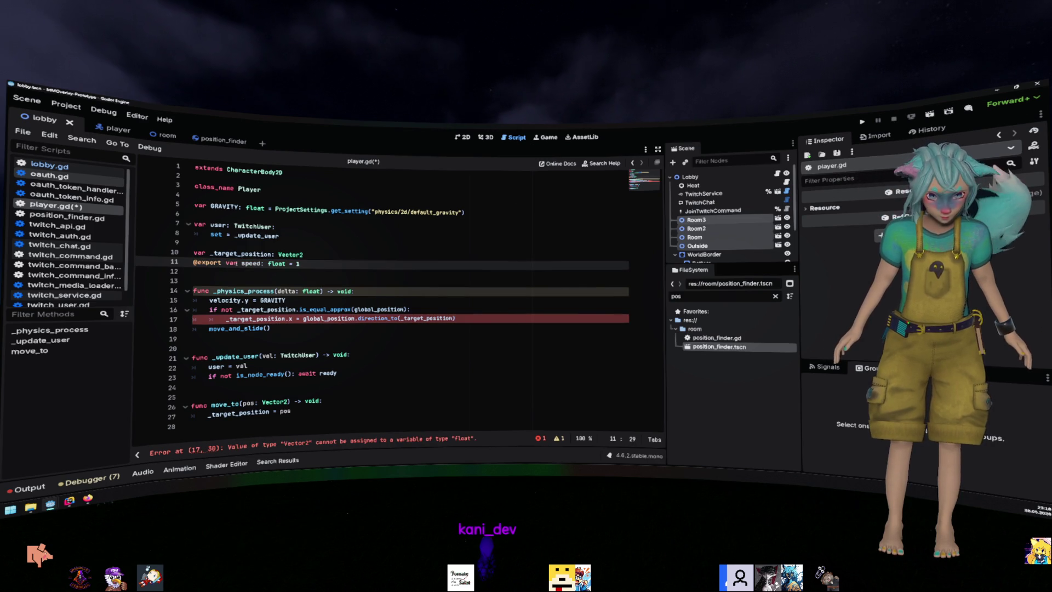
left_click(523, 320)
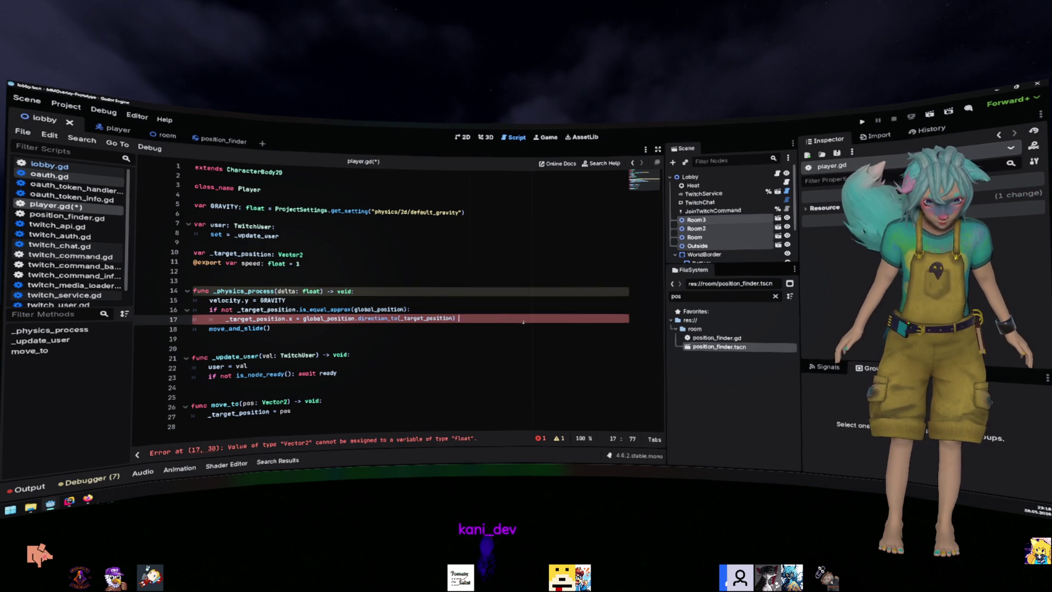
type("* speed")
- Add an inner 'if _target_position.x > global_position.x:' check inside the movement block
left_click(516, 303)
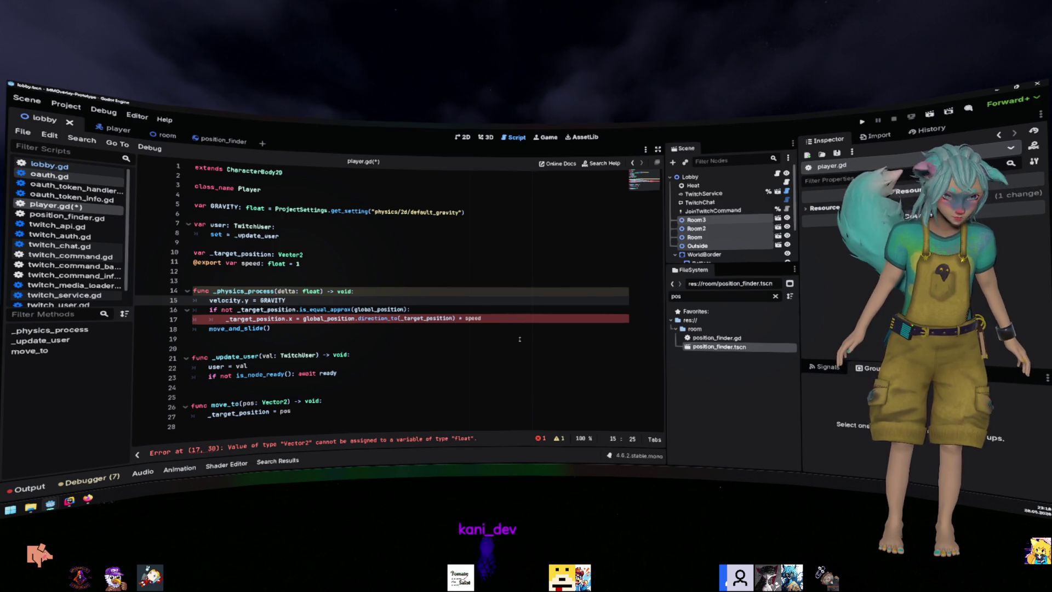
left_click(414, 310)
left_click(343, 318)
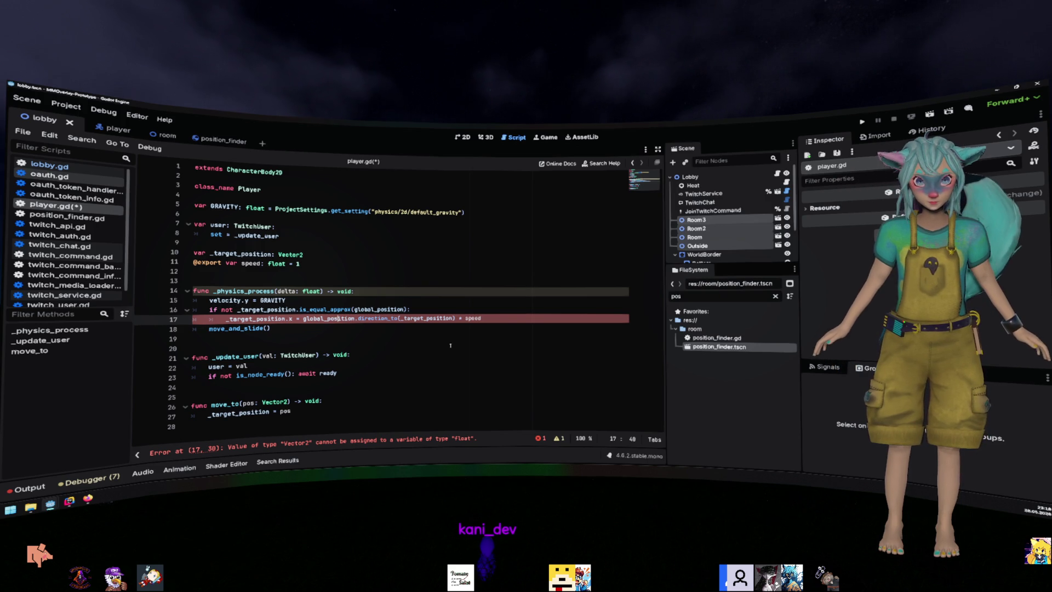
left_click(450, 307)
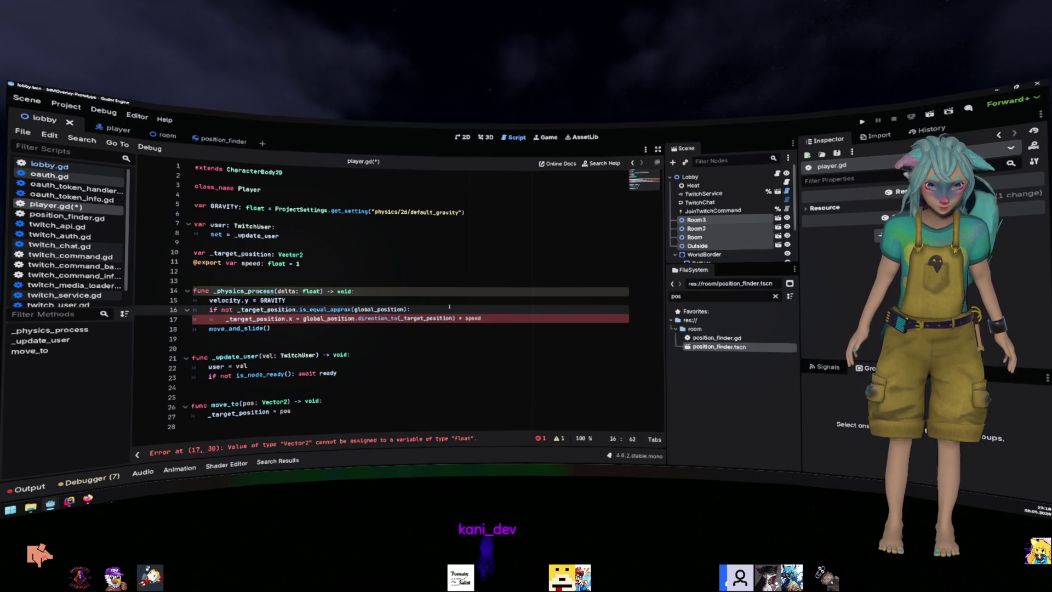
key("Return")
type("if ")
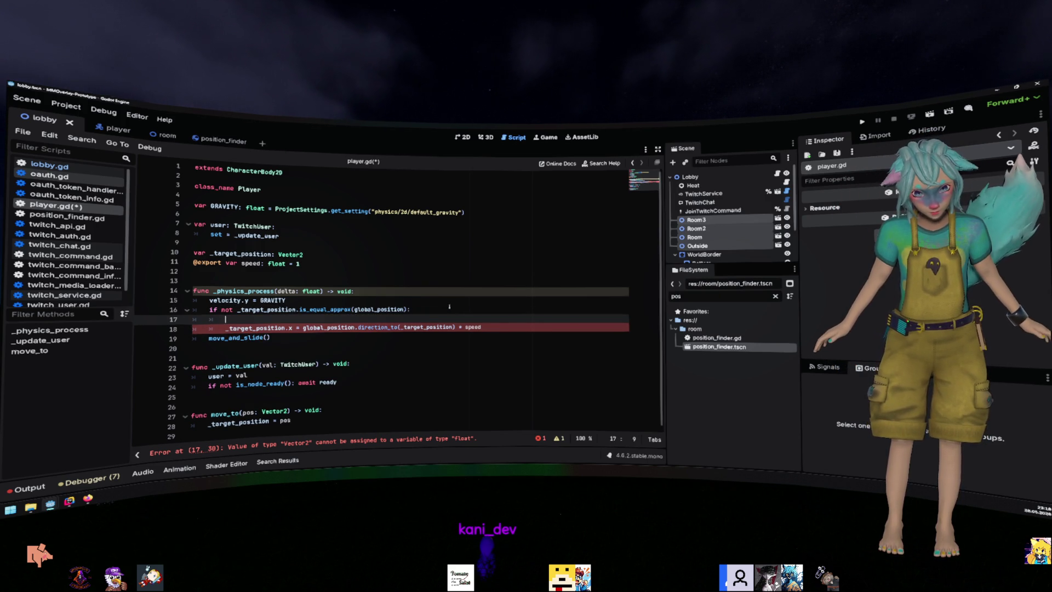
type("_target_position.x ")
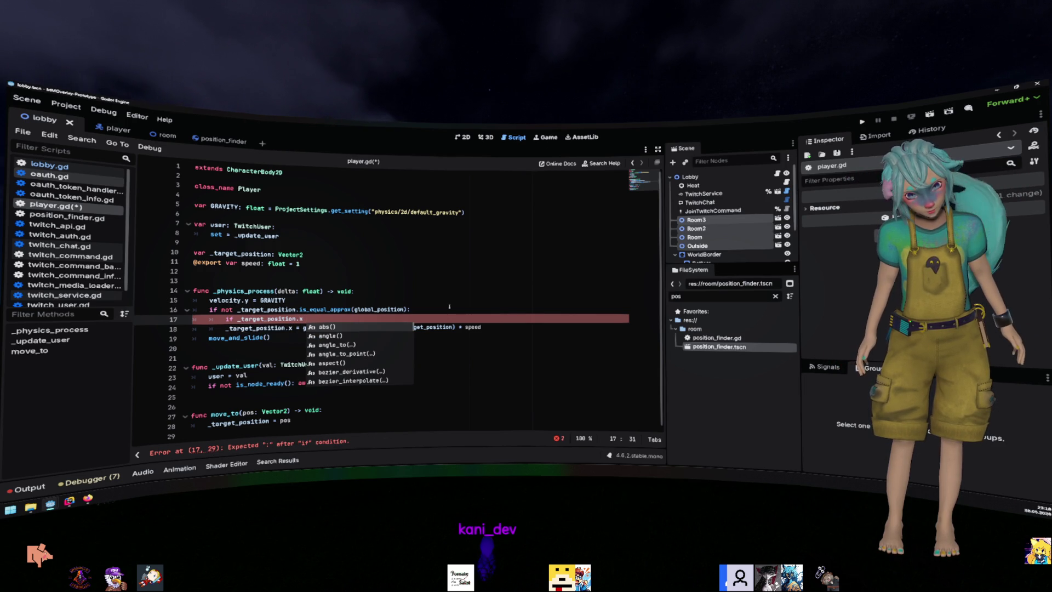
type("> ")
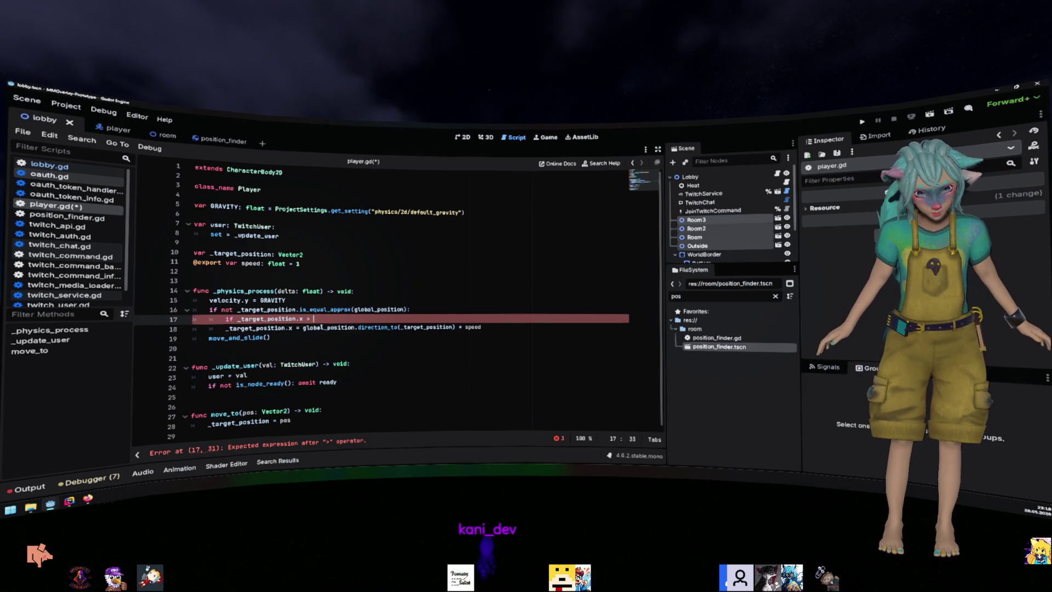
type("global_position.x")
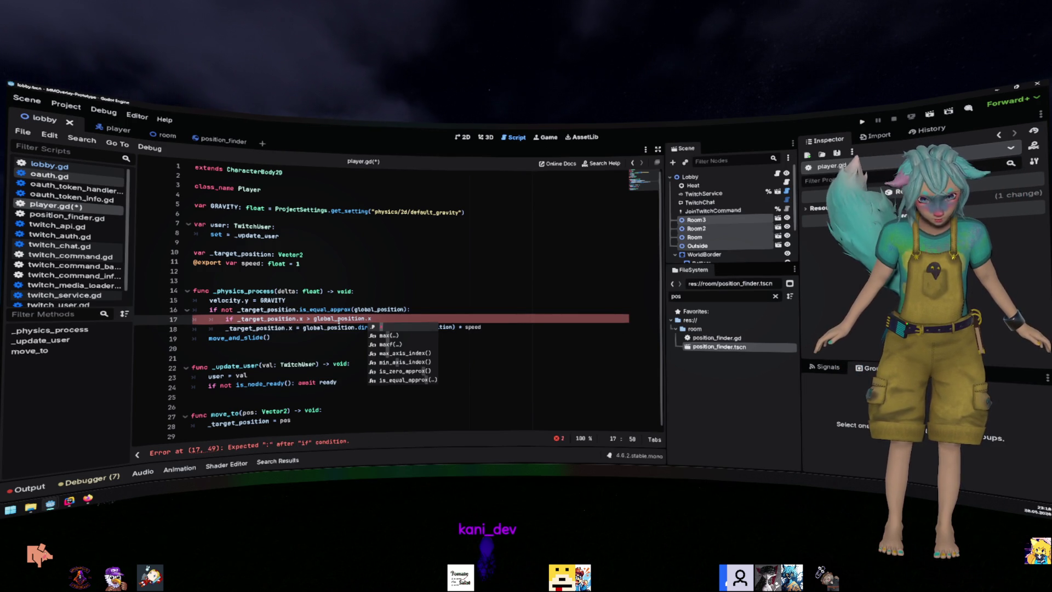
type(":")
key("Return")
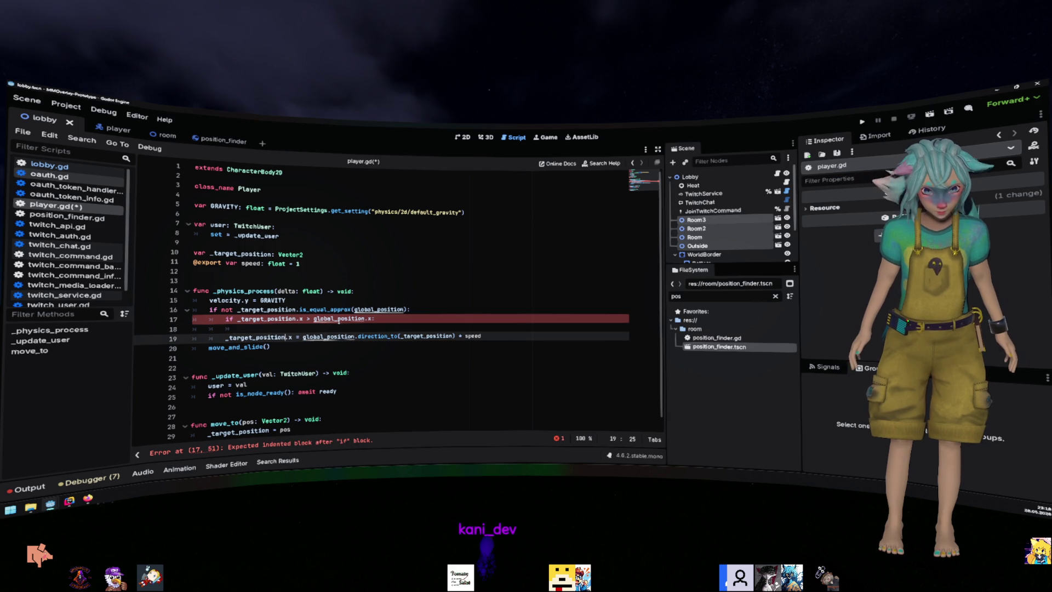
- Set velocity.x = speed in that branch and clean up the empty line above it
key("End")
key("shift+Home")
key("BackSpace")
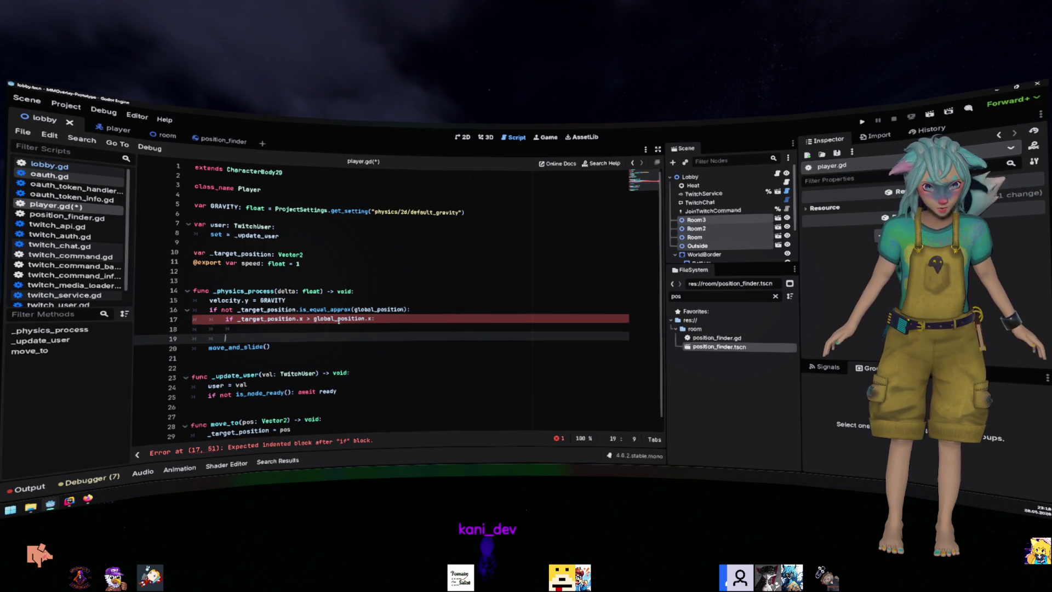
type("locity.x = ")
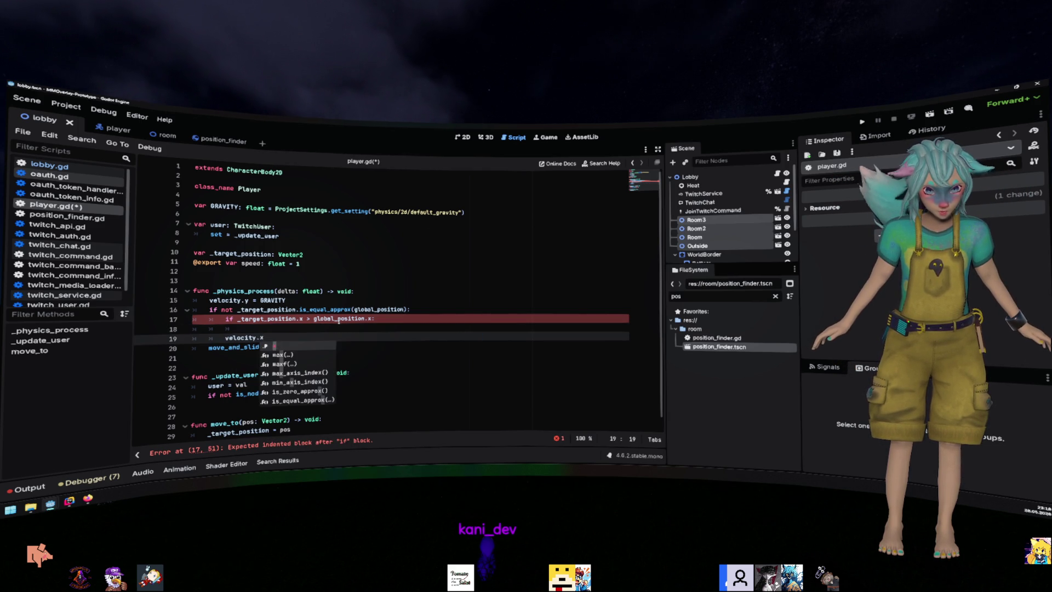
type("speed")
key("Home")
key("BackSpace")
key("BackSpace")
key("BackSpace")
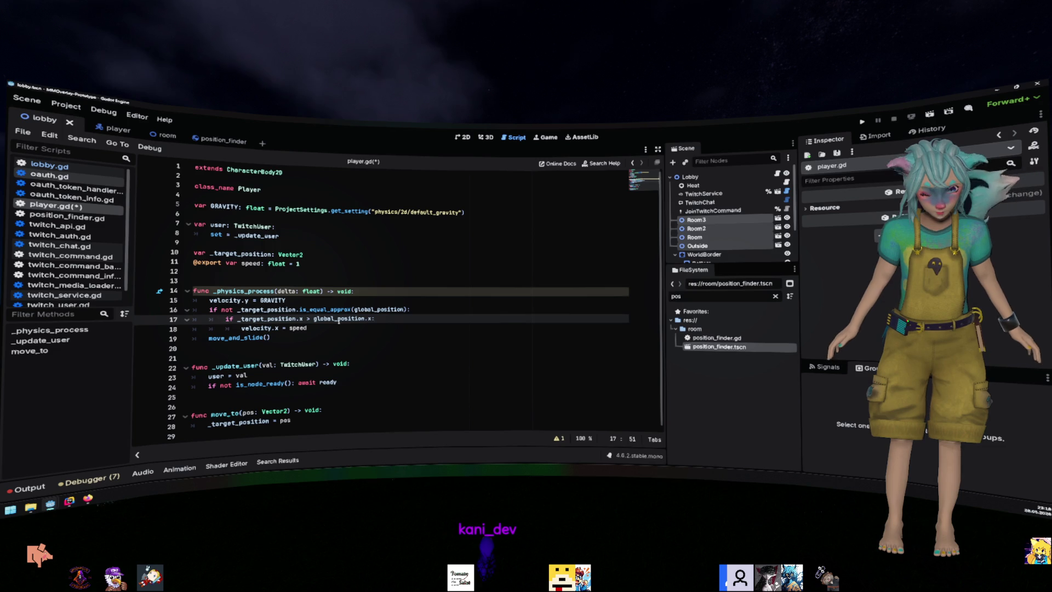
key("End")
key("shift+Home")
key("ctrl+c")
- Add an else branch setting velocity.x = -speed and save player.gd
key("End")
key("Return")
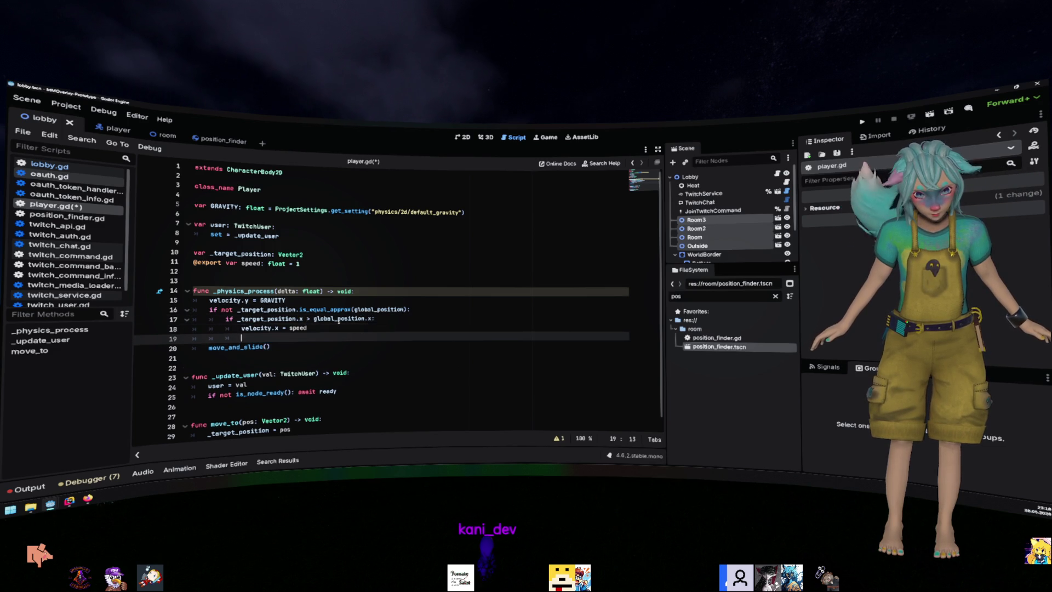
key("Return")
key("ctrl+v")
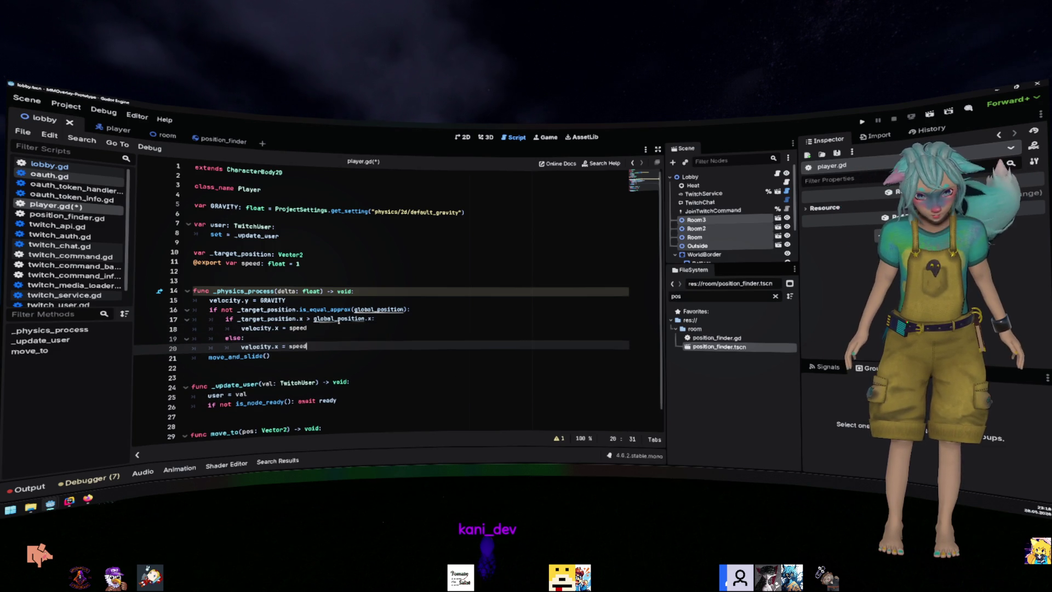
key("ctrl+Left")
type("-")
key("ctrl+s")
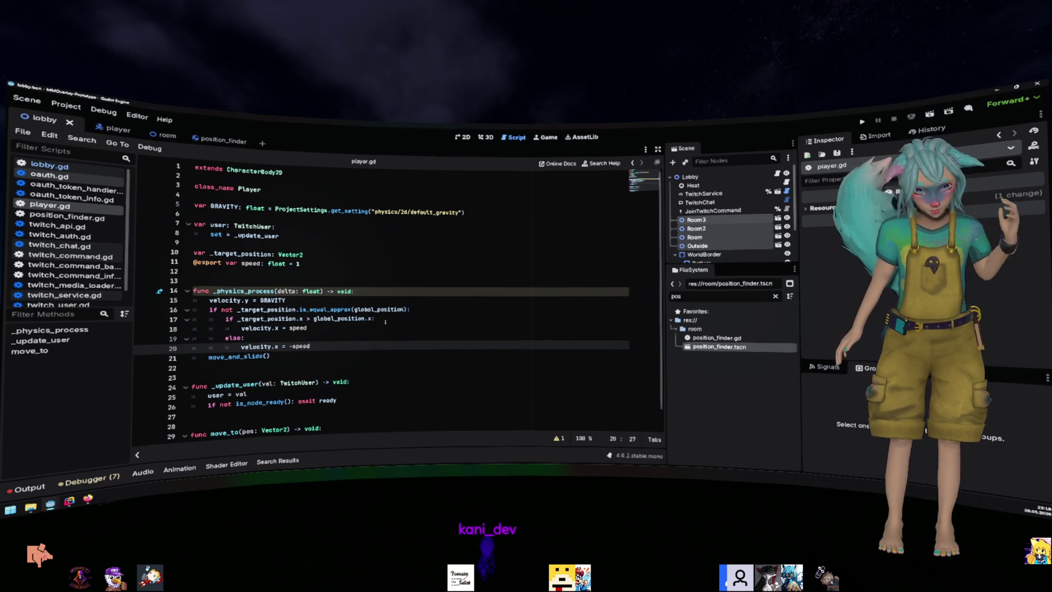
- Add an outer else setting velocity.x = 0, then run the current scene
left_click(387, 320)
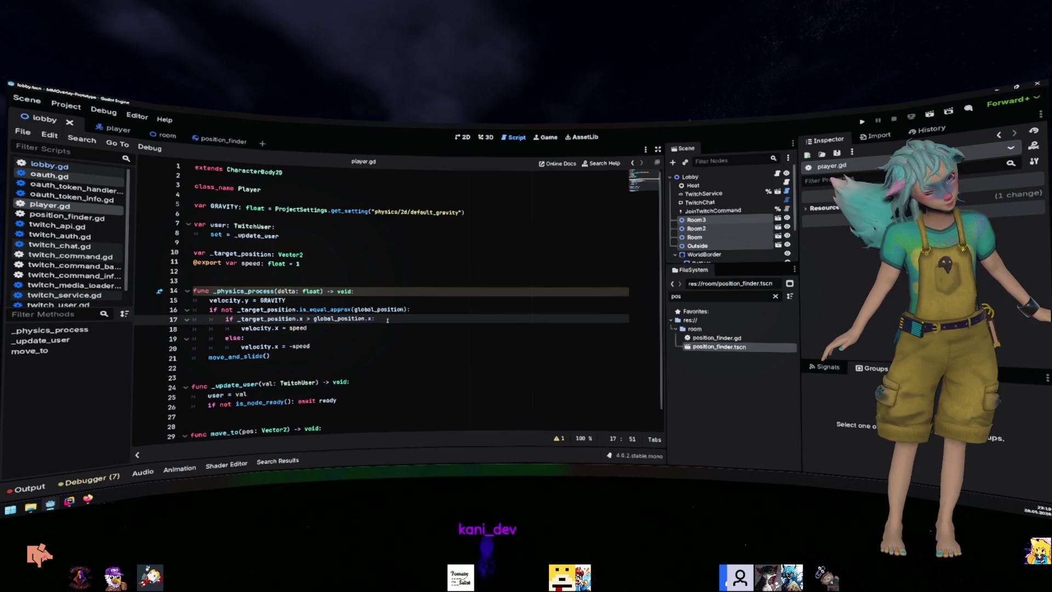
left_click(381, 336)
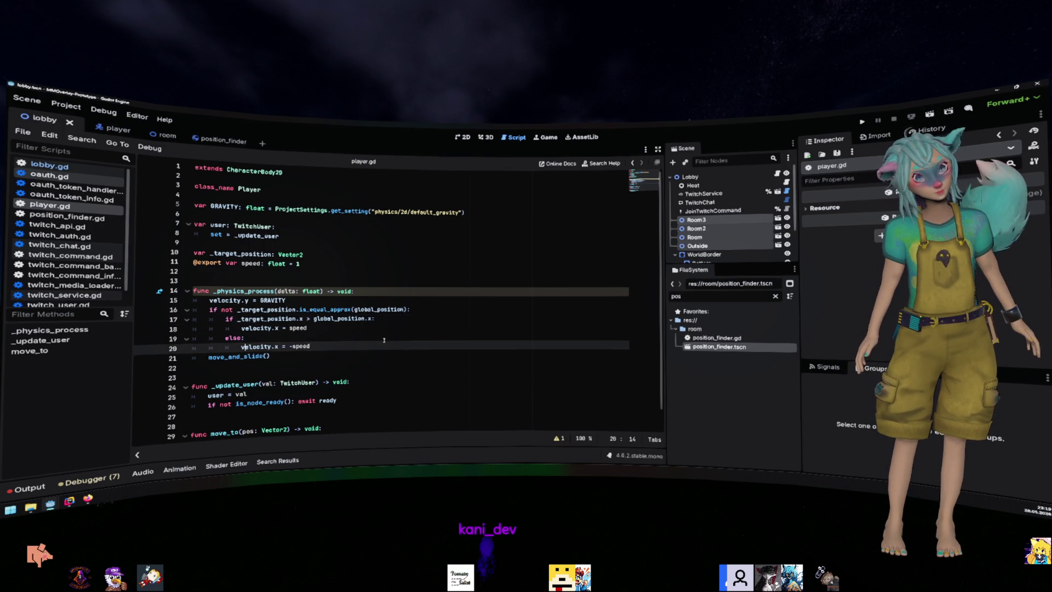
key("Down")
key("End")
key("Return")
key("BackSpace")
type("else:")
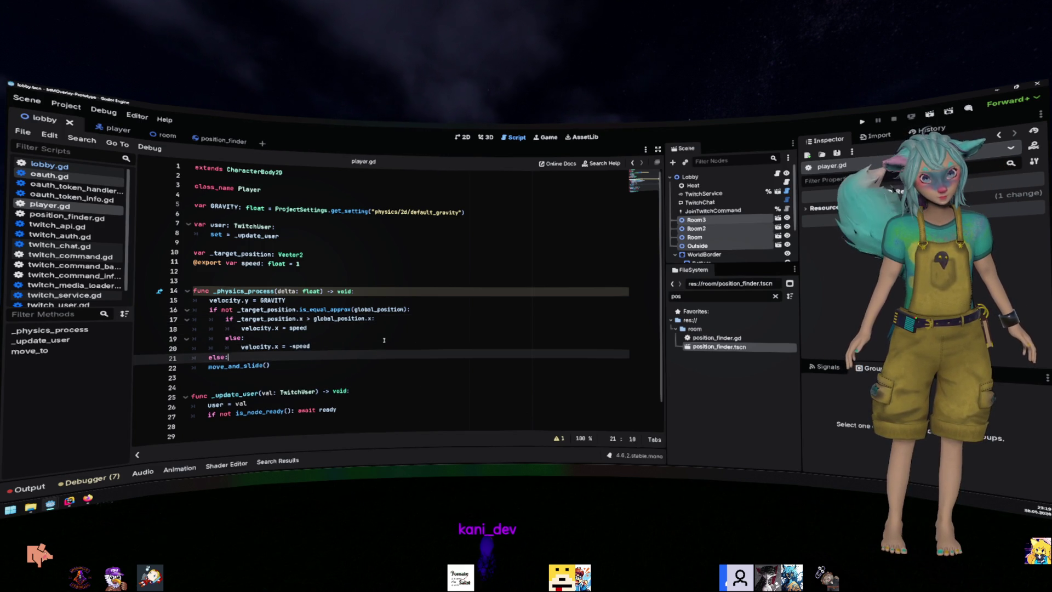
key("Return")
type("vel")
key("Return")
type(".x = 0")
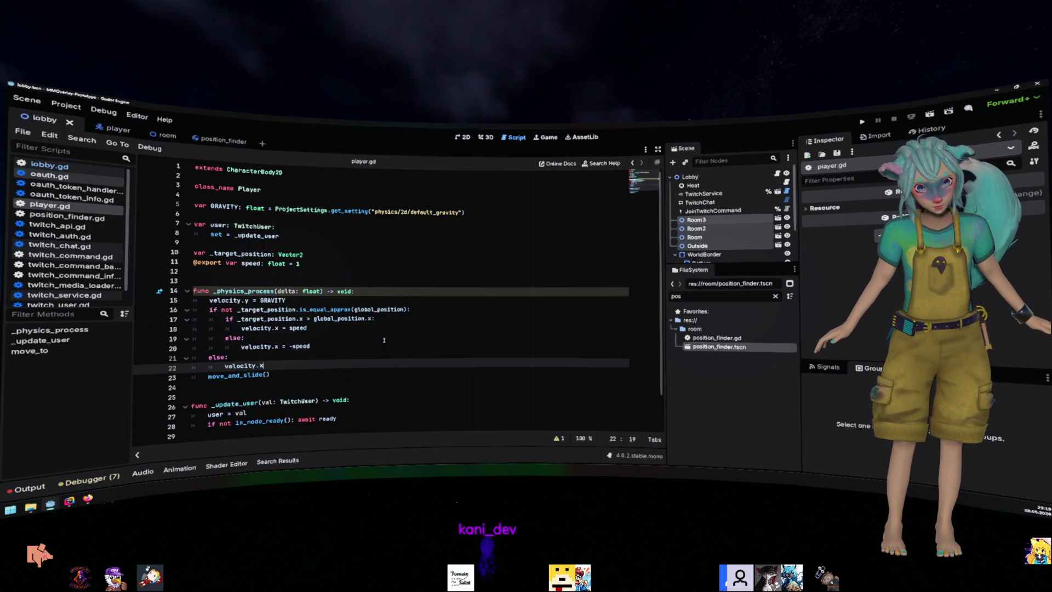
left_click(406, 327)
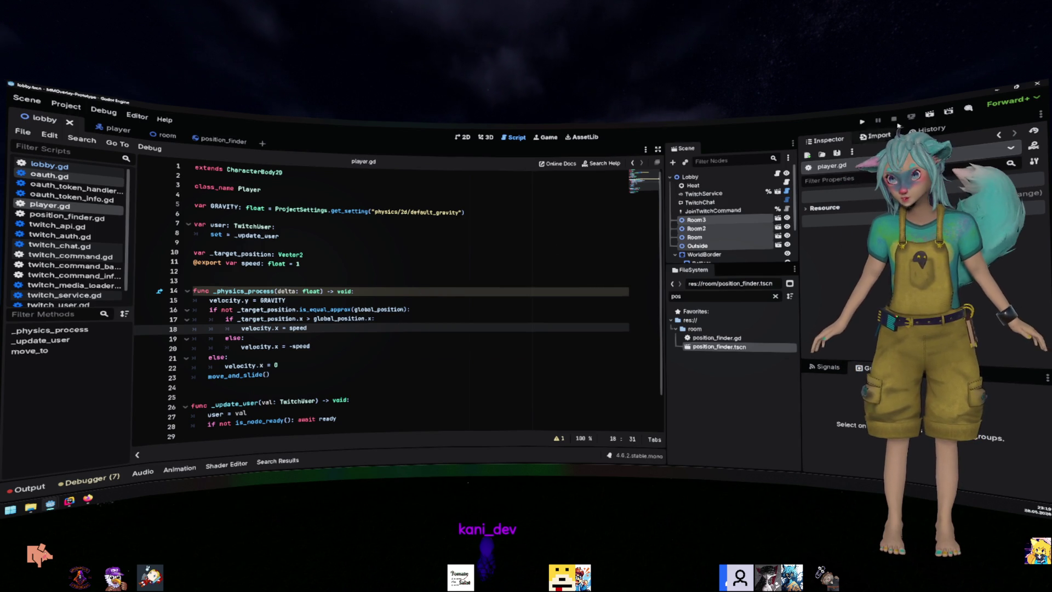
left_click(929, 114)
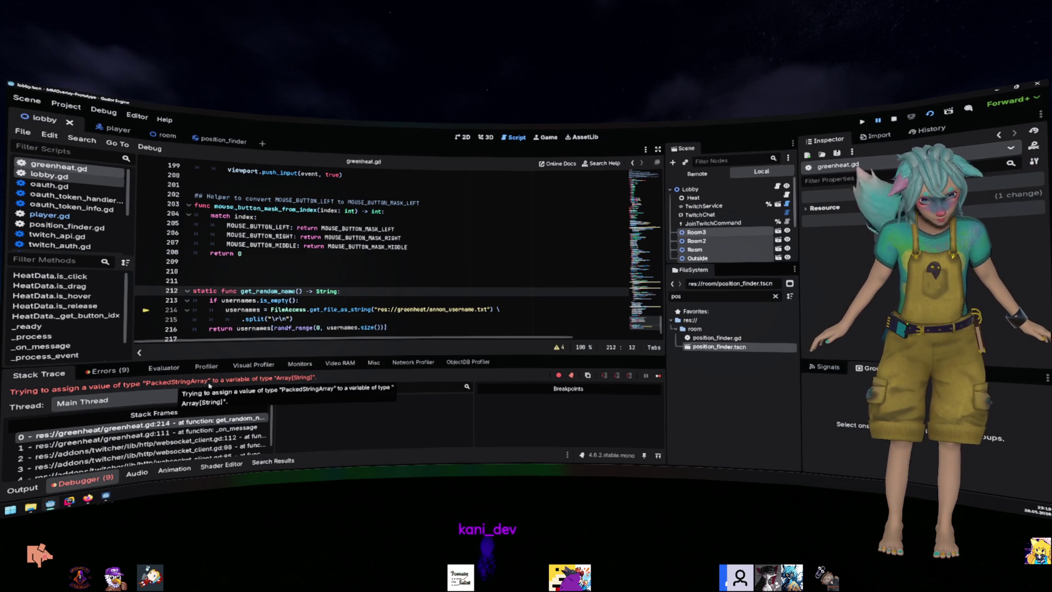
- Retype usernames on greenheat.gd line 52 from Array[String] to PackedStringArray and relaunch with F5
left_click(236, 310)
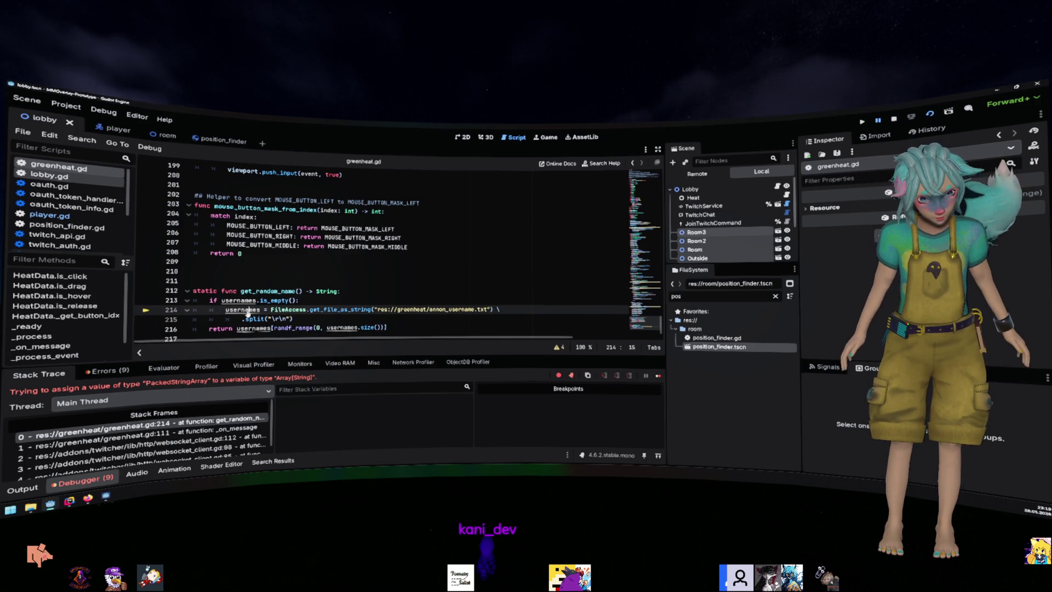
left_click(235, 310, "ctrl")
left_click(323, 255, "shift")
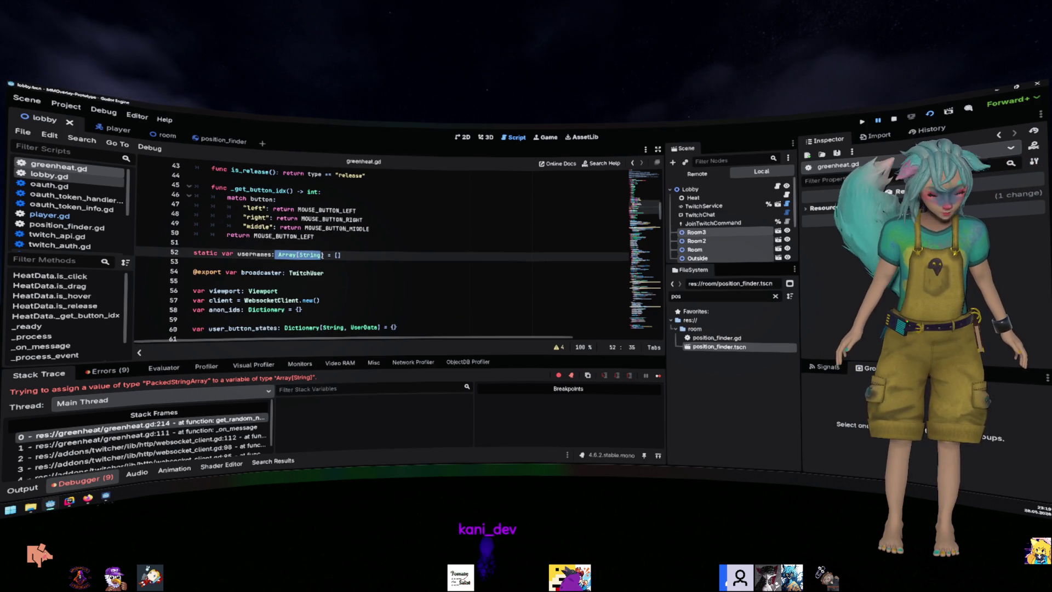
type("Packe")
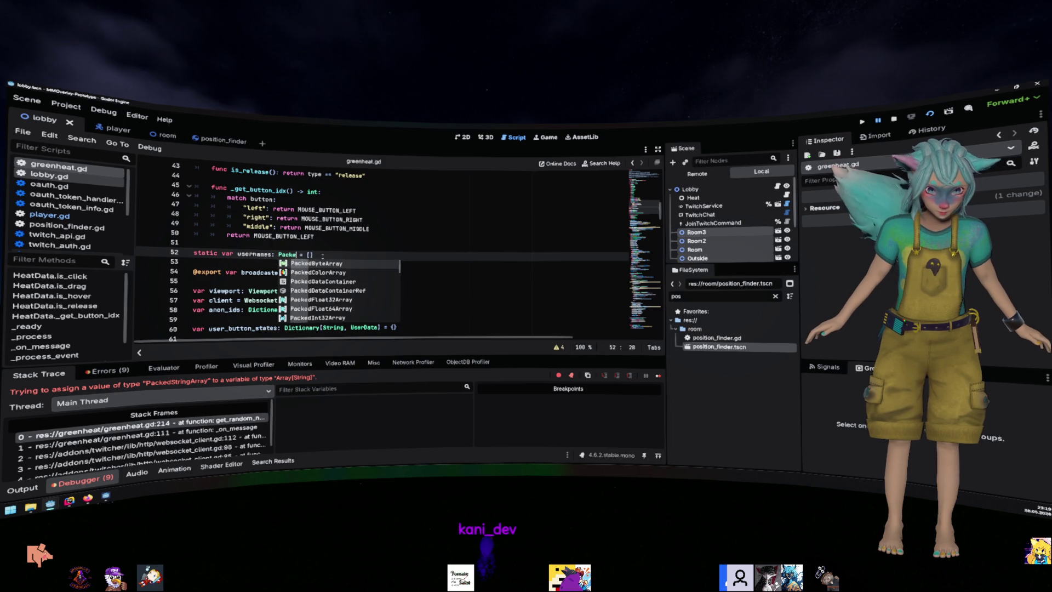
type("dS")
key("Return")
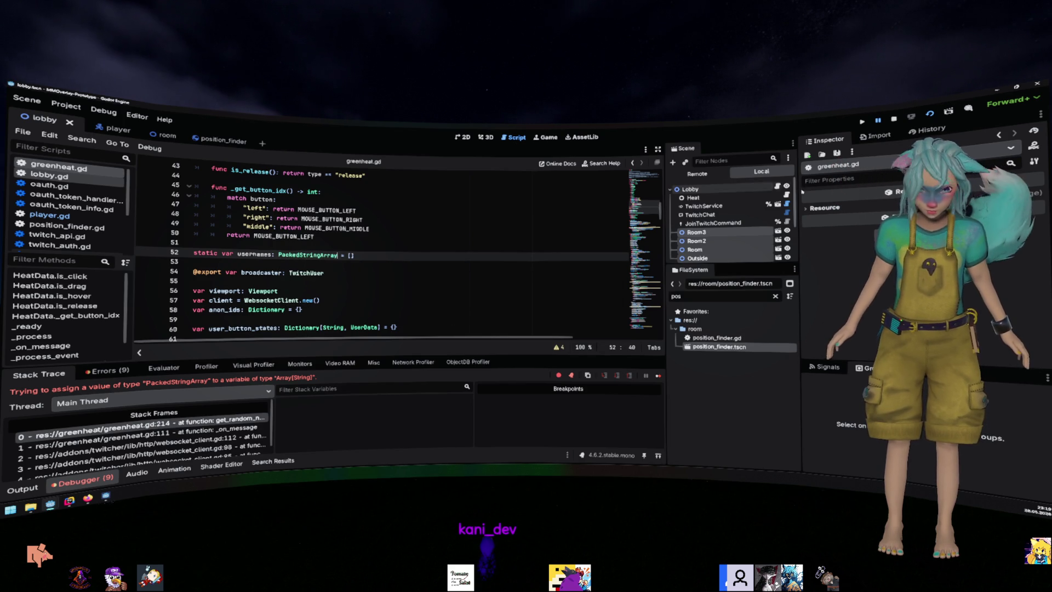
key("F5")
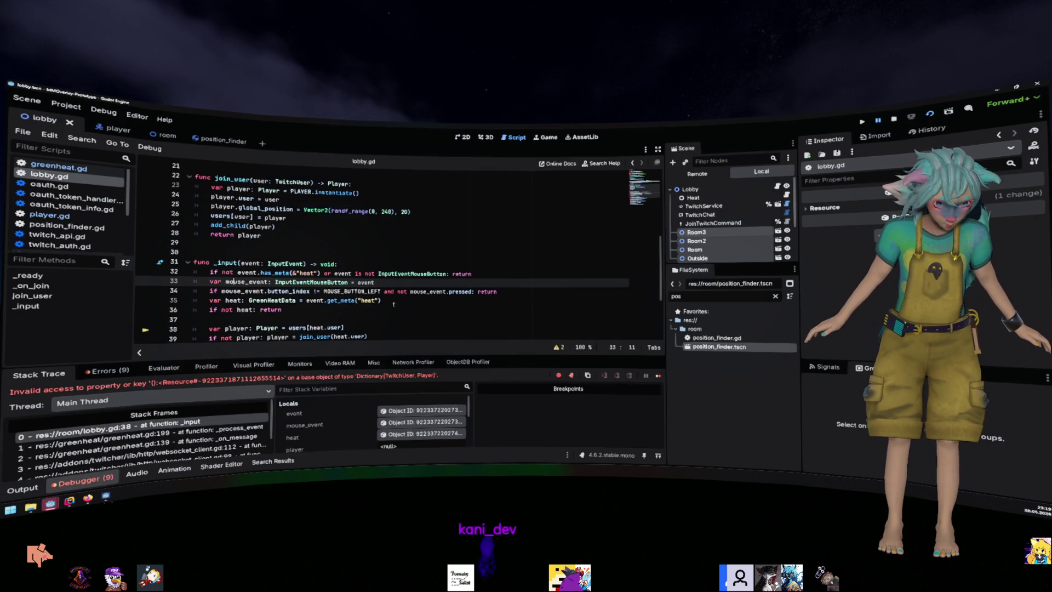
- Replace the bracket lookup on line 38 with a .get() call and rerun the project
scroll(394, 304, "down", 2)
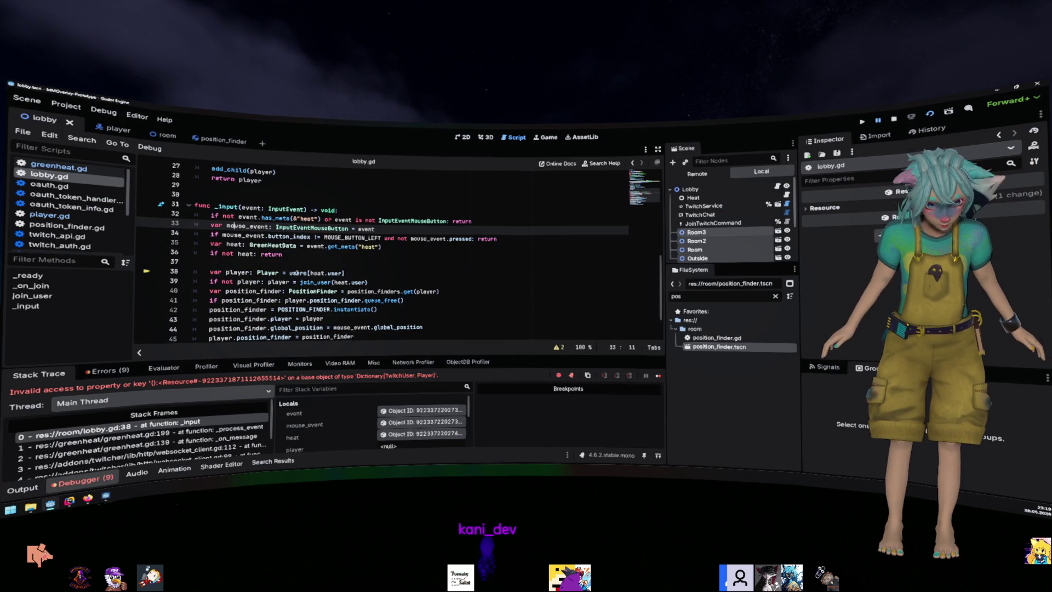
double_click(296, 272)
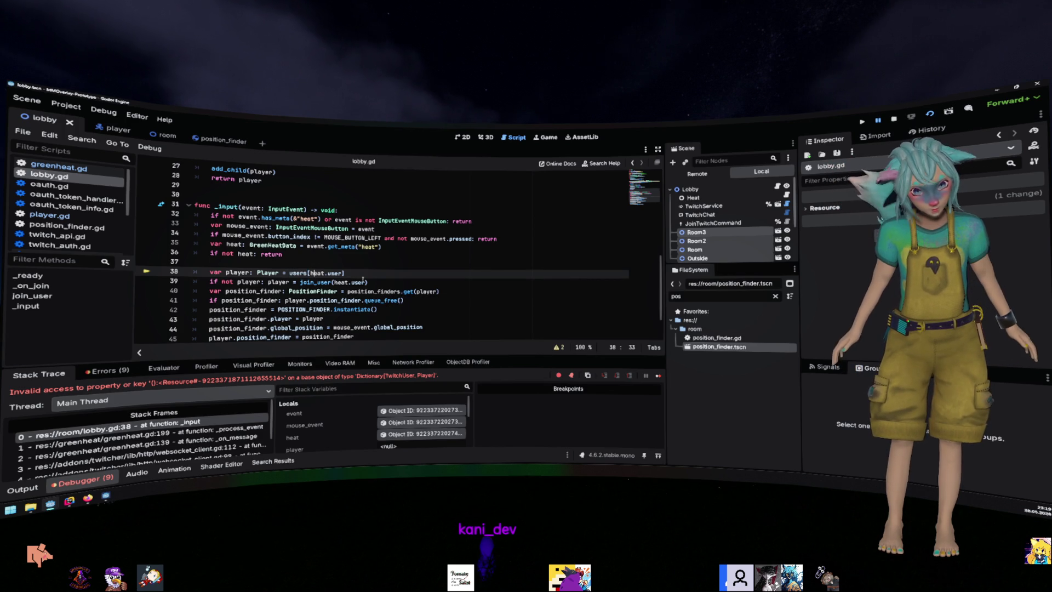
key("Delete")
type(".get(")
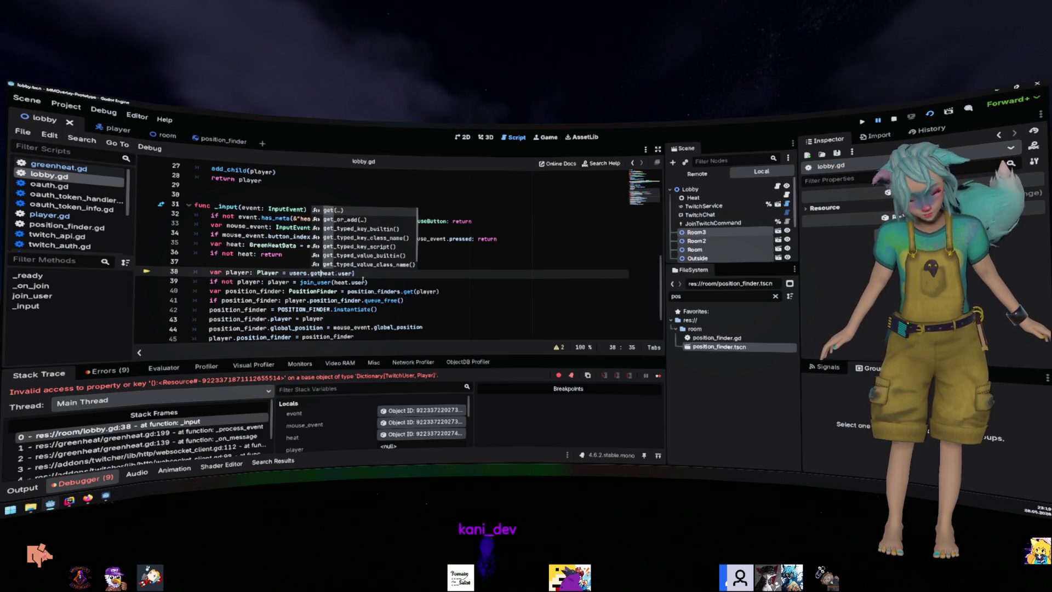
key("Right")
key("Right")
key("Right")
type(")")
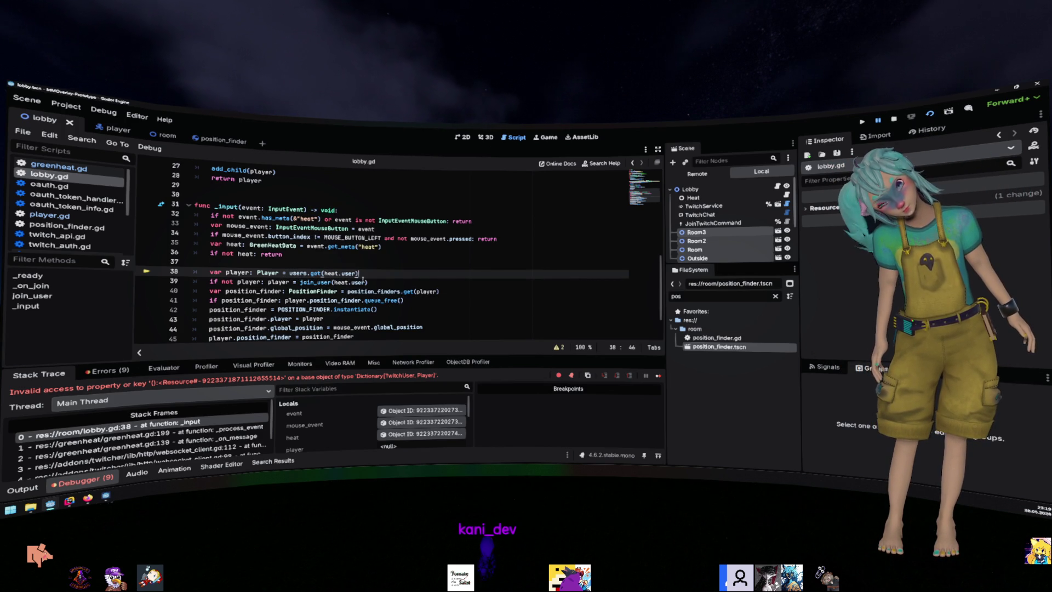
key("Delete")
key("Up")
key("Down")
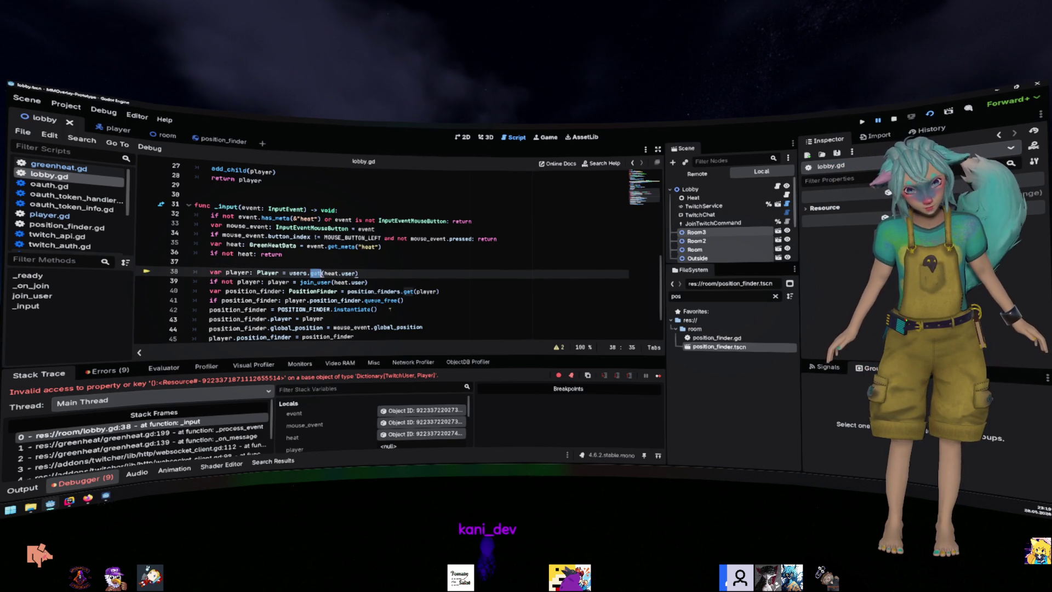
key("End")
key("shift+Left")
key("shift+Left")
key("shift+Left")
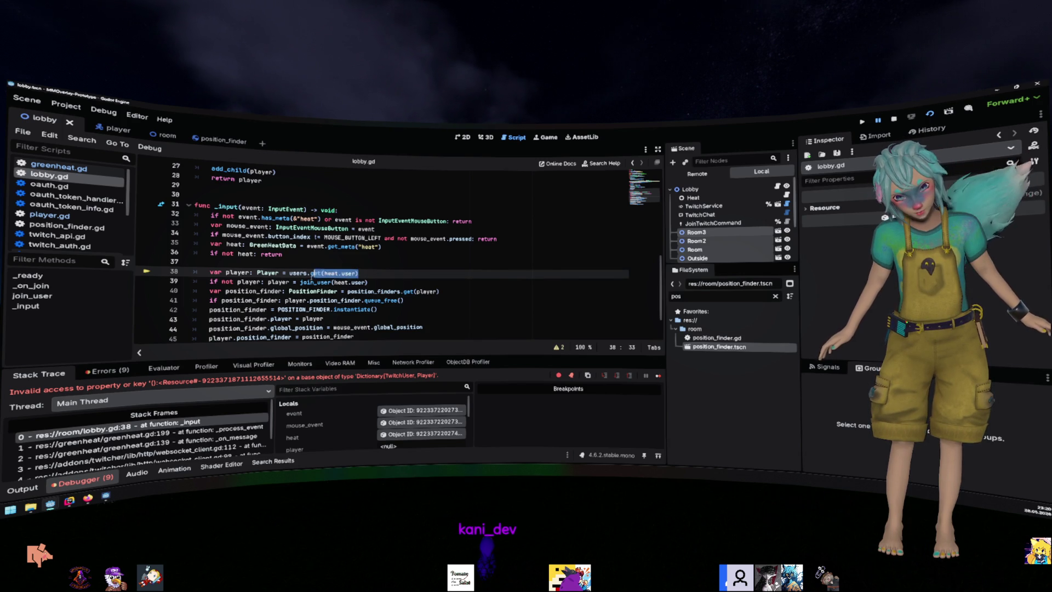
double_click(321, 273)
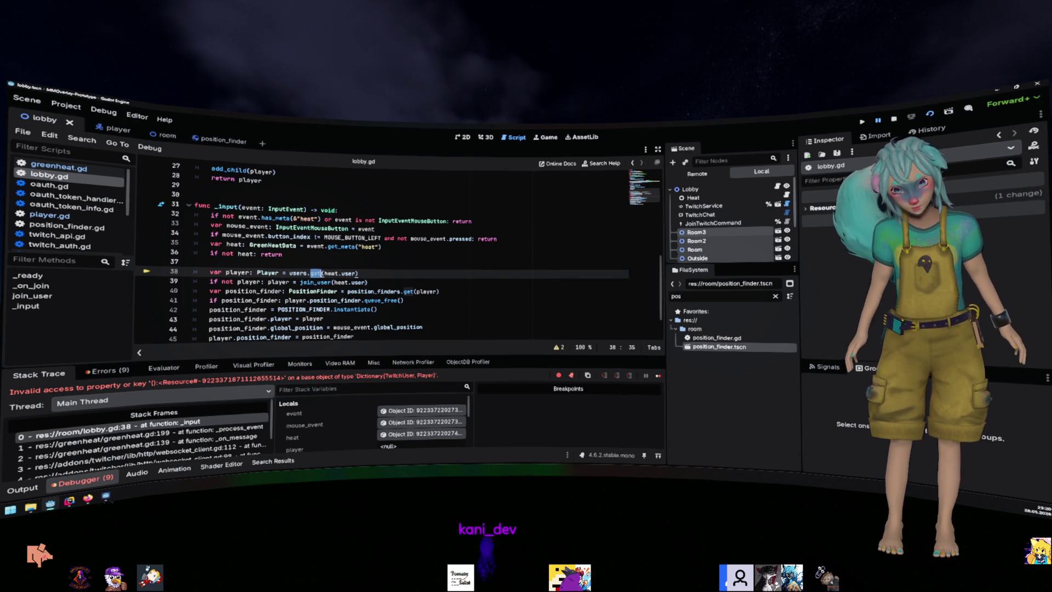
key("F5")
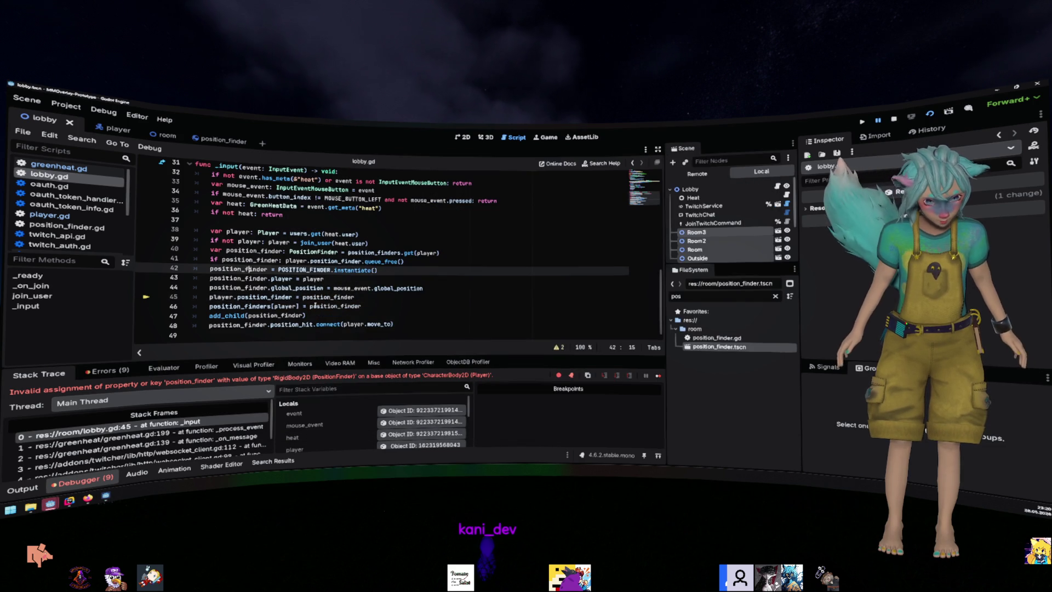
- Delete the failing player.position_finder assignment line and resume the game with F12
triple_click(259, 296)
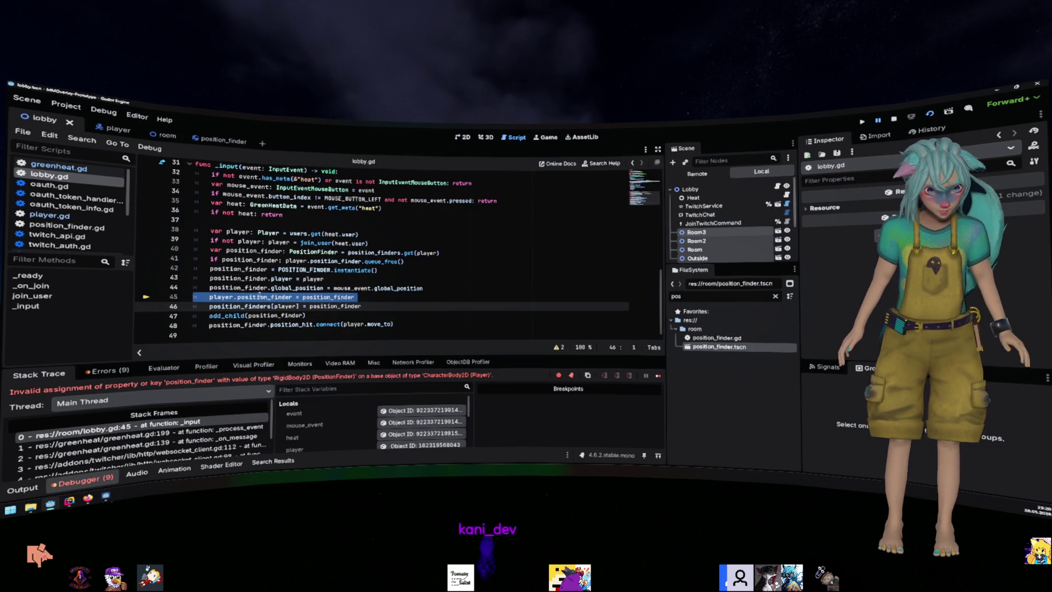
key("BackSpace")
key("Up")
key("Up")
key("End")
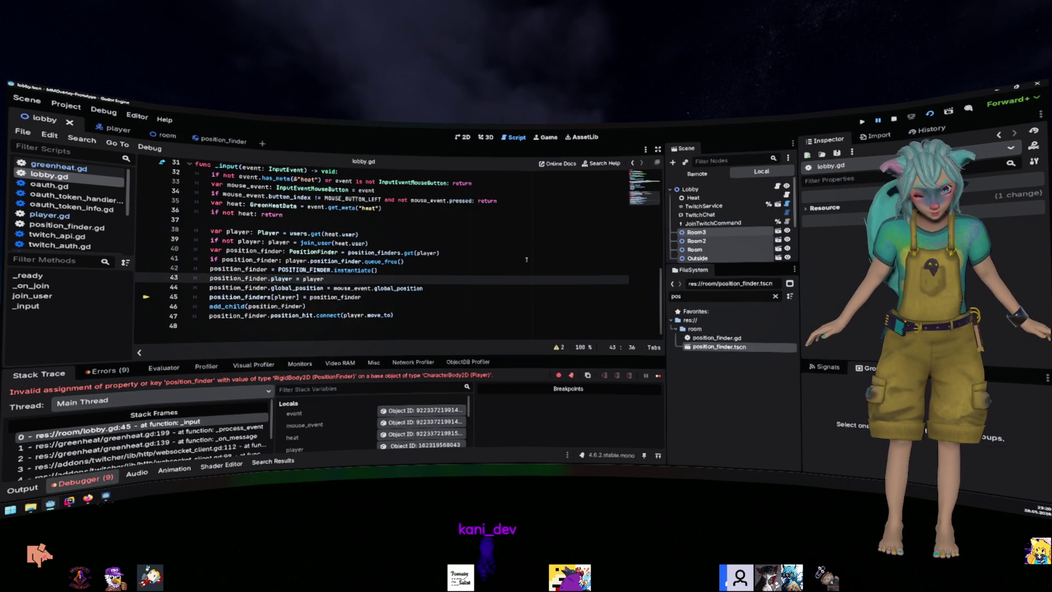
key("F12")
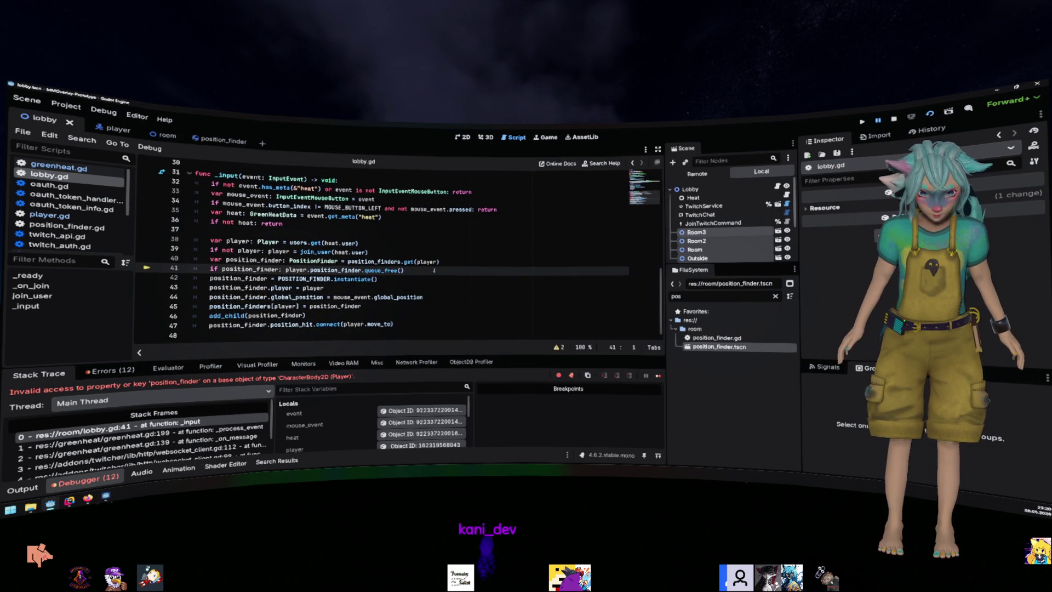
- Remove the 'player.' prefix from position_finder on line 41 and resume the game
double_click(249, 269)
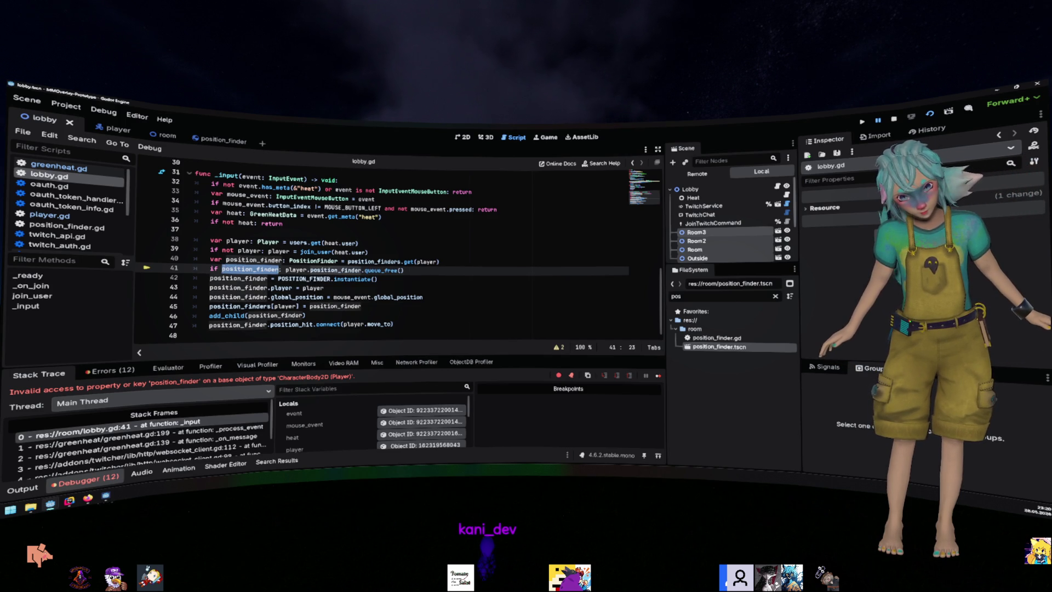
left_click_drag(308, 269, 285, 269)
key("BackSpace")
left_click(285, 261)
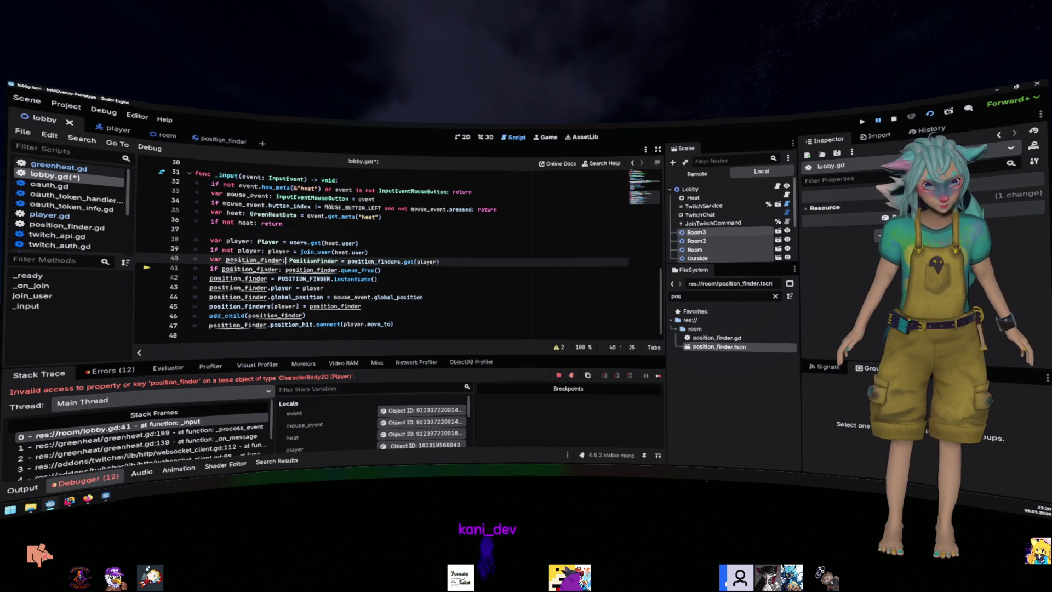
key("F12")
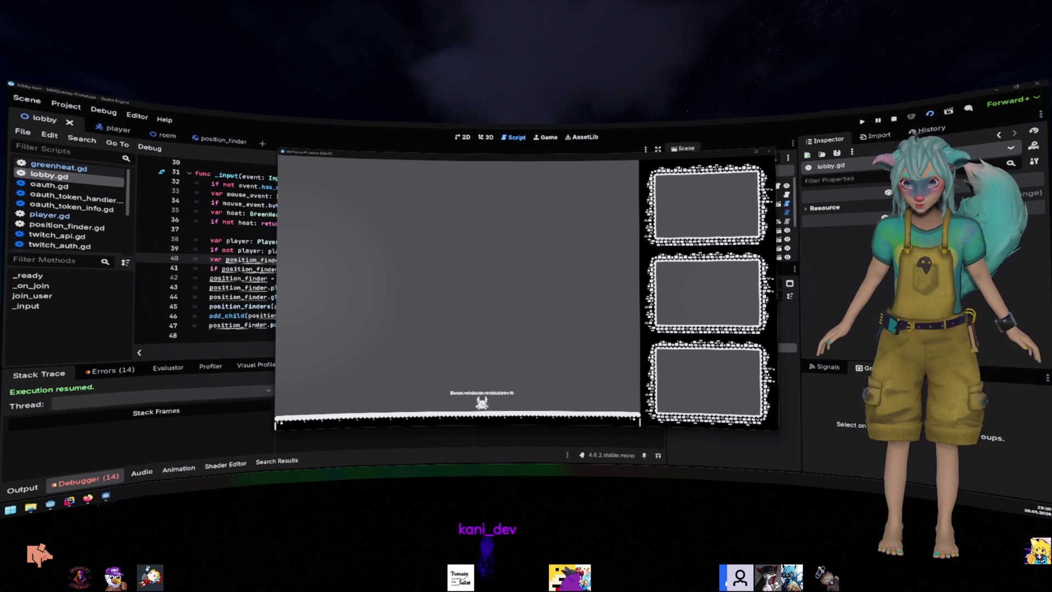
- Stop the game, append ' / 4' to global_position on line 44, and rerun with F5
left_click(770, 152)
left_click(350, 243)
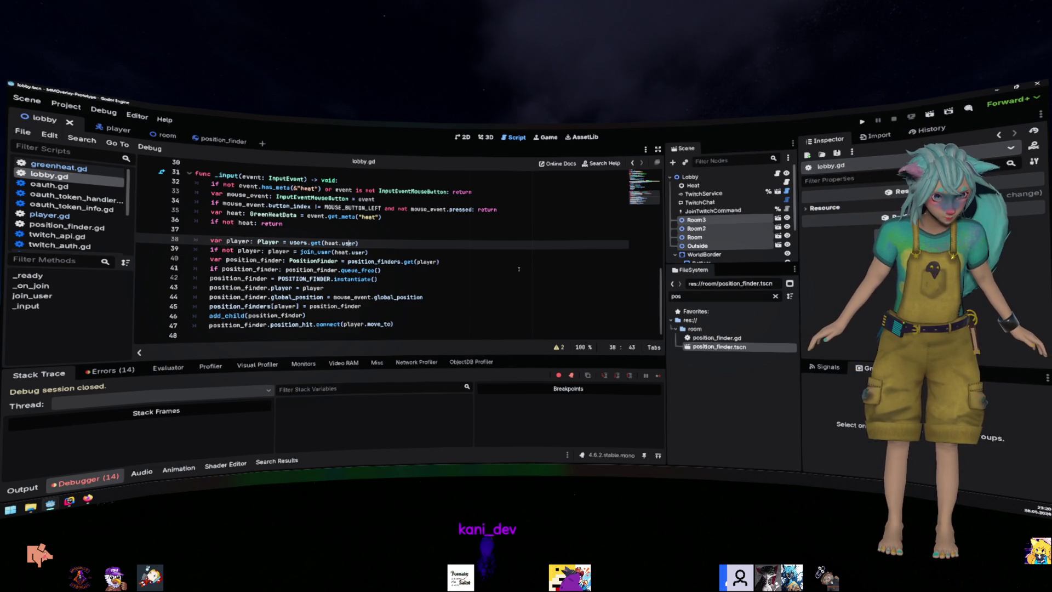
left_click(451, 298)
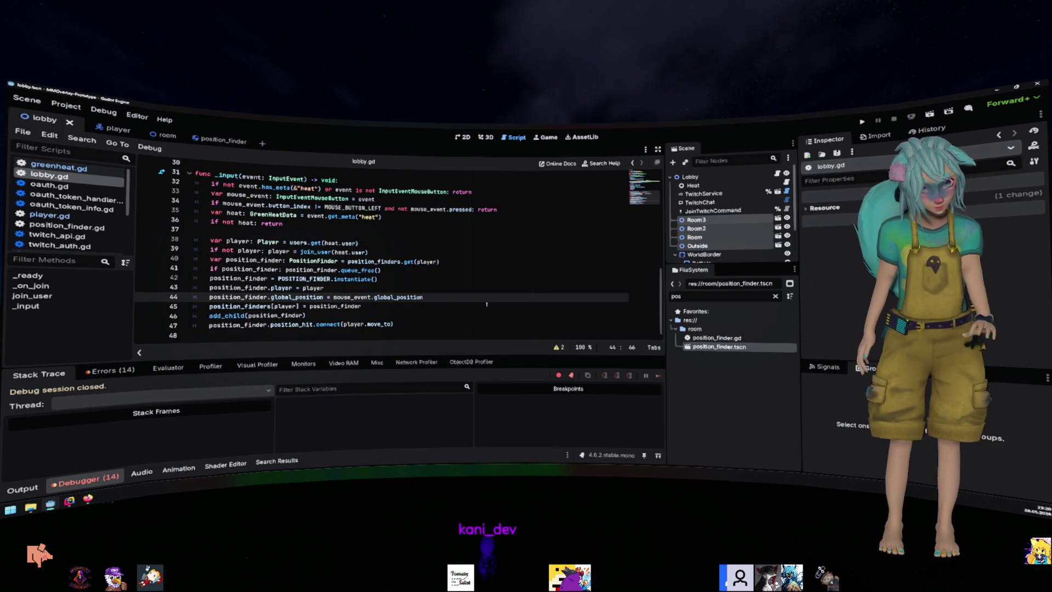
type("/ 4")
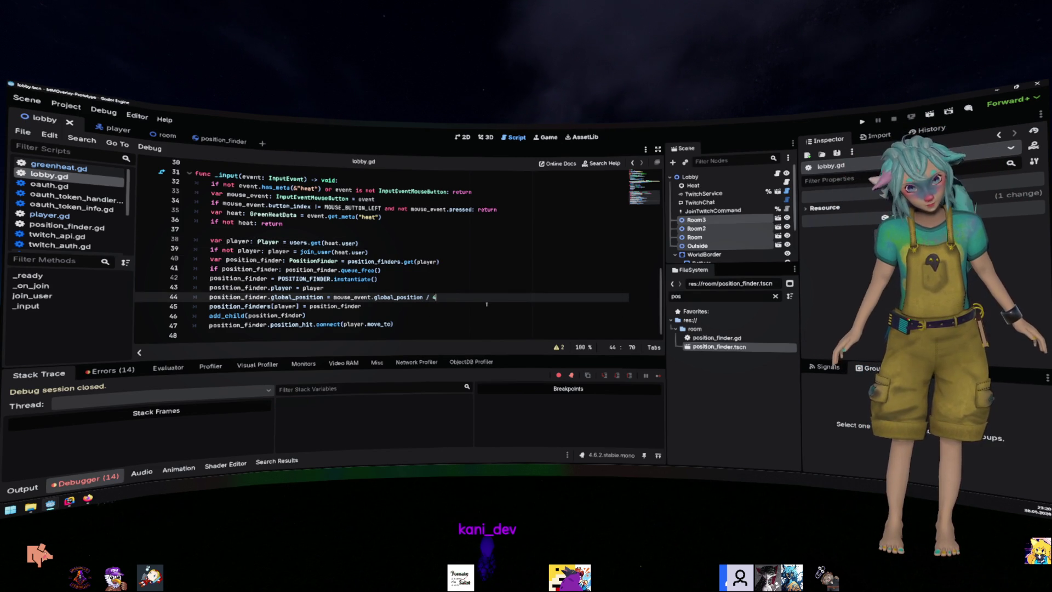
key("F5")
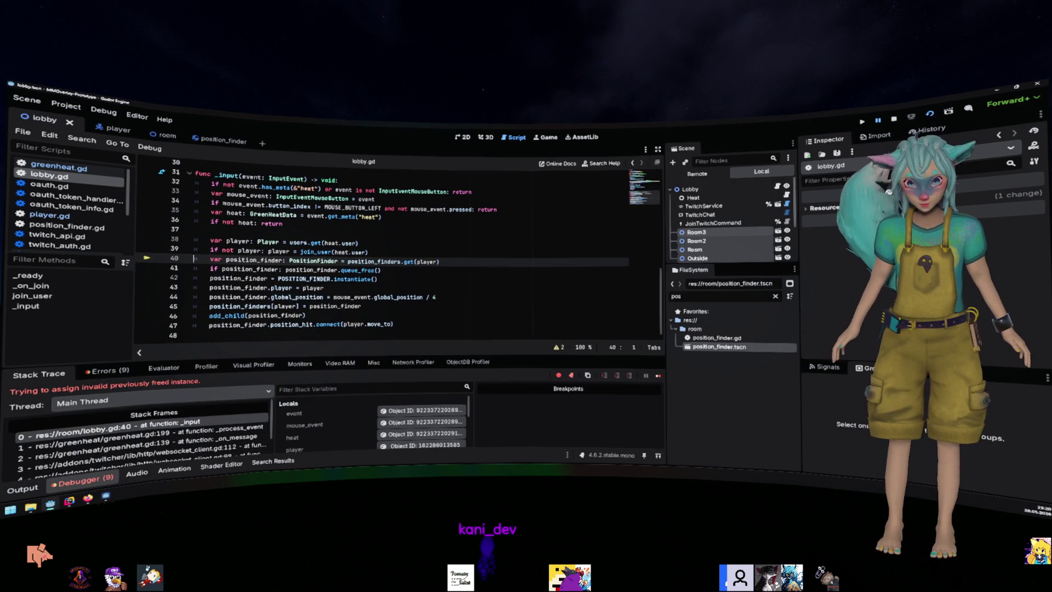
- Begin line 48 with position_finder.tree_exiting.connect and an empty lambda func():
double_click(375, 261)
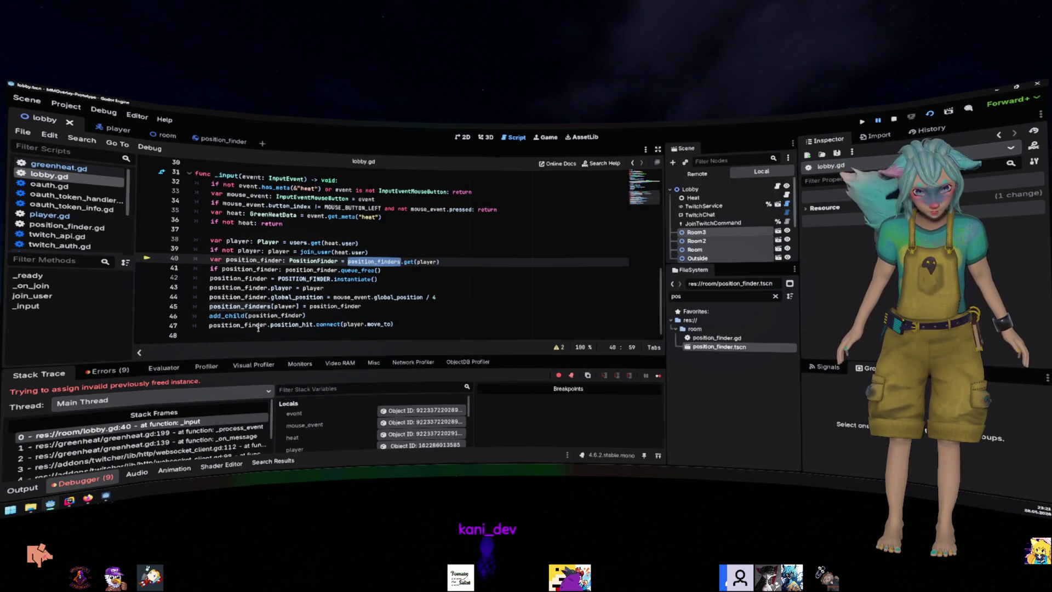
left_click(430, 322)
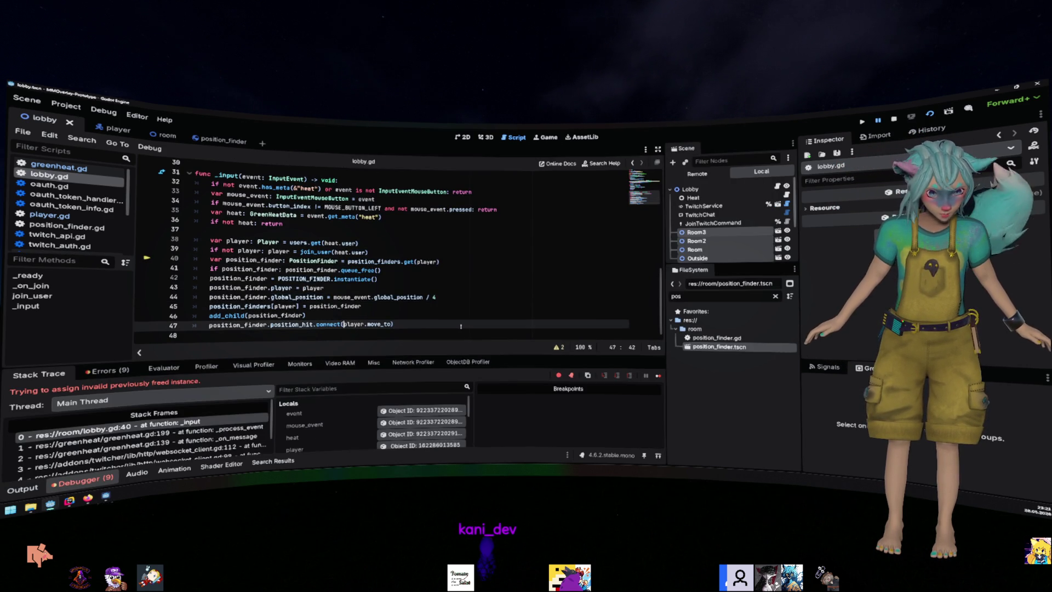
left_click(317, 305)
key("Up")
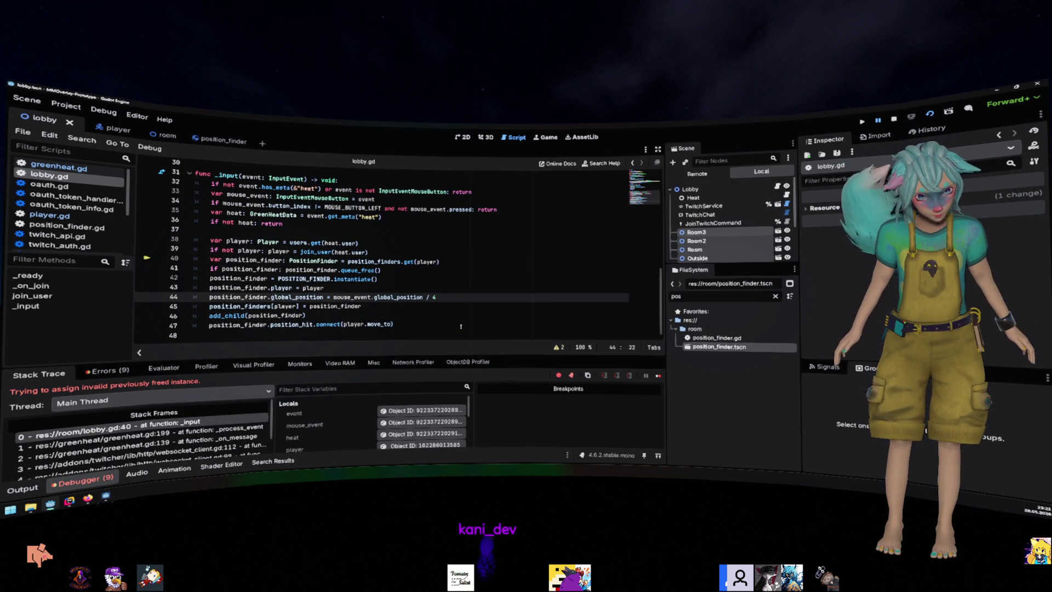
key("shift+Home")
key("ctrl+c")
key("Down")
key("Down")
key("Down")
key("ctrl+v")
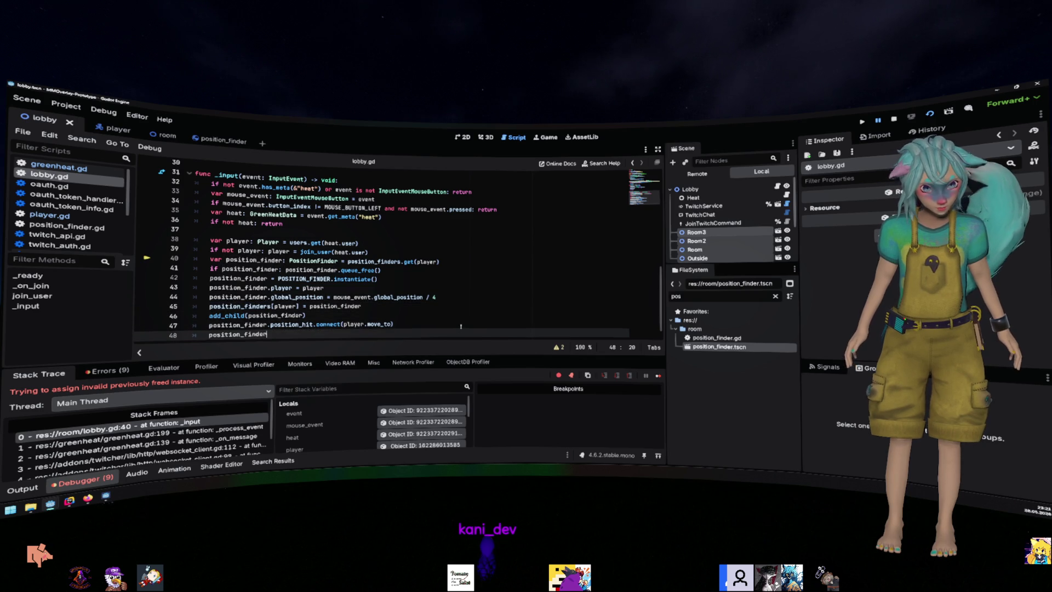
type(".ex")
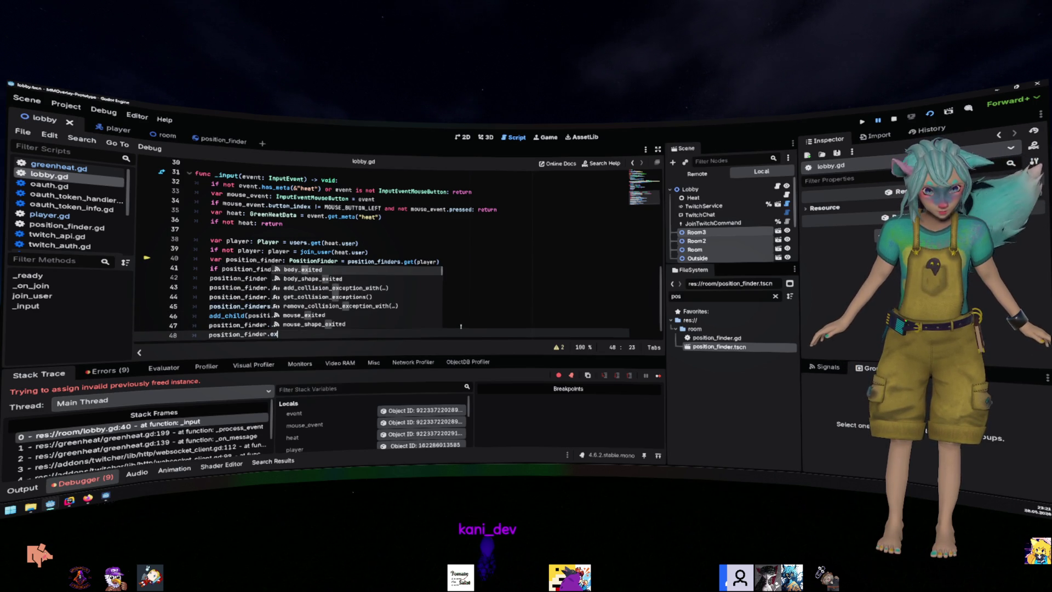
type("i")
key("Down")
key("Down")
key("Down")
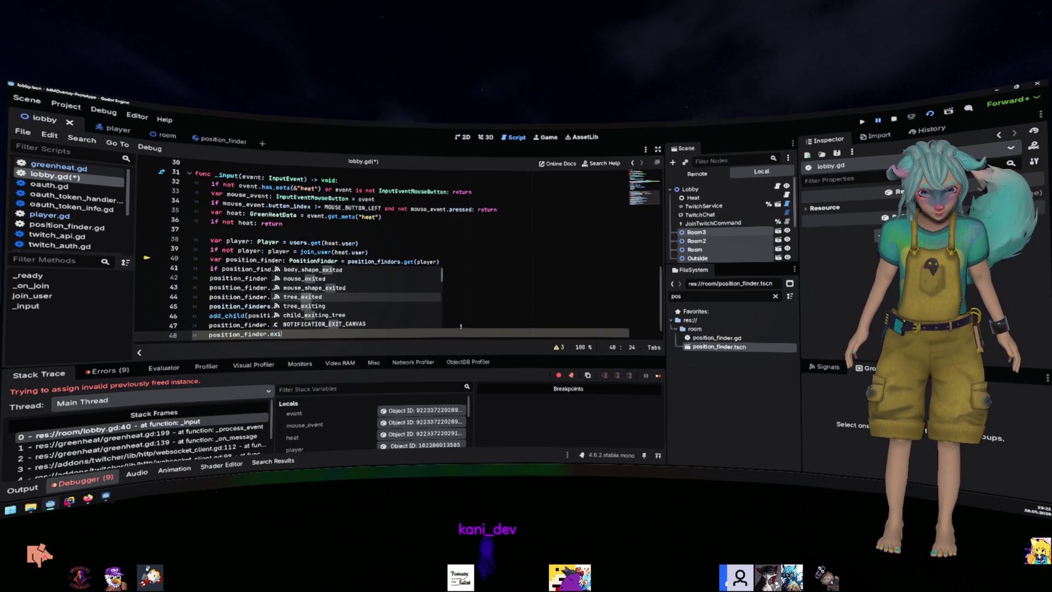
key("Down")
key("Return")
type(".")
key("Return")
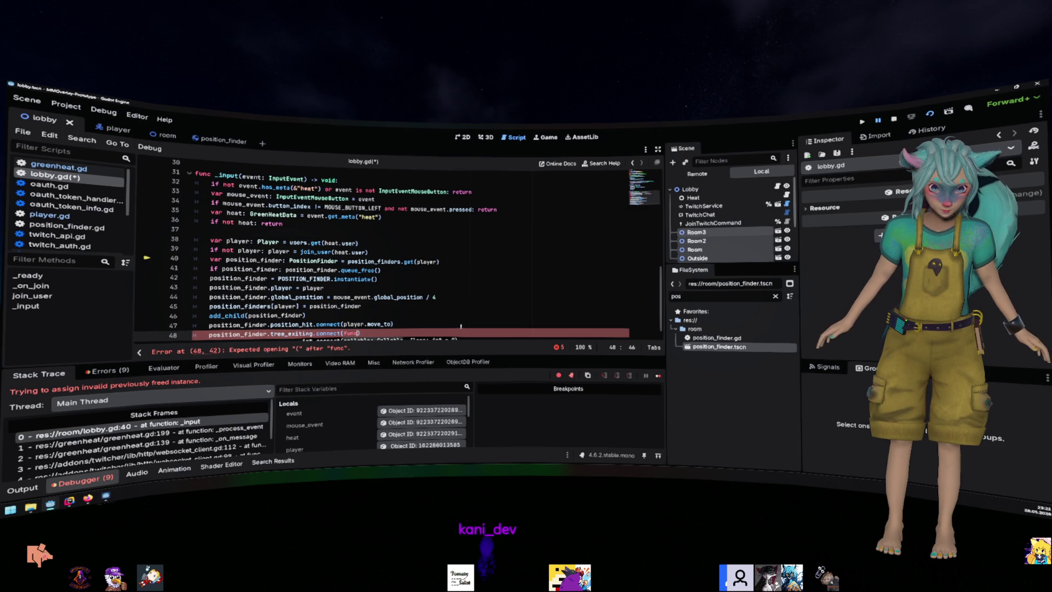
type("():")
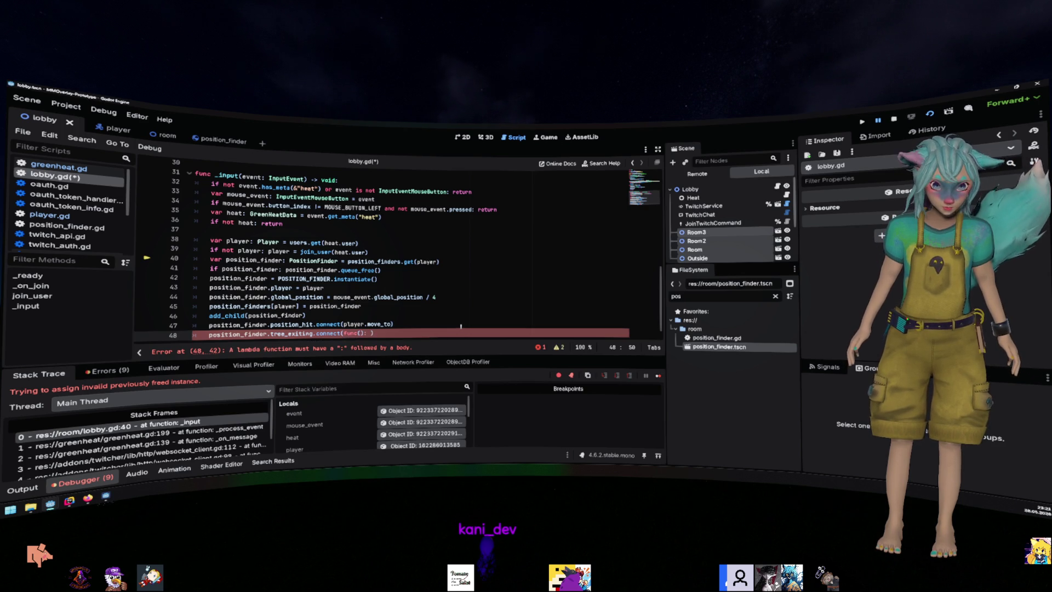
- Fill the lambda with position_finders.erase(player), save lobby.gd and launch the game
double_click(261, 259)
scroll(411, 260, "down", 1)
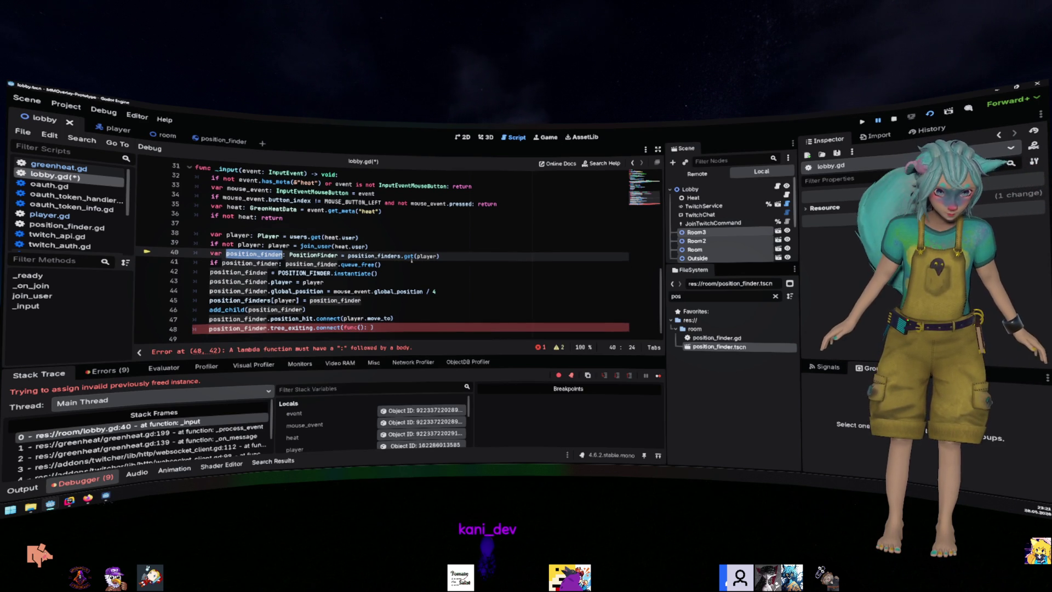
left_click(372, 328)
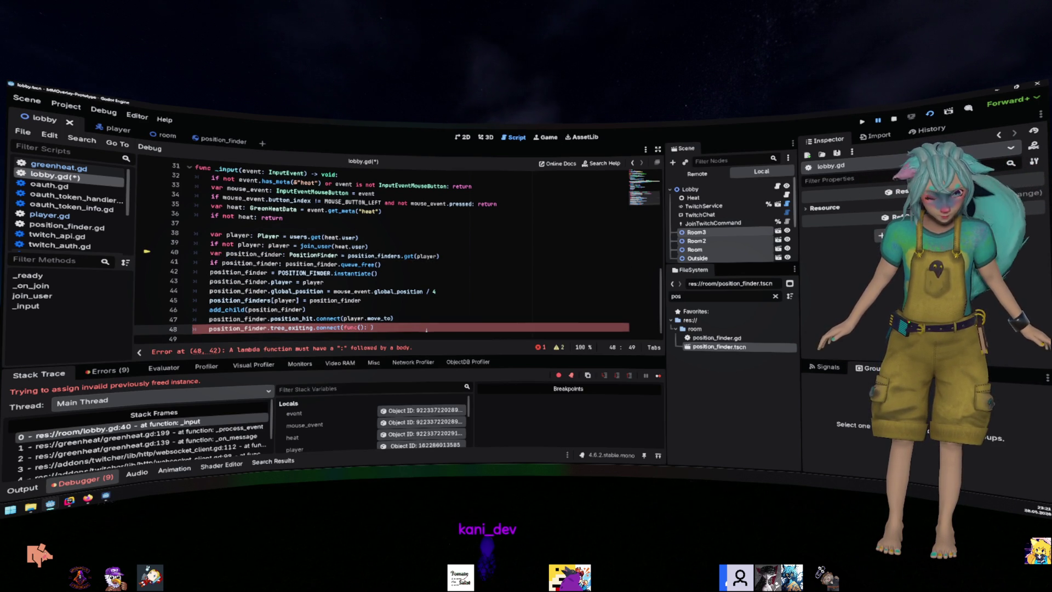
key("ctrl+v")
type(".")
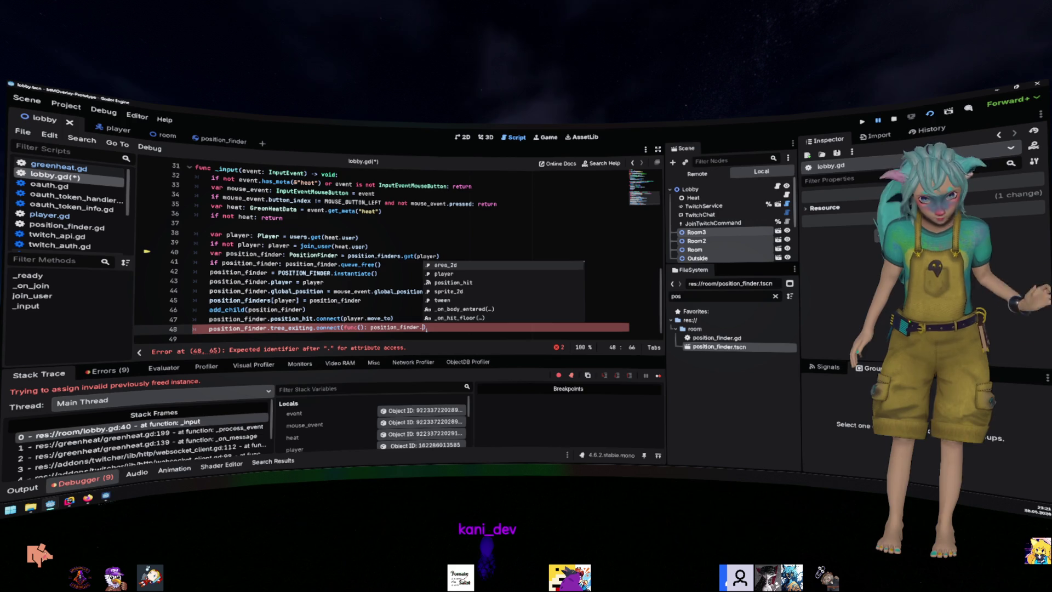
key("ctrl+shift+Left")
key("ctrl+shift+Left")
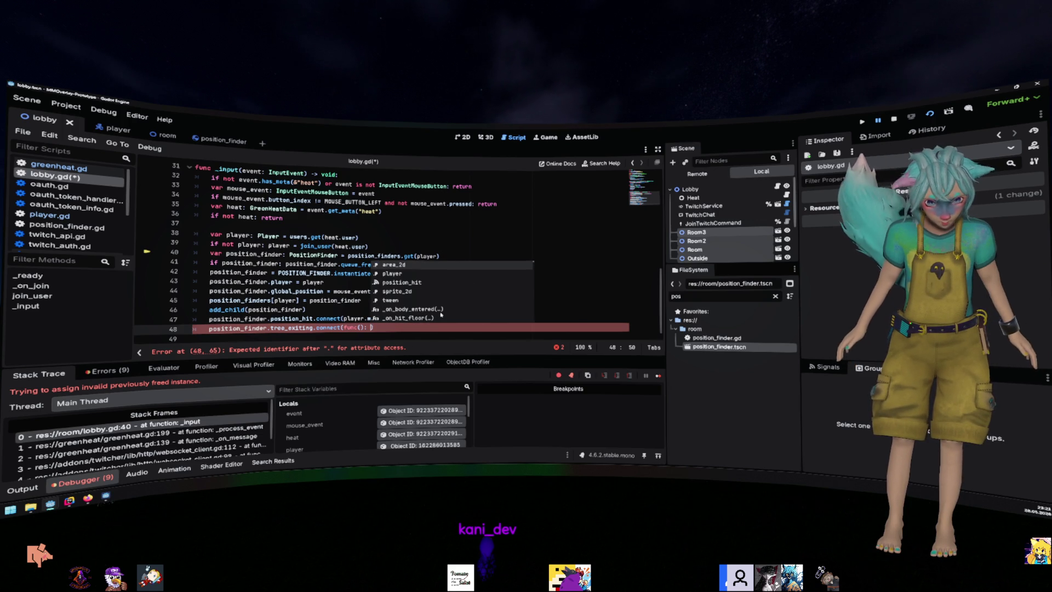
key("BackSpace")
type("position_finders.re")
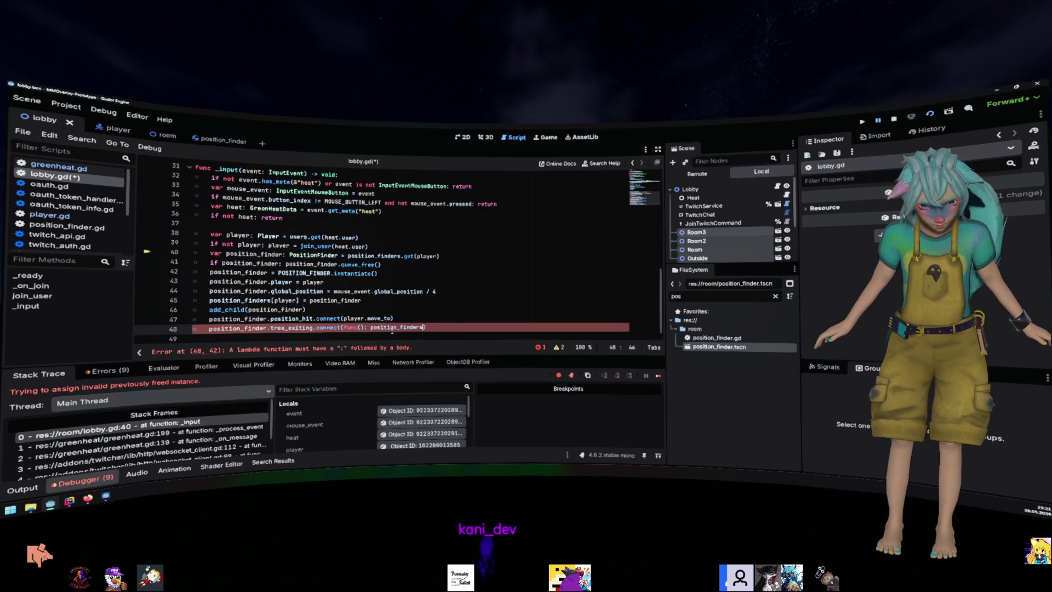
key("BackSpace")
key("BackSpace")
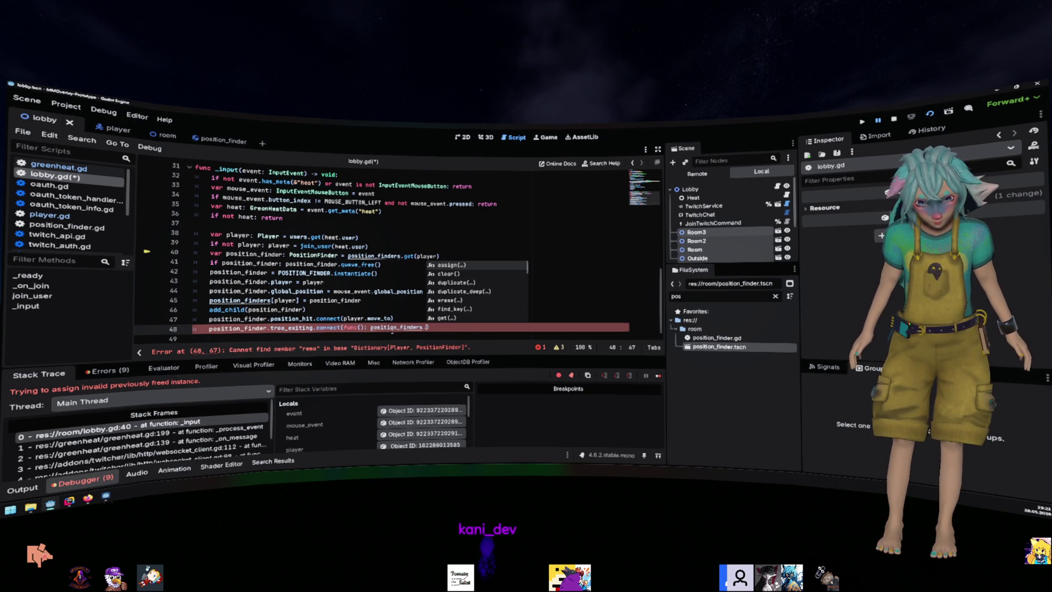
key("Down")
key("Down")
key("Down")
type("erase(play")
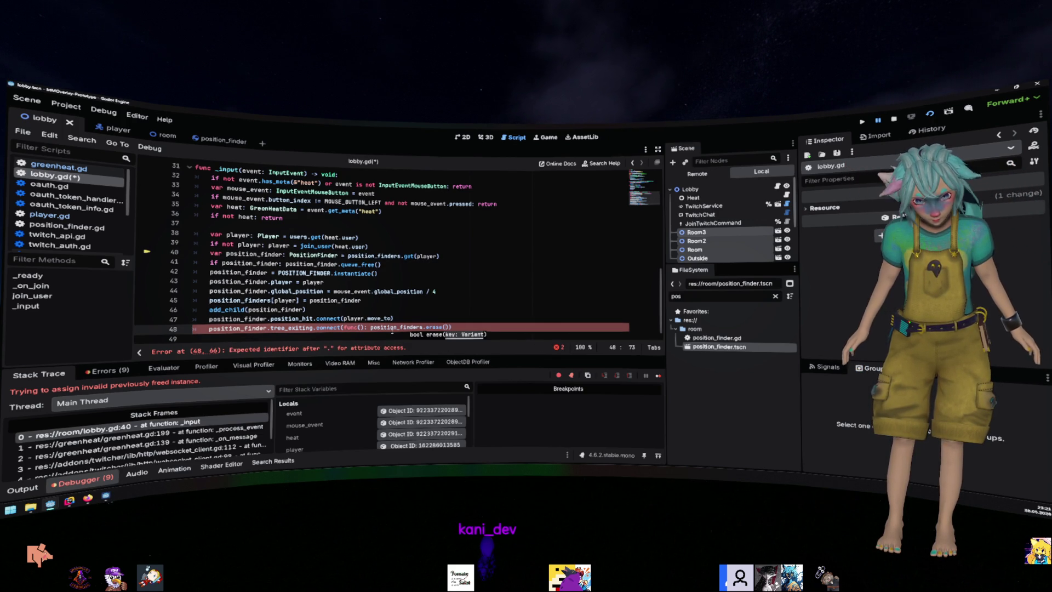
type("er")
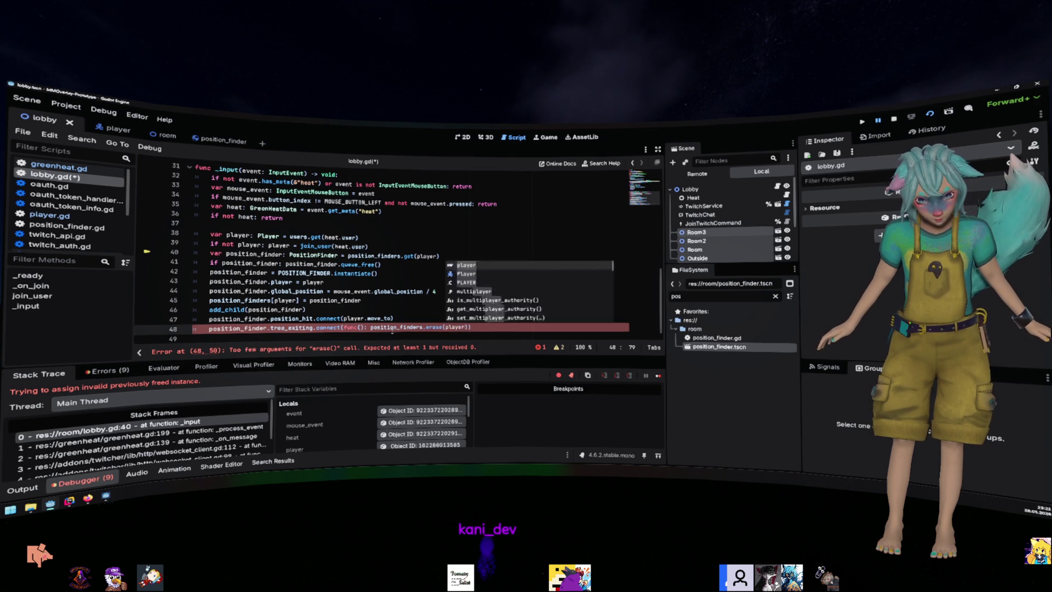
key("ctrl+s")
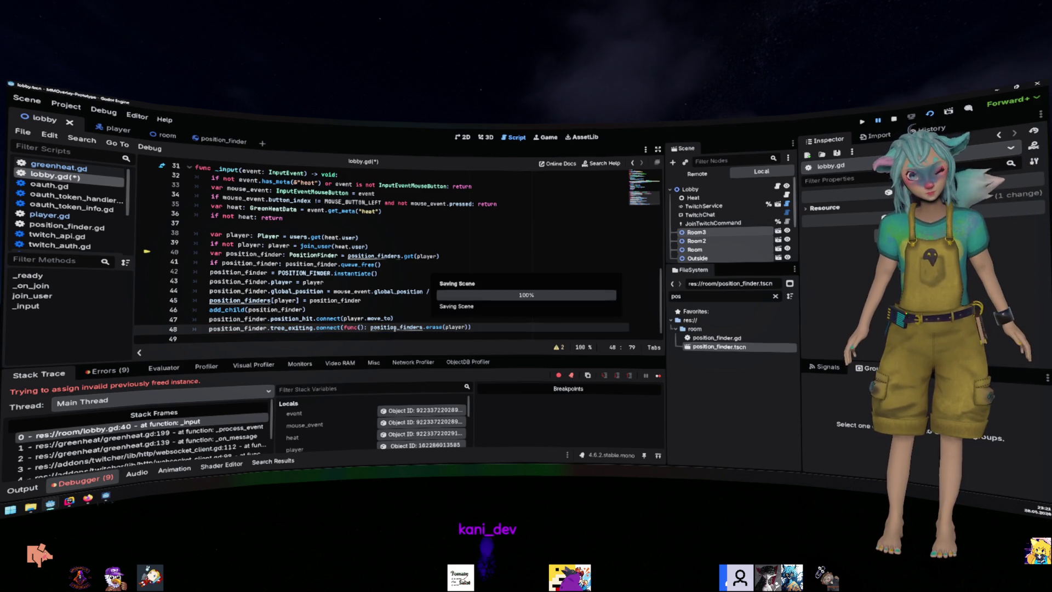
left_click(548, 273)
left_click(932, 115)
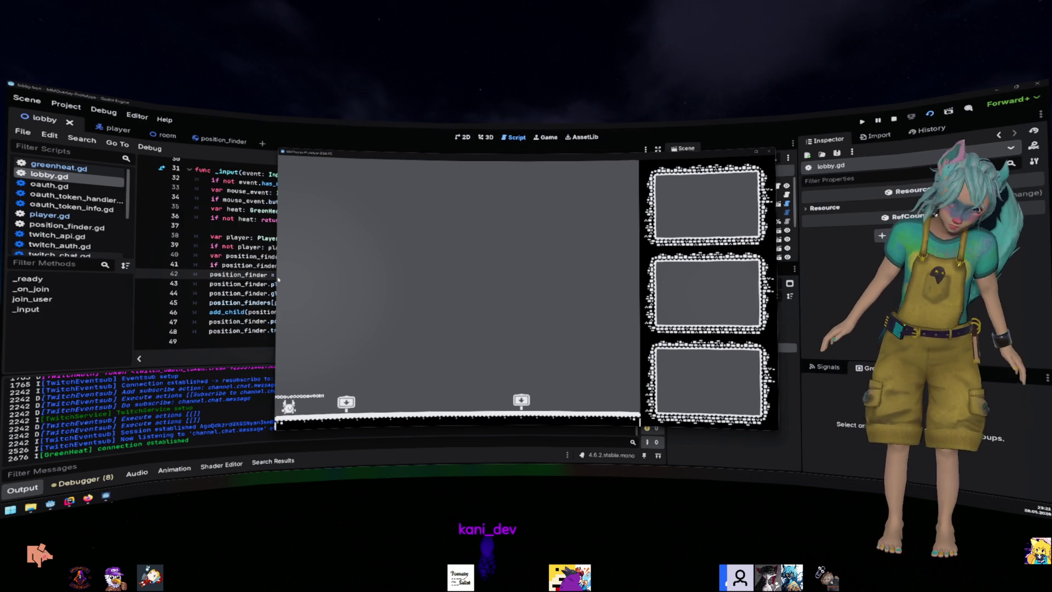
- Stop the running game with F8 and open the Player scene
key("F8")
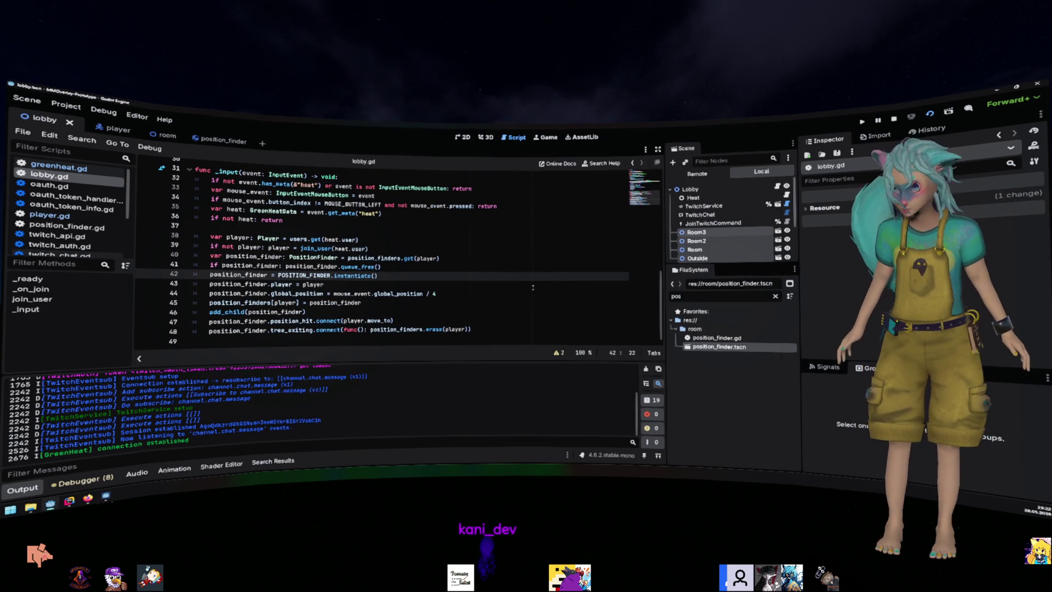
left_click(123, 130)
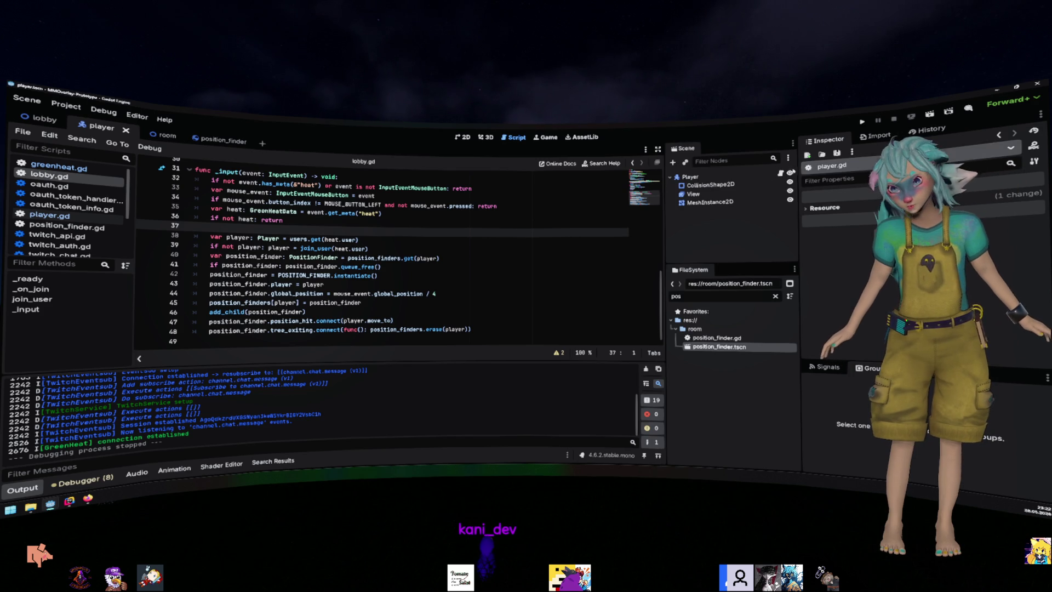
- Rename the MeshInstance2D node to Username and give it a scene-unique name
left_click(782, 173)
left_click(711, 202)
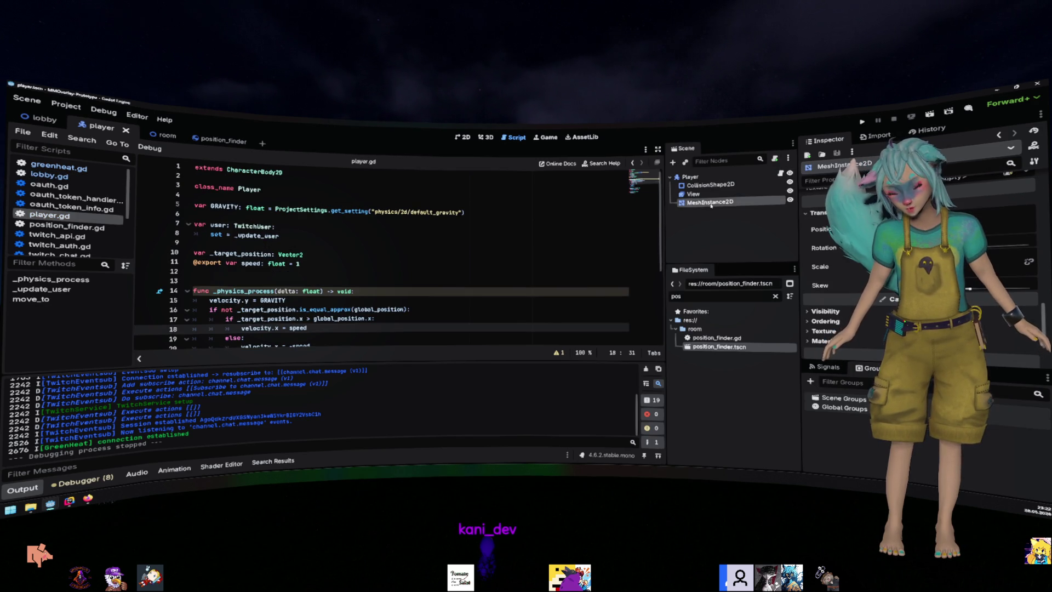
double_click(711, 202)
type("Username")
key("Return")
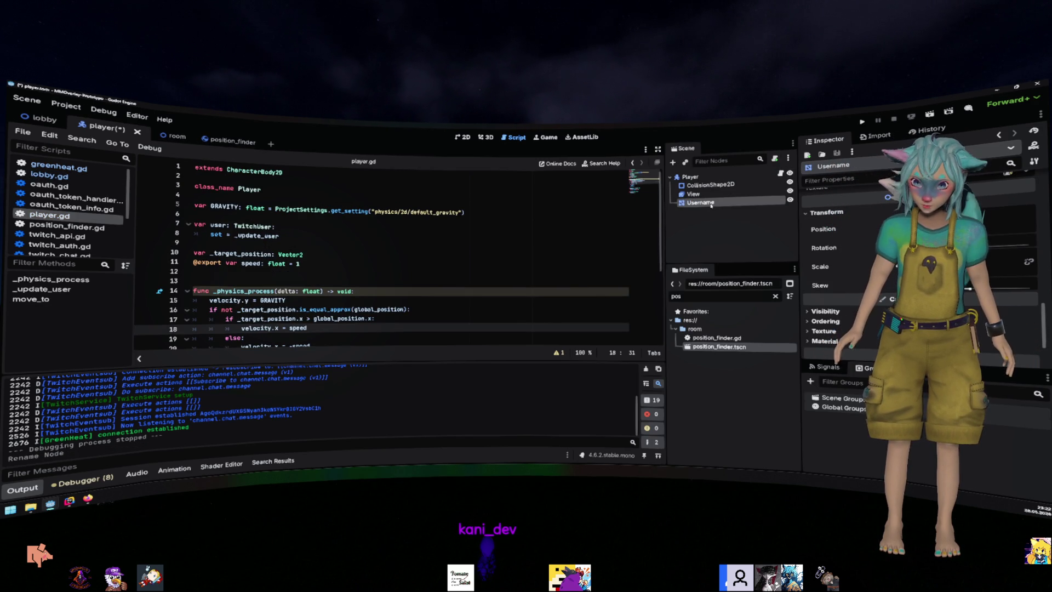
right_click(711, 204)
left_click(765, 402)
mouse_move(688, 203)
left_mouse_down()
mouse_move(362, 230)
mouse_move(384, 230)
mouse_move(270, 217)
left_mouse_up()
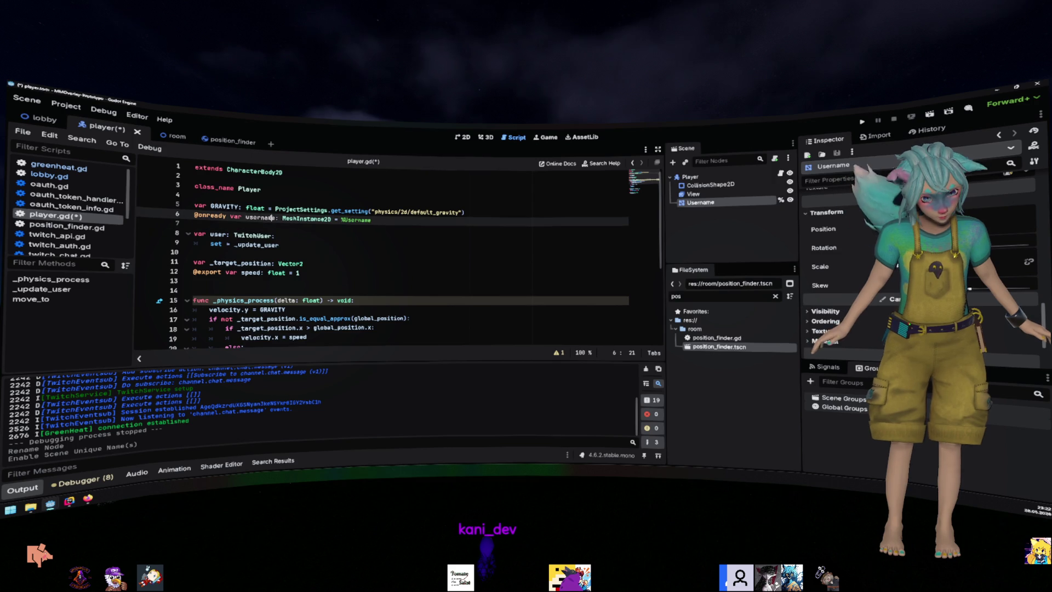
key("ctrl+z")
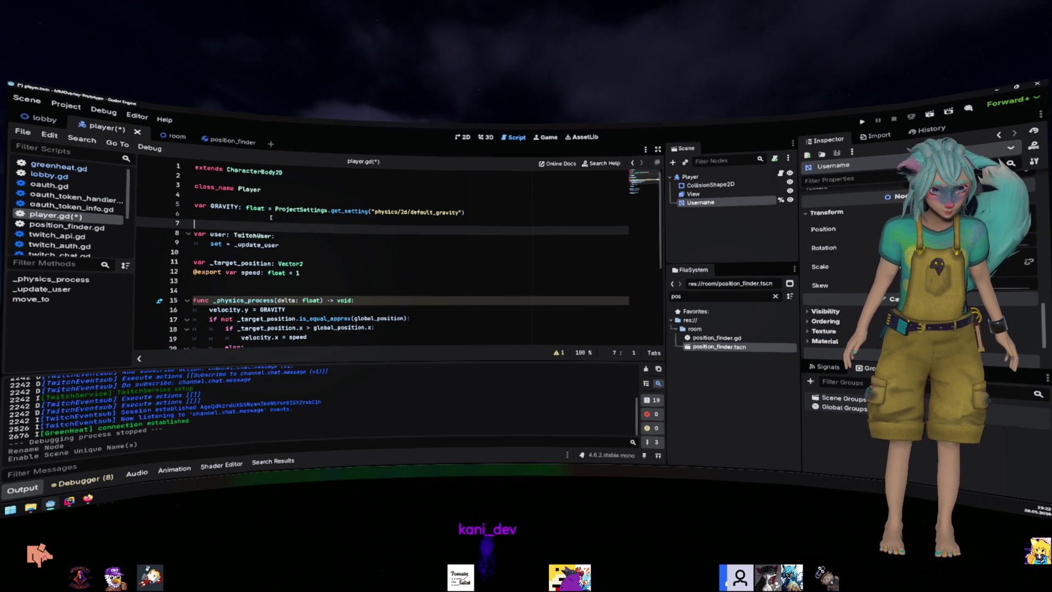
type("@onready var username: MeshInstance2D = %Username")
key("Down")
key("Down")
key("Down")
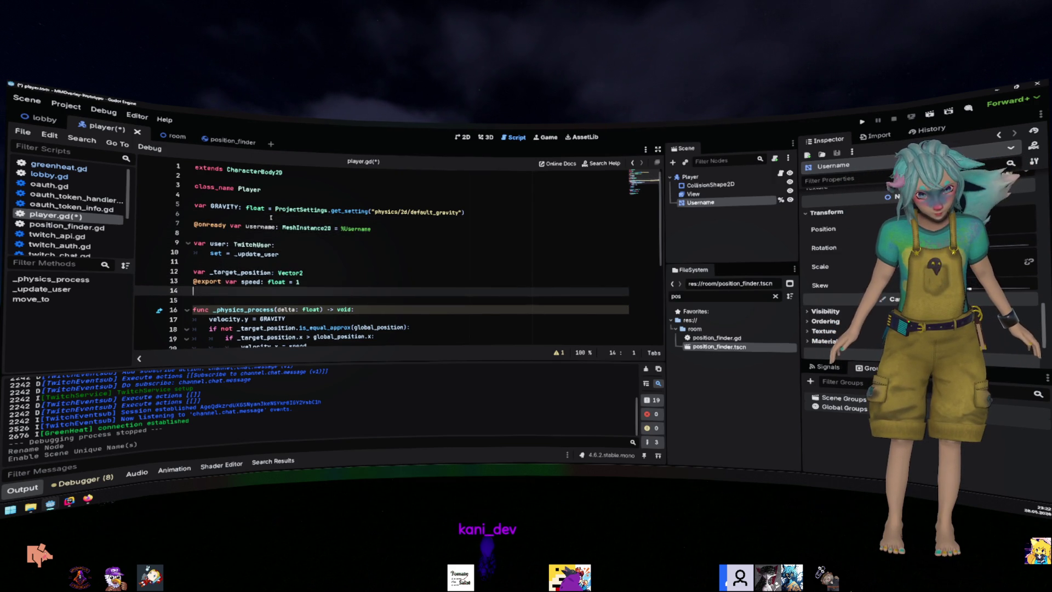
key("Up")
key("End")
key("alt+Up")
key("alt+Up")
key("alt+Up")
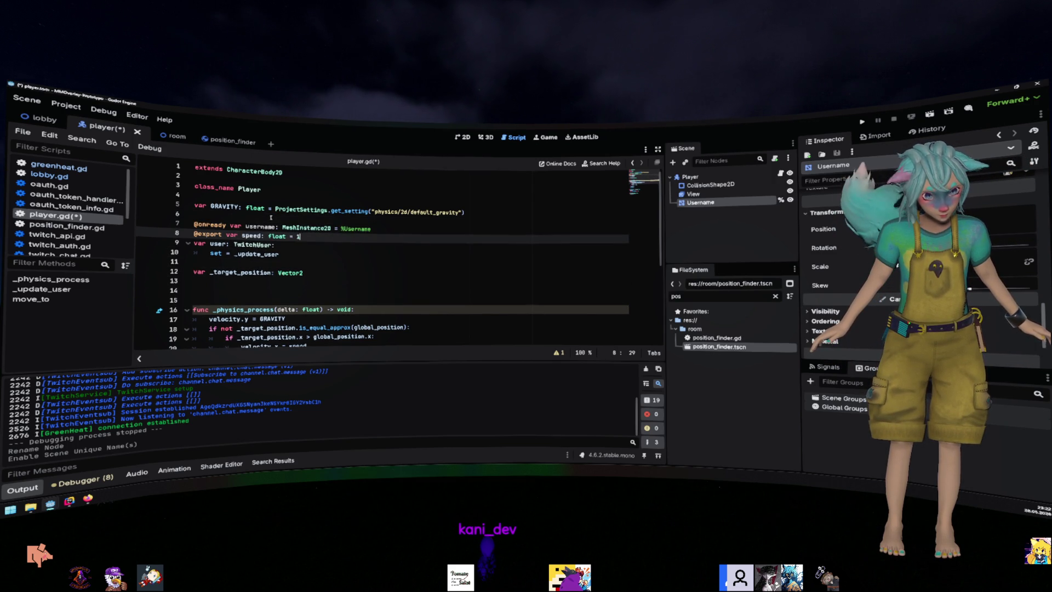
key("Home")
key("Return")
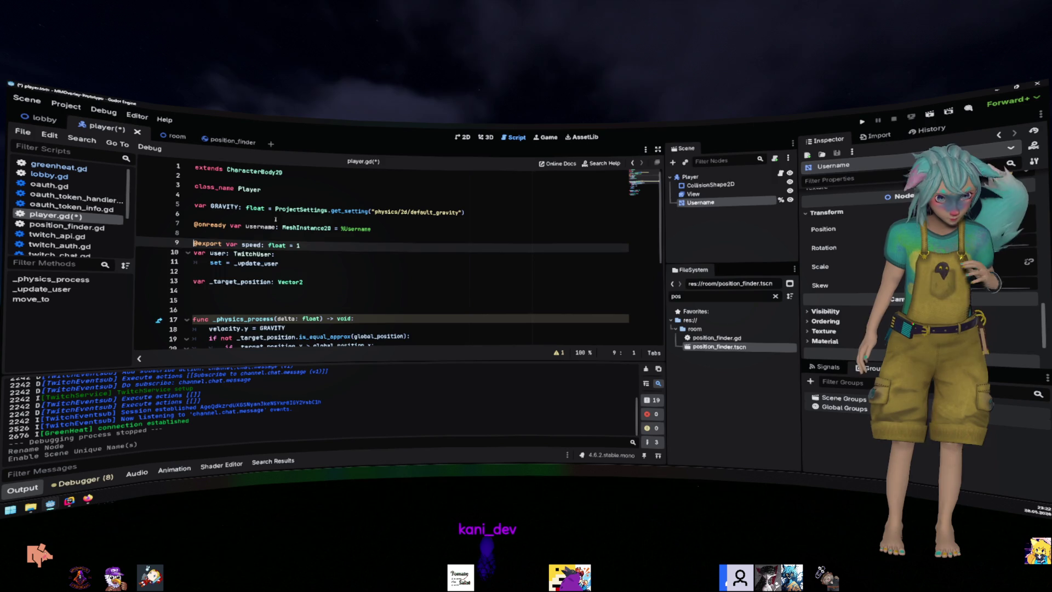
key("Down")
key("Return")
scroll(315, 242, "down", 5)
left_click(351, 247)
- Retype the username declaration on line 7 as TextMesh = %Username.mesh
left_click(374, 303)
type("usern")
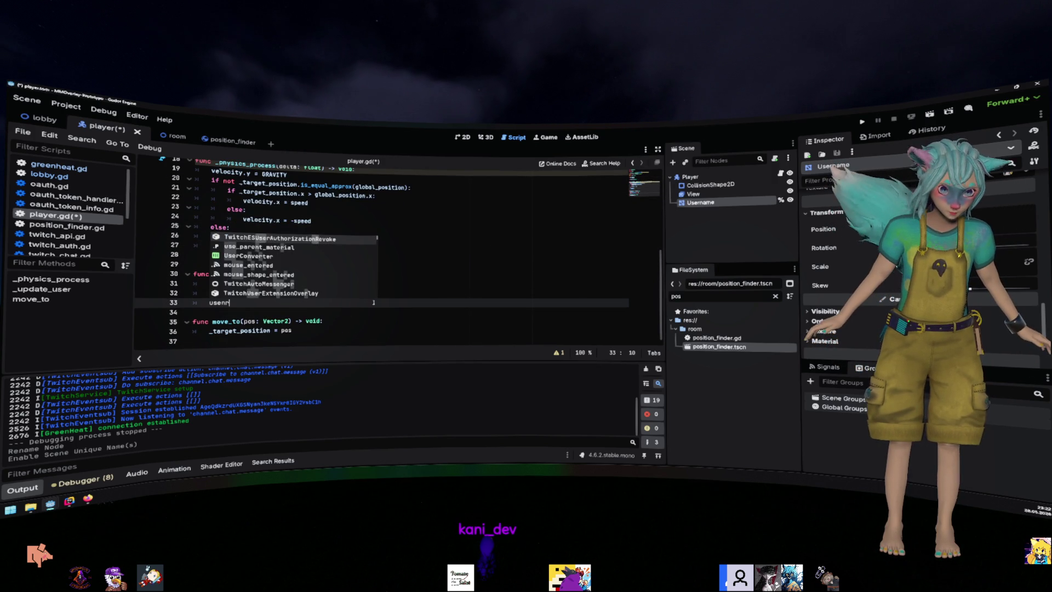
type("ame")
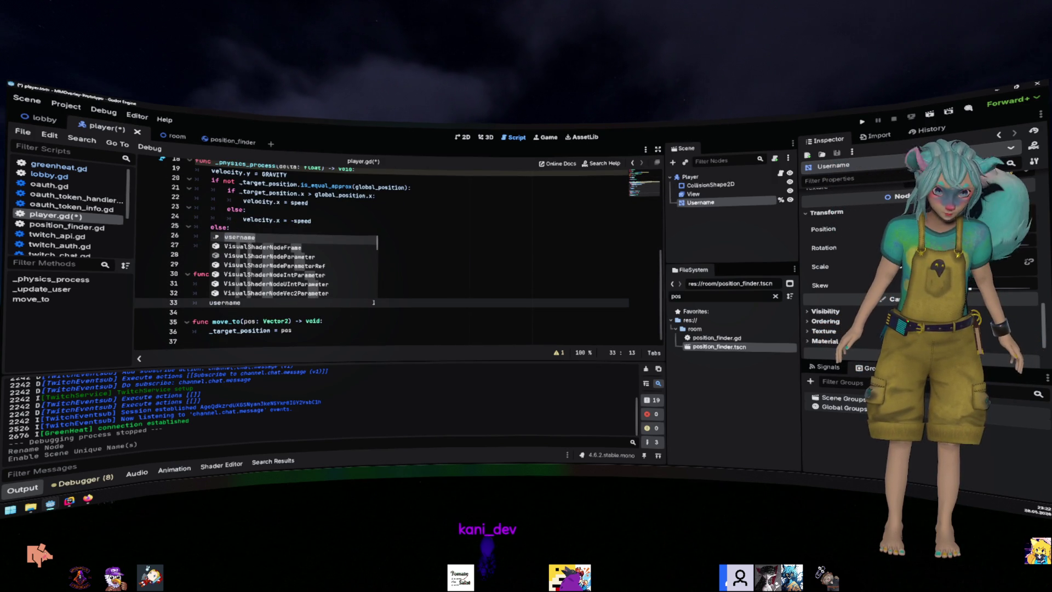
type(".mesh")
key("Escape")
key("Home")
type("var texth = ")
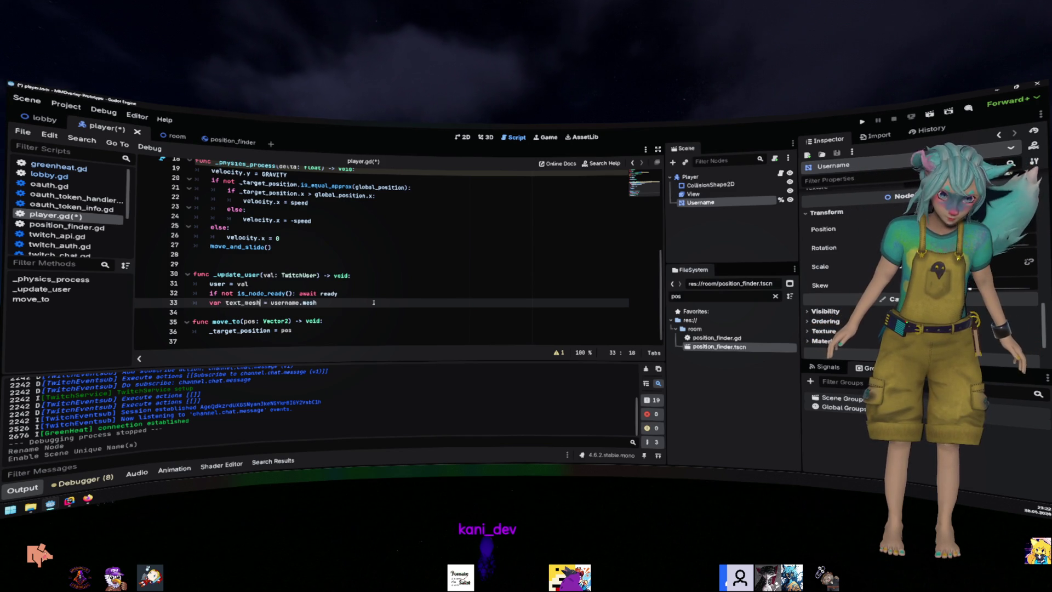
type(": TextMesh")
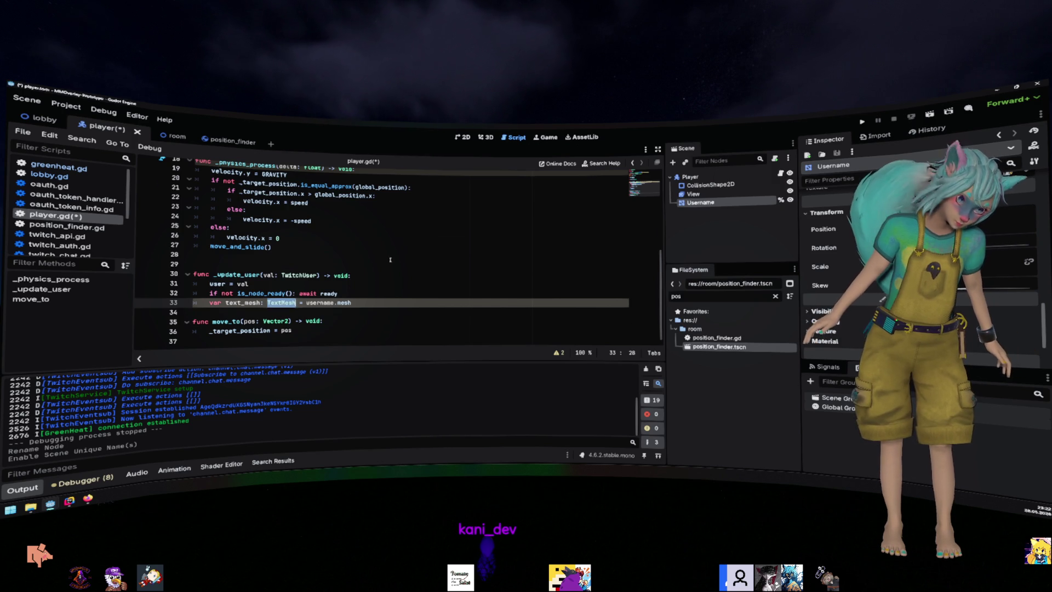
scroll(272, 226, "up", 6)
left_click(274, 226)
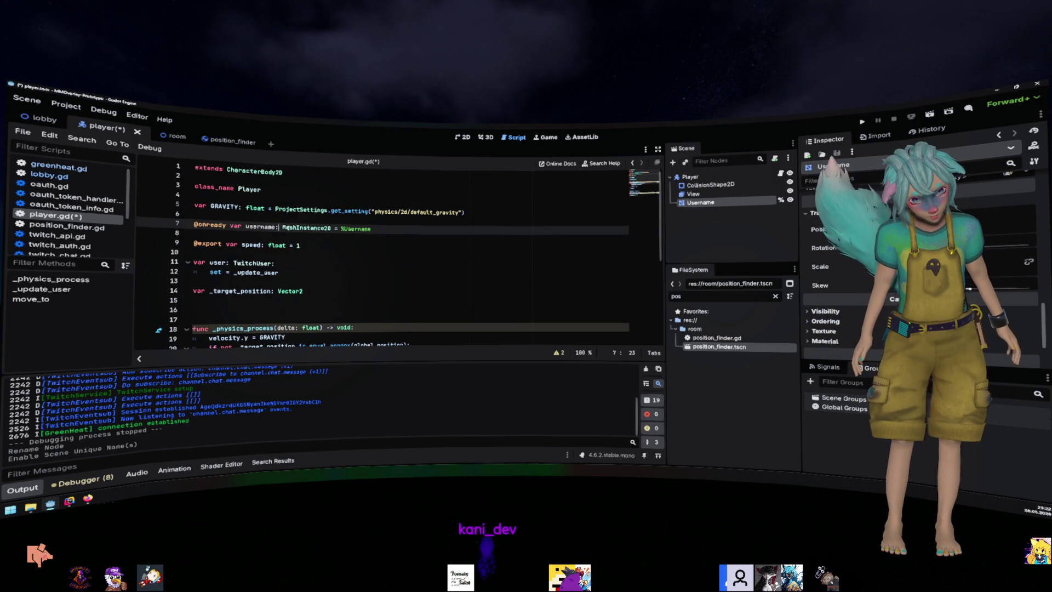
type(".TextMesh")
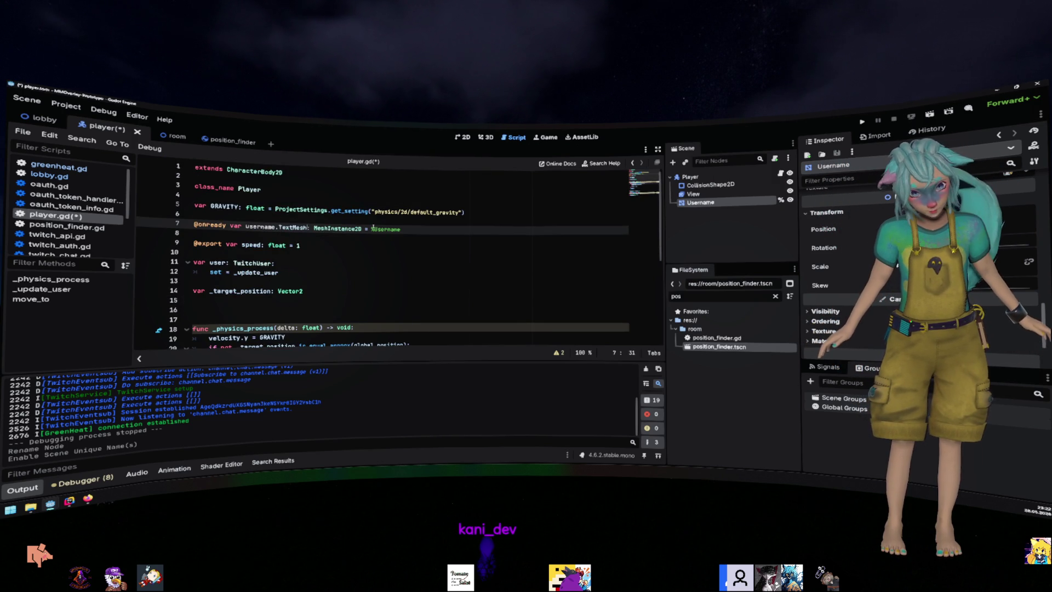
key("BackSpace")
key("BackSpace")
key("BackSpace")
key("ctrl+shift+Right")
type("TextMesh = %Username")
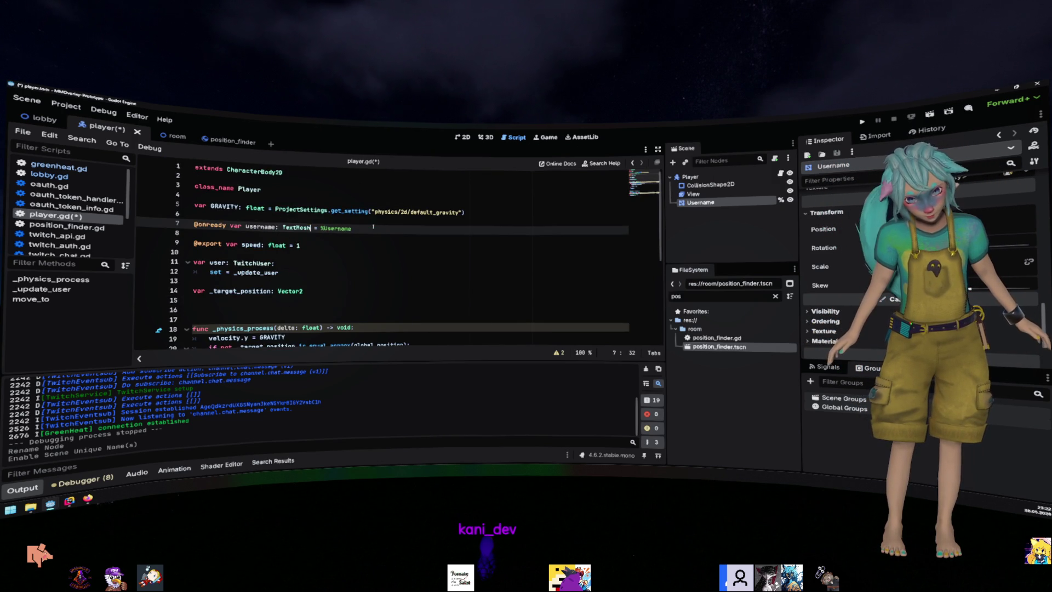
type(".mesh")
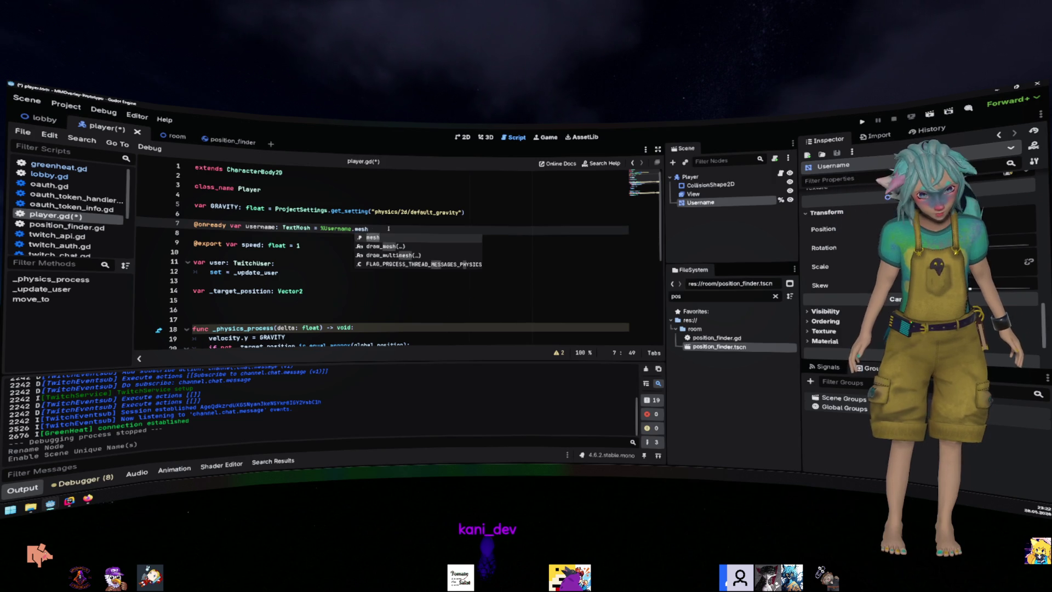
left_click(272, 195)
- Write username.text = val.display_name in _update_user and save player.gd
scroll(272, 247, "down", 5)
left_click(237, 302)
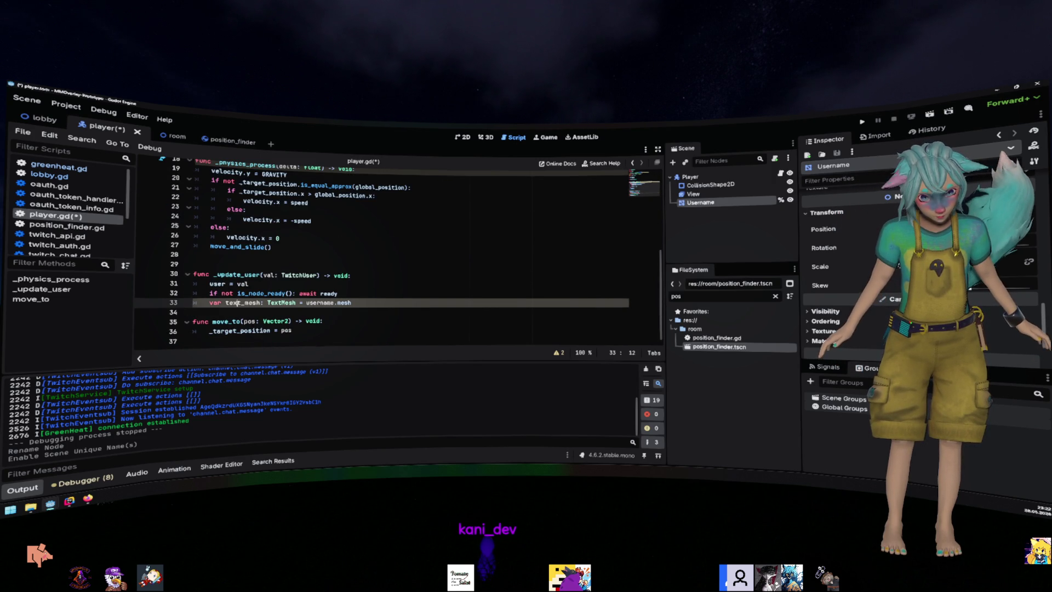
key("End")
key("shift+Home")
key("BackSpace")
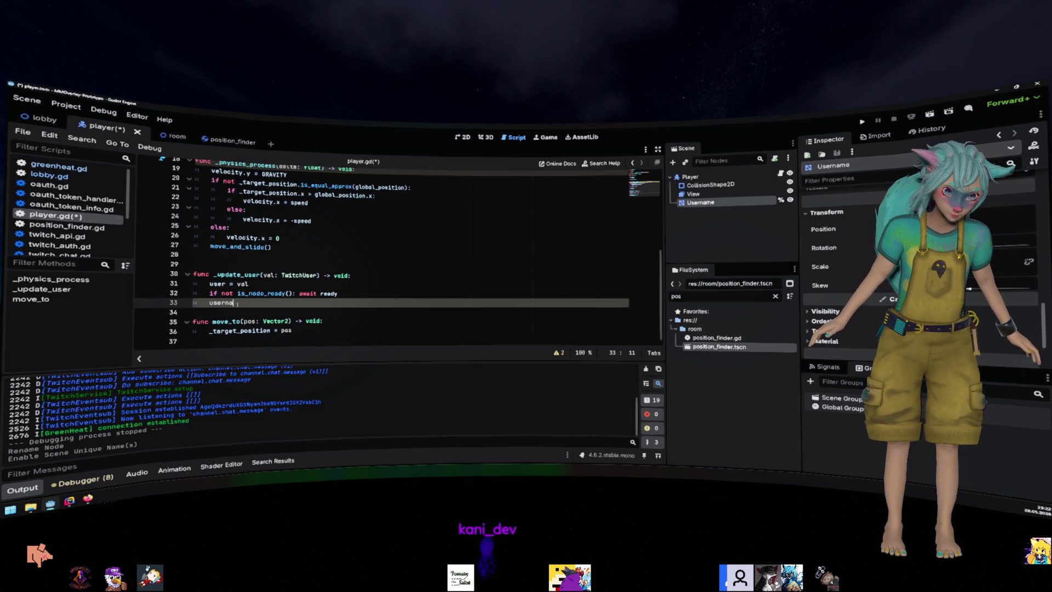
type("text = v")
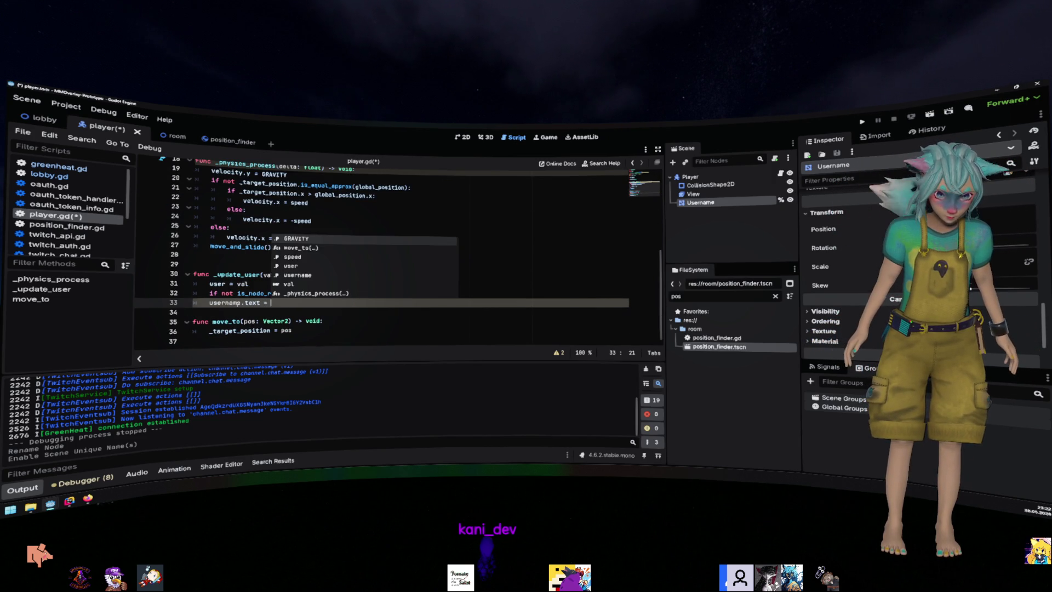
type("al.use")
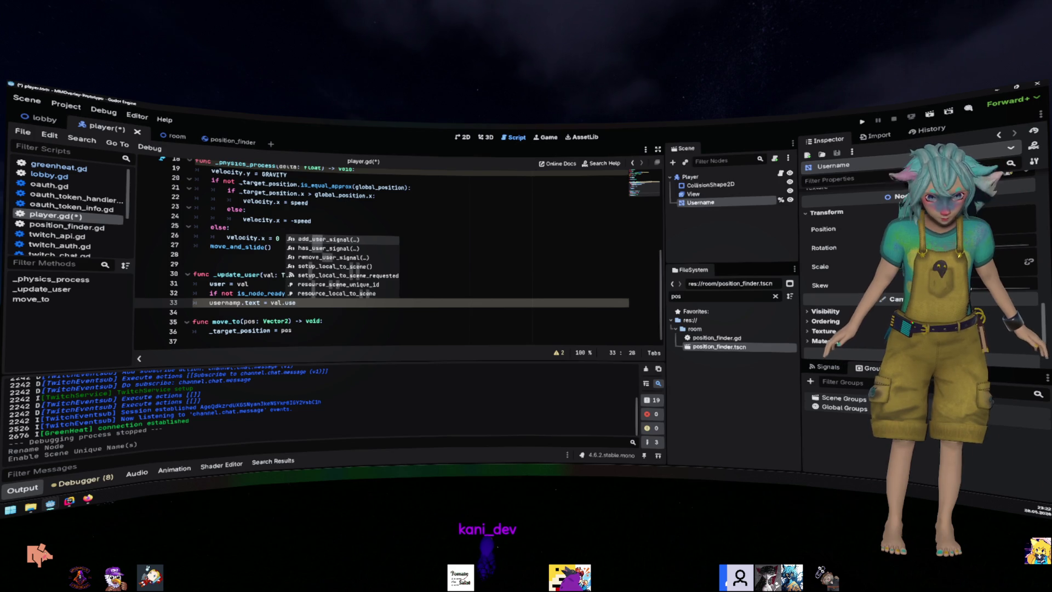
key("BackSpace")
key("BackSpace")
key("BackSpace")
type("dis")
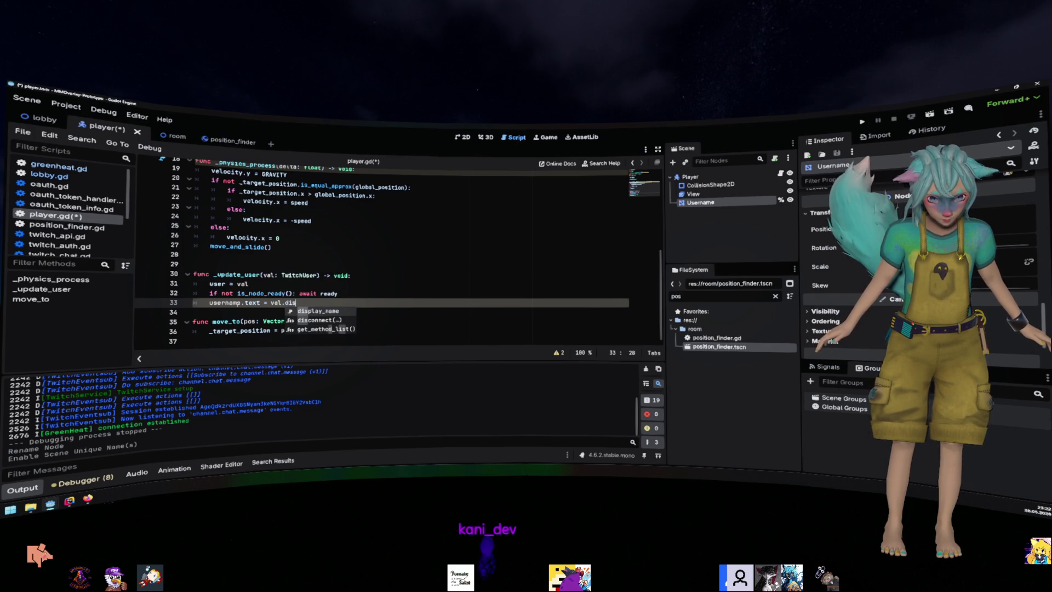
key("Return")
left_click(387, 296)
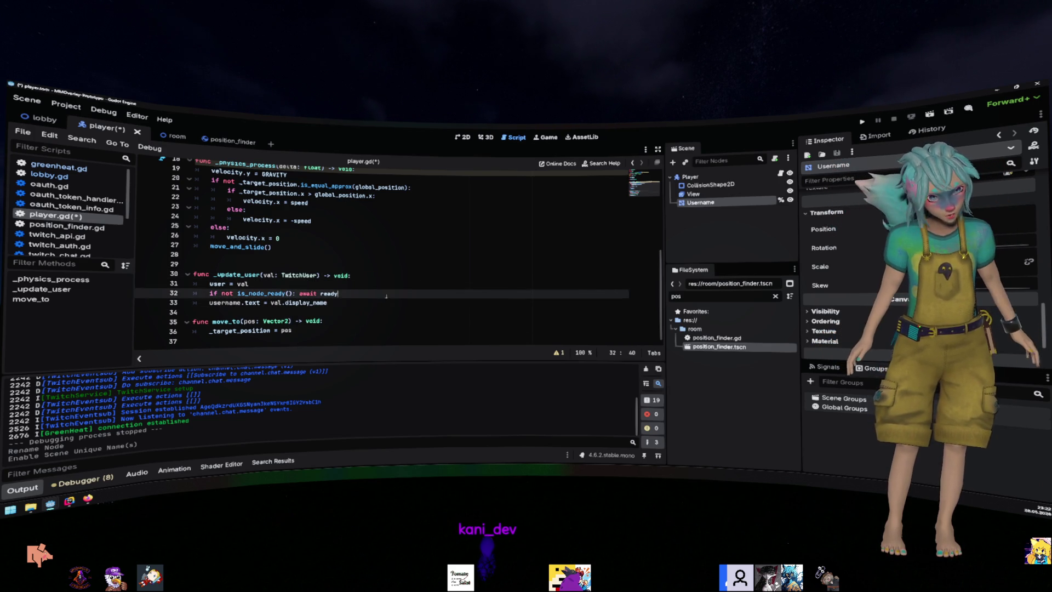
key("Down")
key("Down")
key("Return")
key("ctrl+s")
left_click(475, 253)
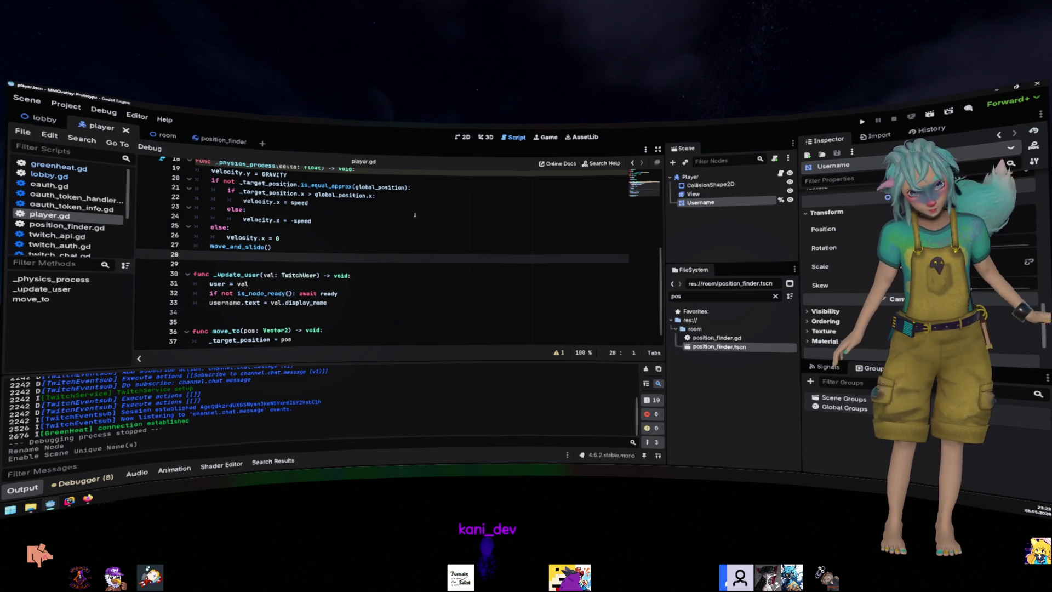
left_click(50, 175)
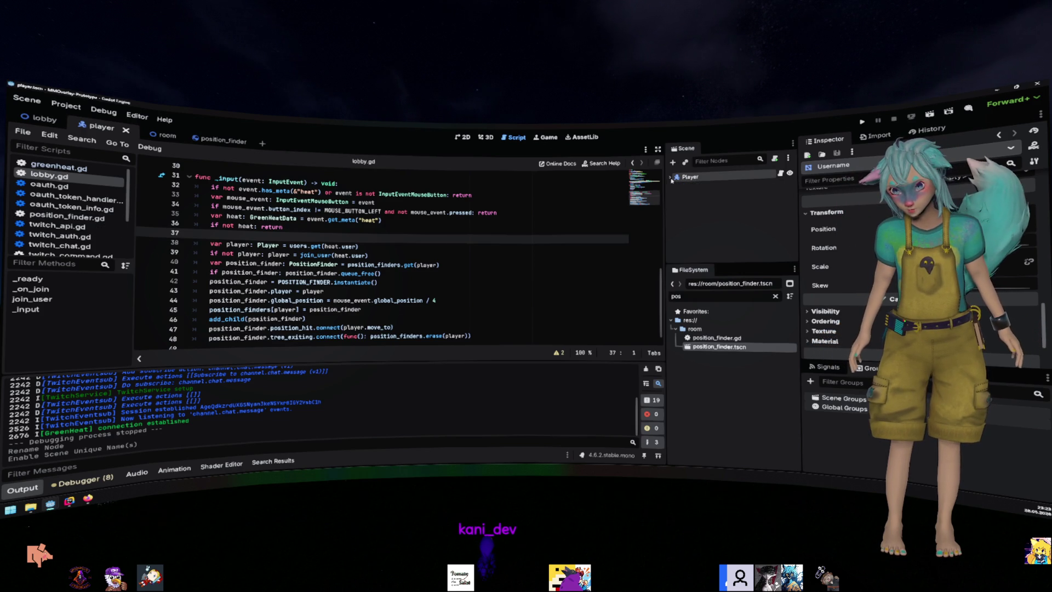
- Review the position_finders uses on line 40 and insert an empty line after line 41
scroll(327, 221, "down", 1)
left_click(315, 284)
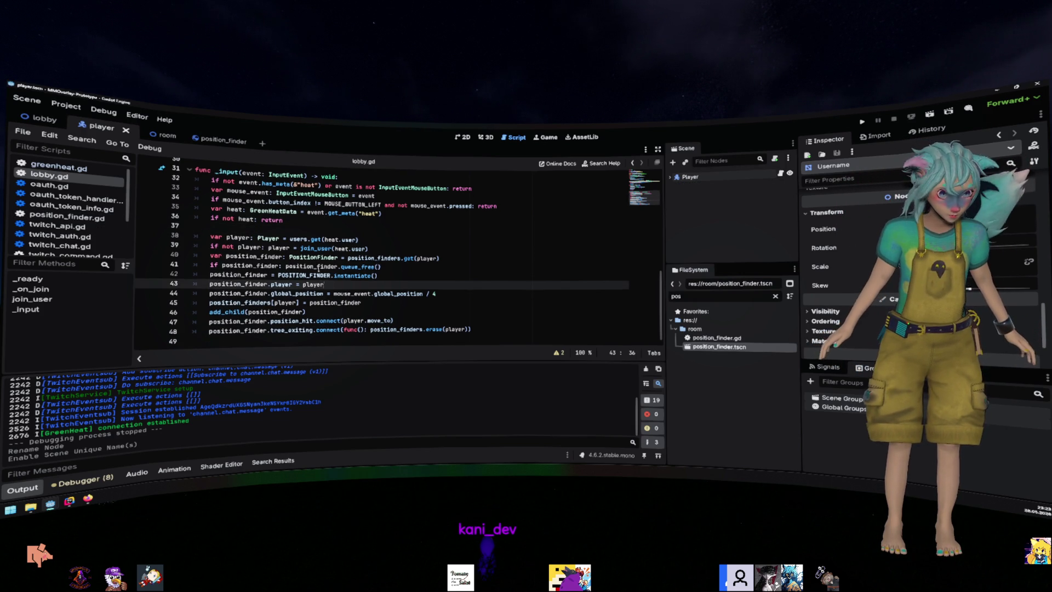
double_click(314, 257)
double_click(253, 257)
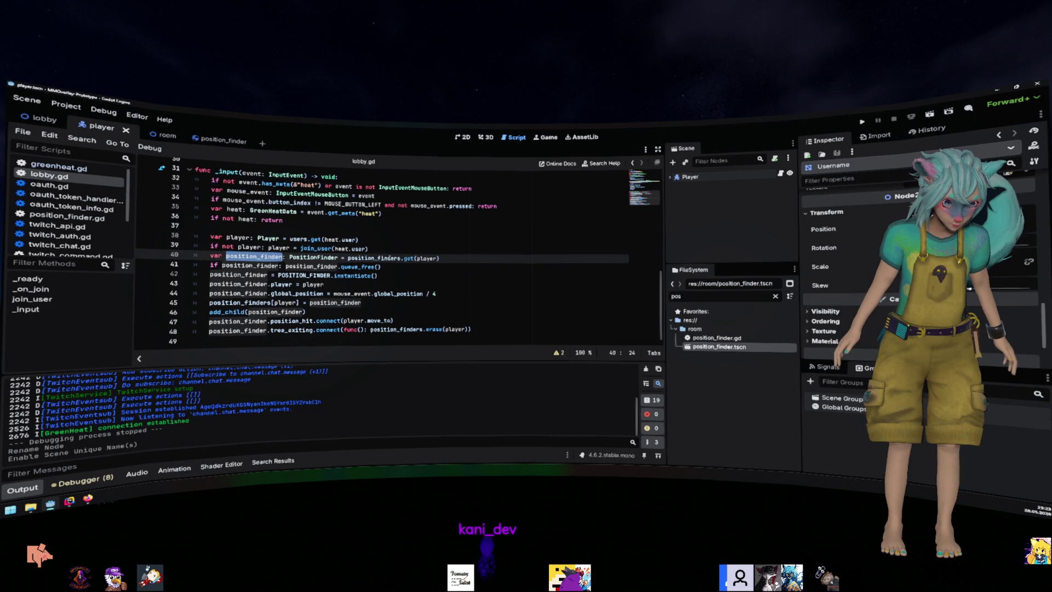
double_click(375, 258)
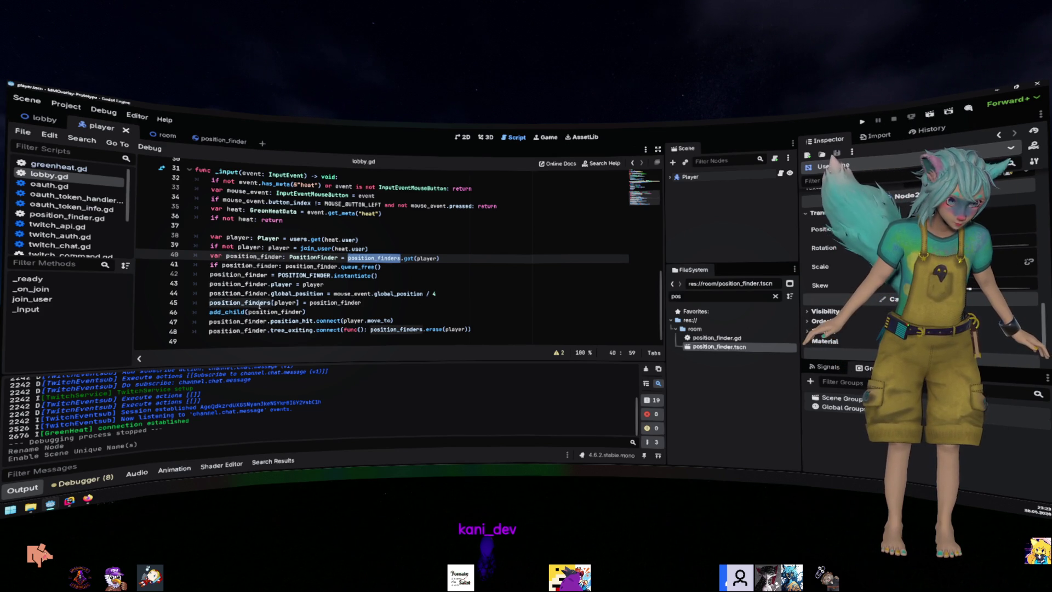
left_click(414, 258)
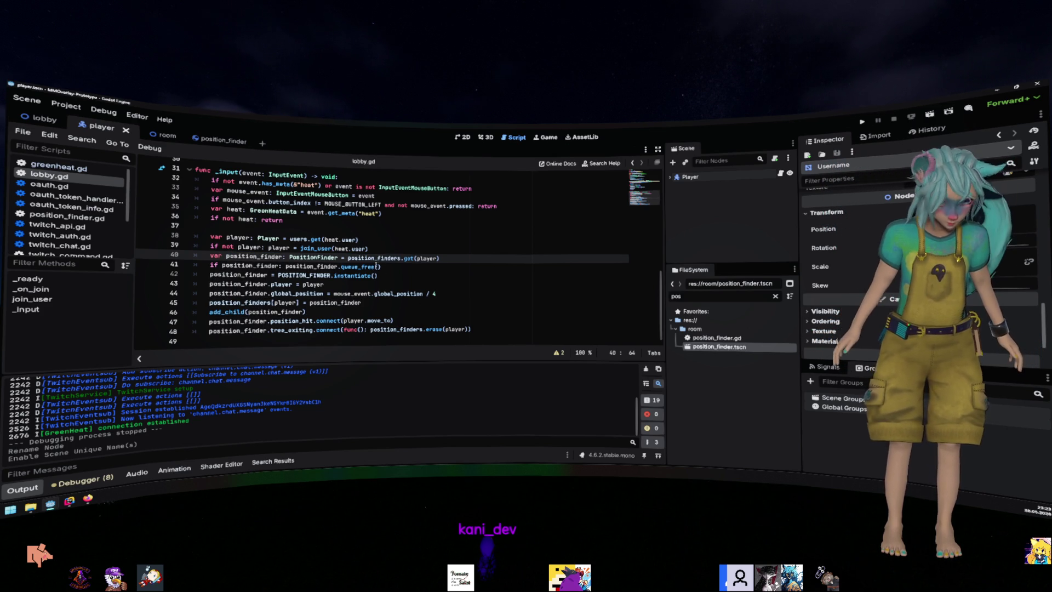
double_click(377, 261)
double_click(321, 267)
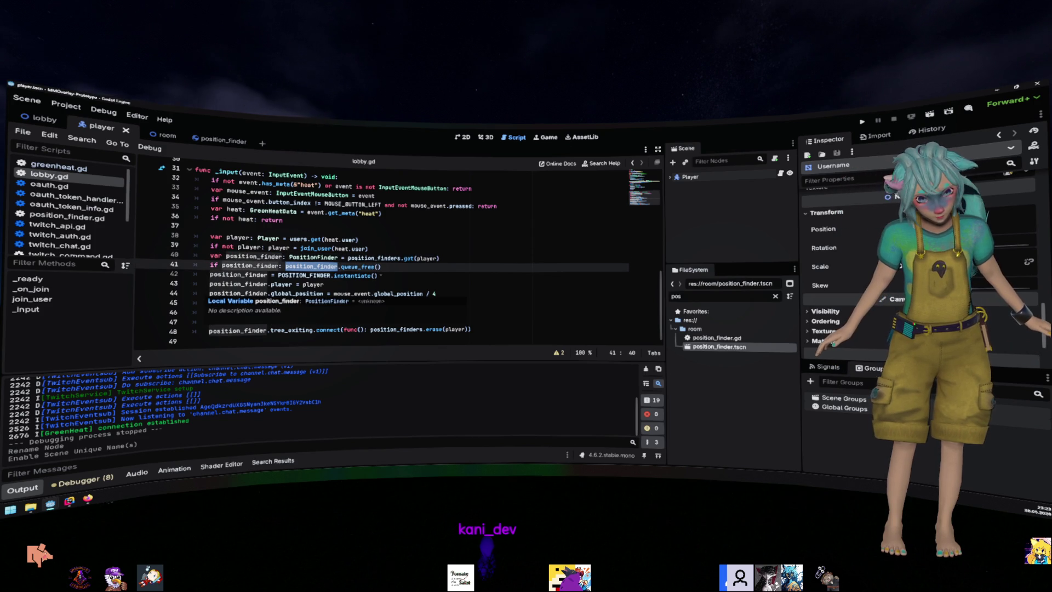
left_click(424, 264)
key("Return")
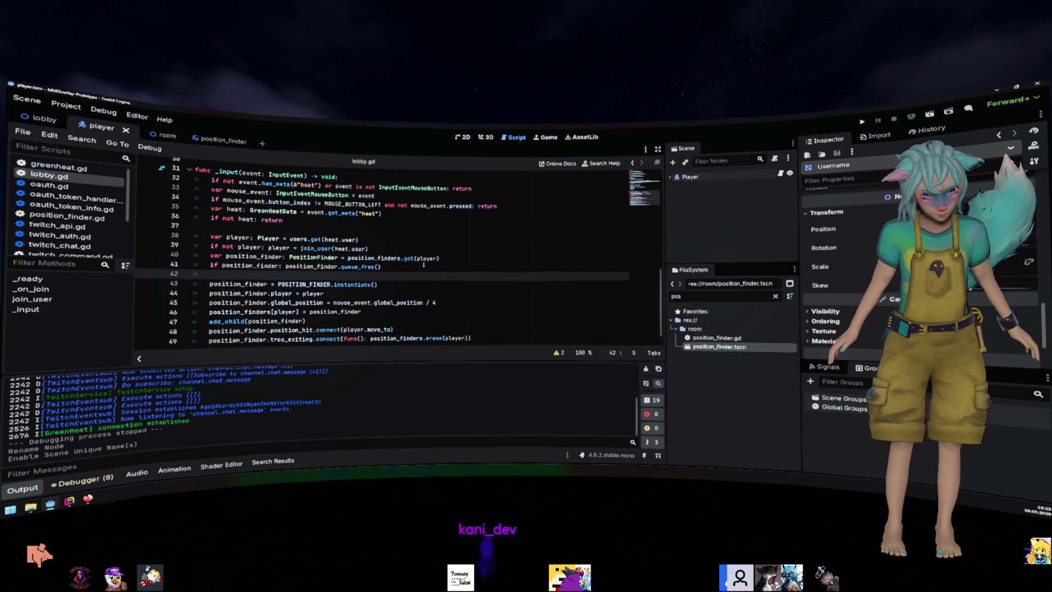
- Inspect the position_finders assignment and queue_free lines, and check the tree_exiting signal docs
double_click(379, 258)
scroll(455, 294, "down", 1)
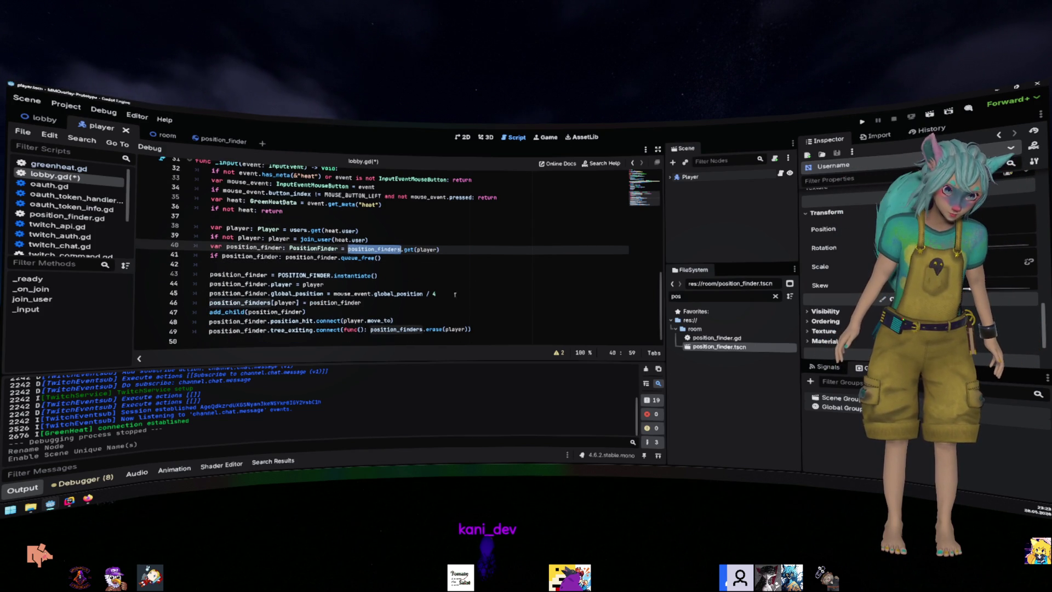
double_click(231, 302)
key("End")
left_click(226, 303, "shift")
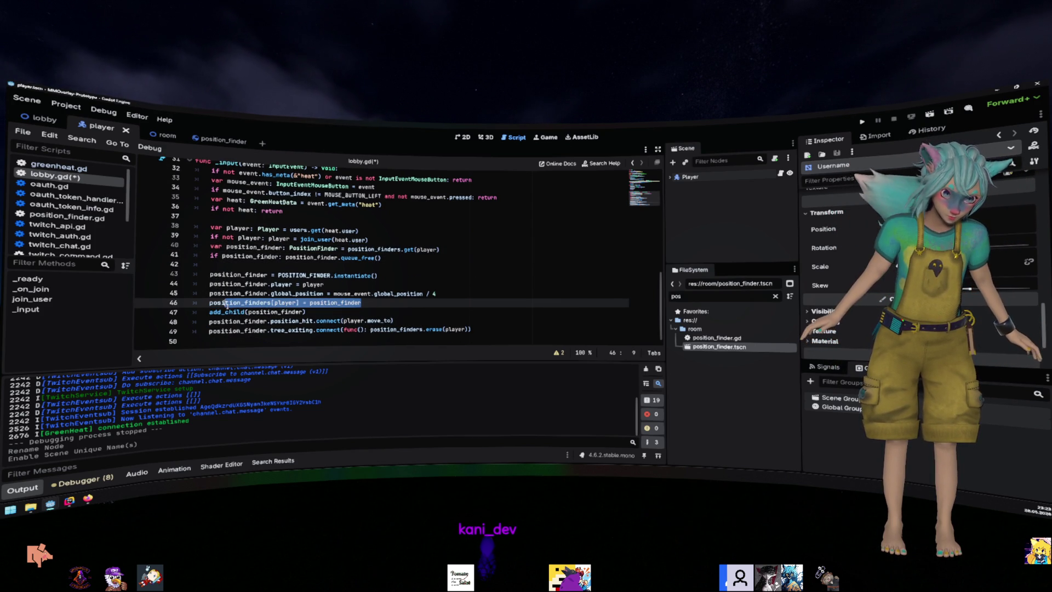
left_click_drag(440, 249, 216, 246)
double_click(374, 249)
scroll(374, 258, "up", 1)
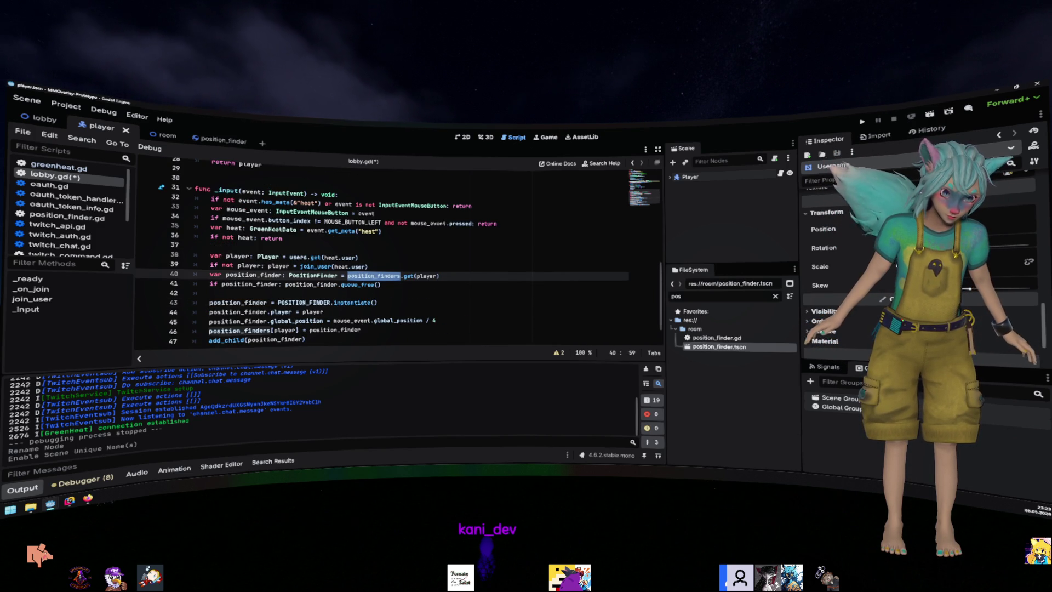
scroll(401, 274, "down", 1)
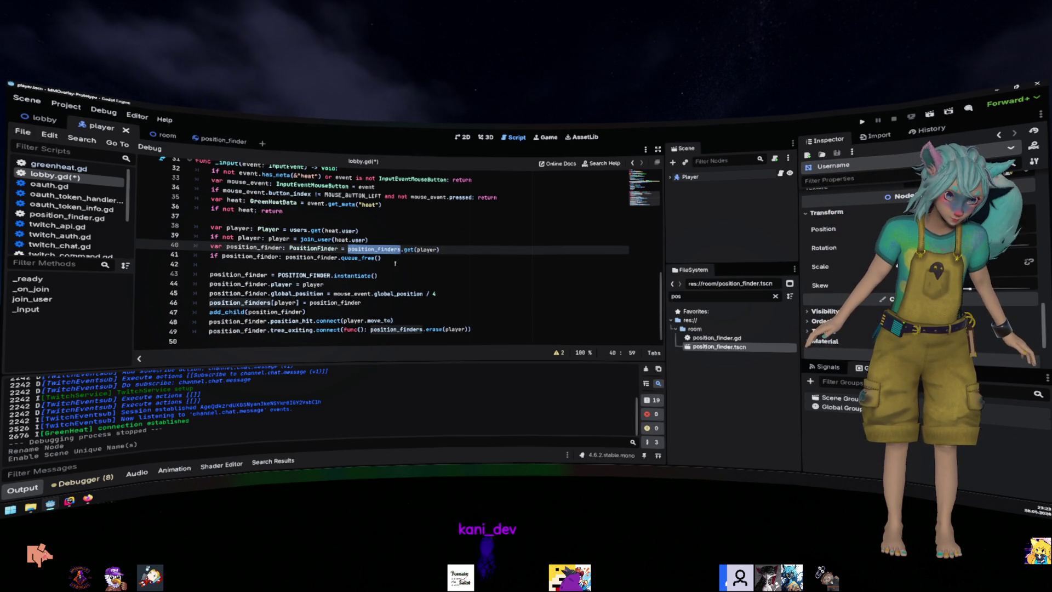
left_click_drag(395, 264, 160, 255)
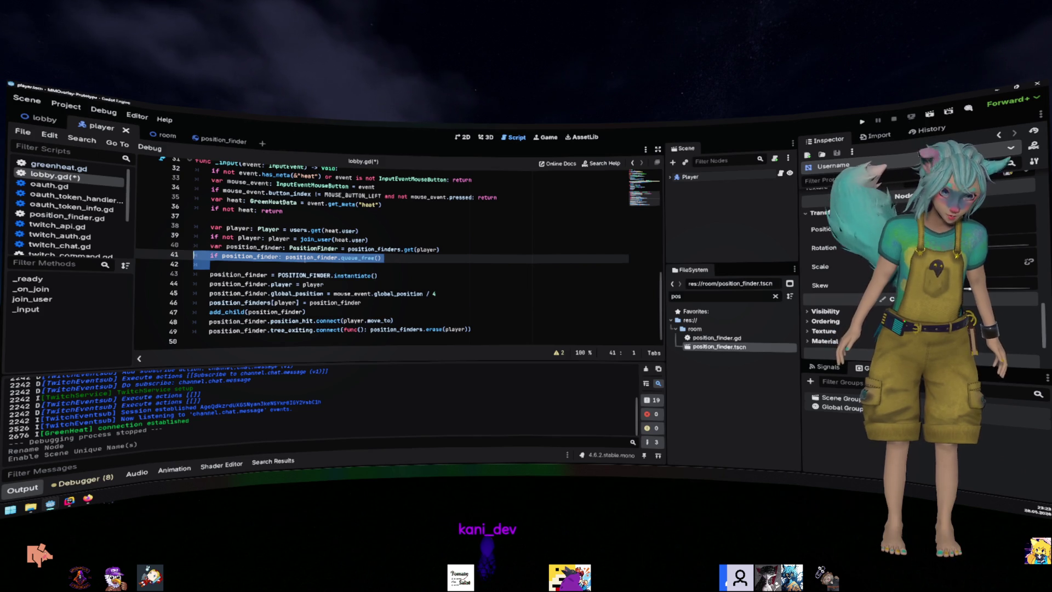
left_click(403, 265)
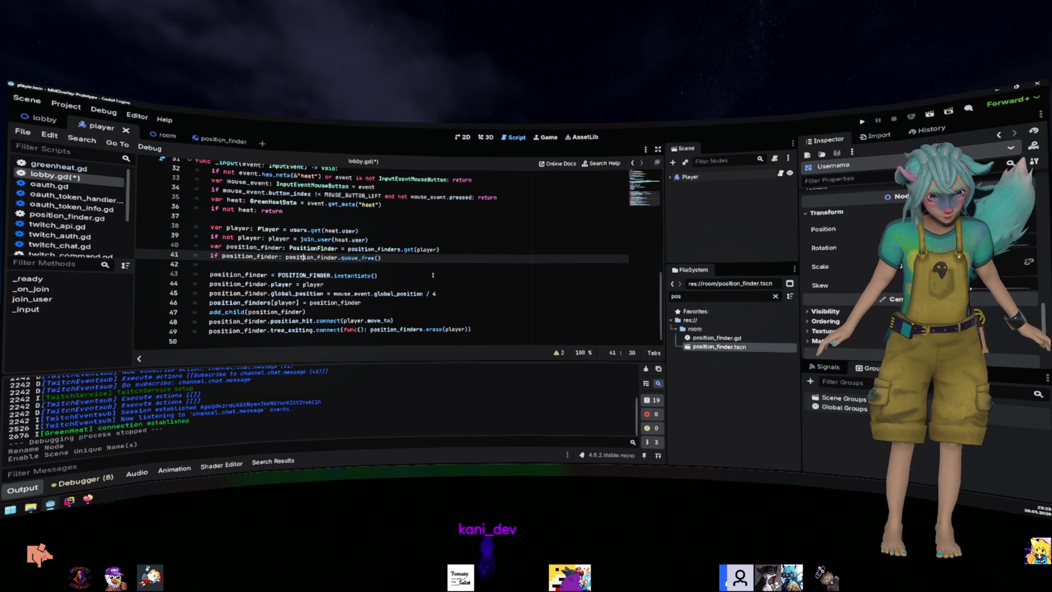
double_click(301, 331)
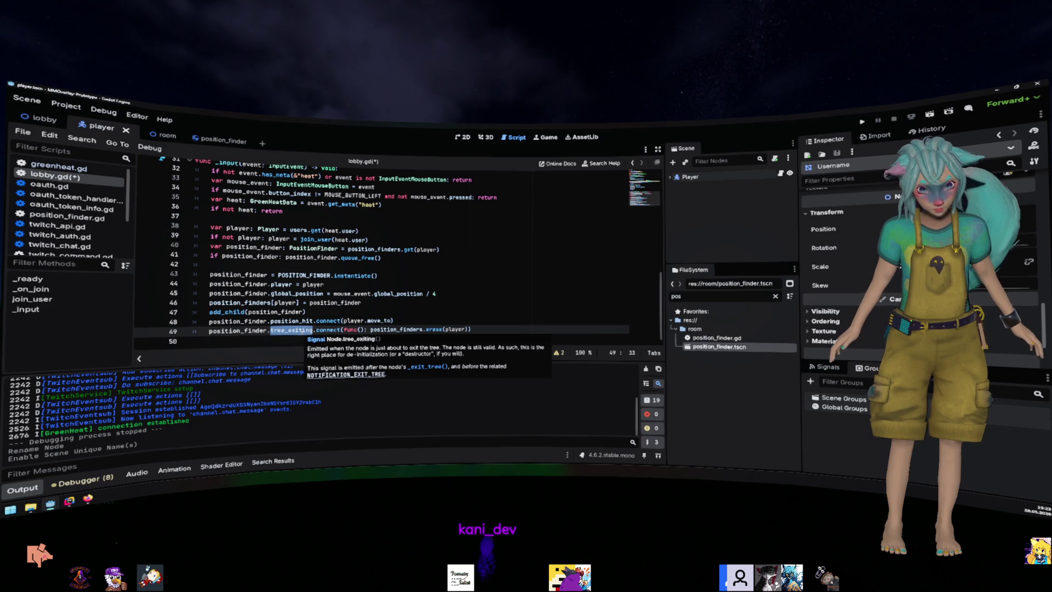
- Move the add_child line below the two signal connections
left_click(450, 301)
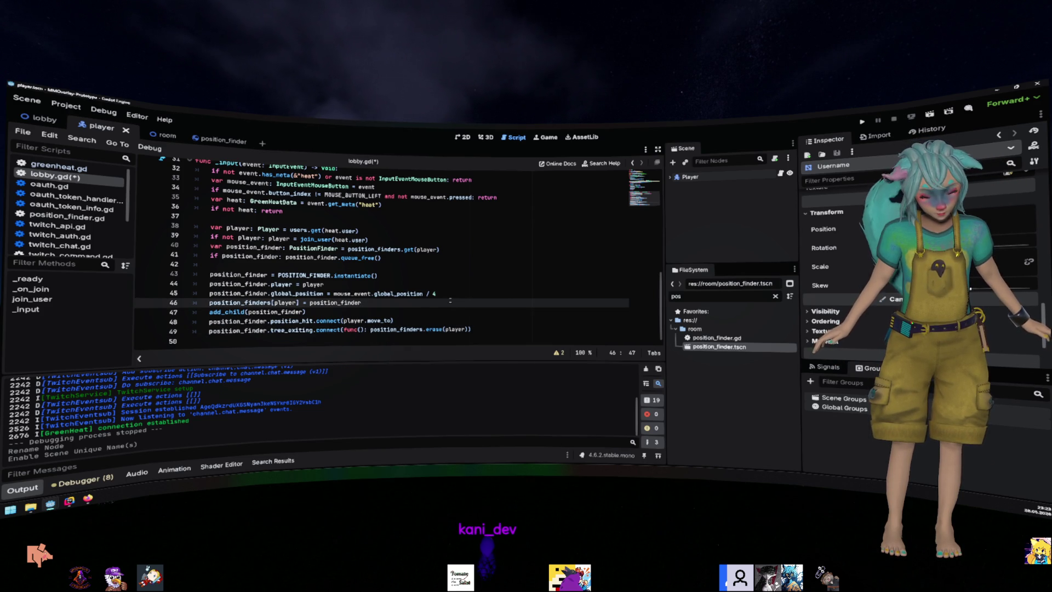
key("Down")
key("Down")
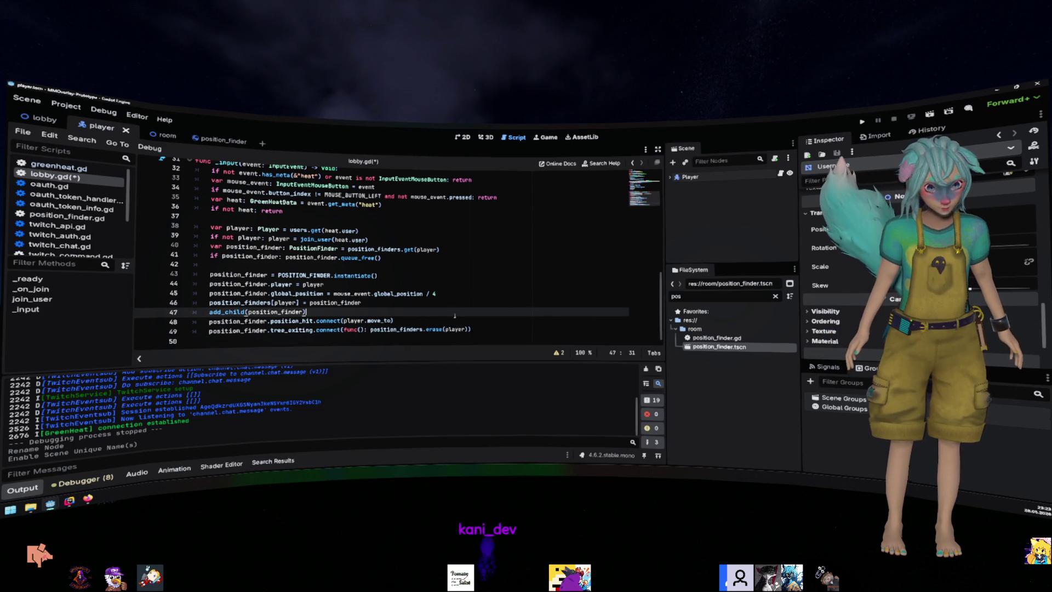
key("Up")
key("alt+Down")
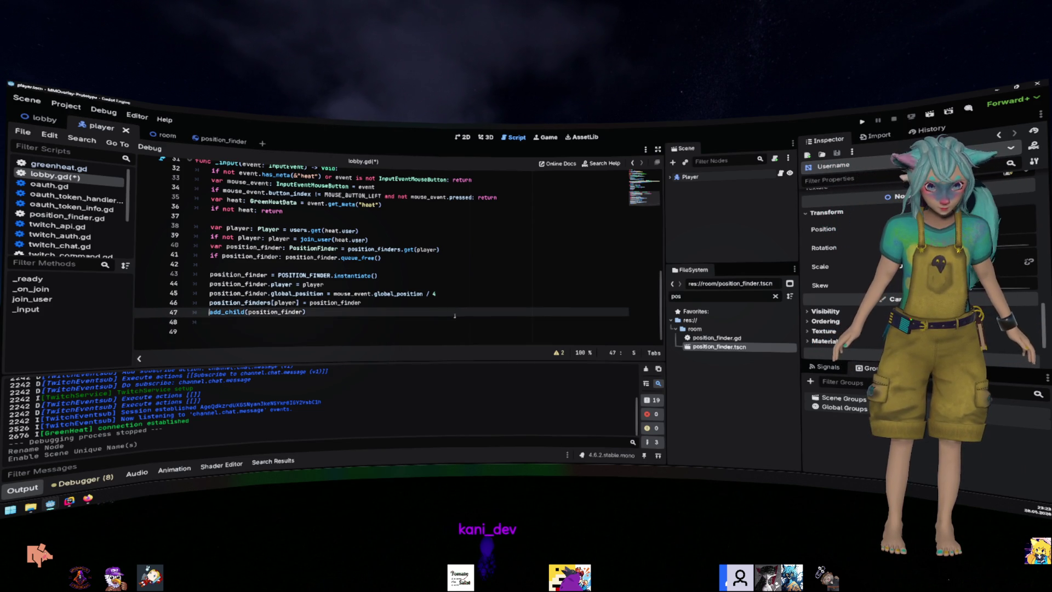
key("alt+Down")
key("Up")
key("End")
- Move the position_finders assignment to the block's end, remove the blank line, and save
key("Up")
key("Up")
key("shift+Home")
key("ctrl+x")
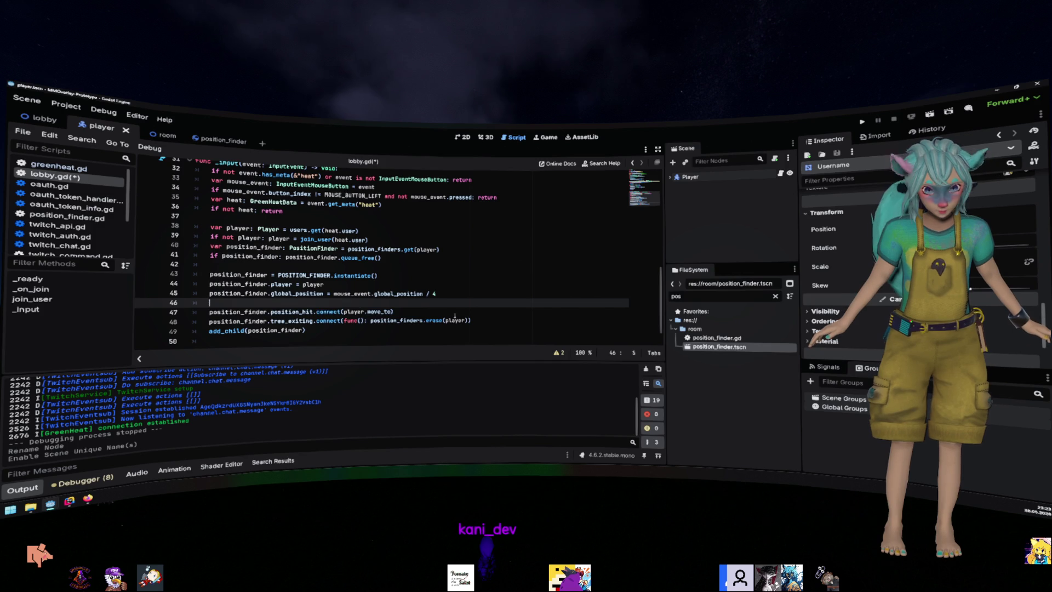
key("Down")
key("Down")
key("Down")
key("ctrl+v")
key("Up")
key("Up")
key("Up")
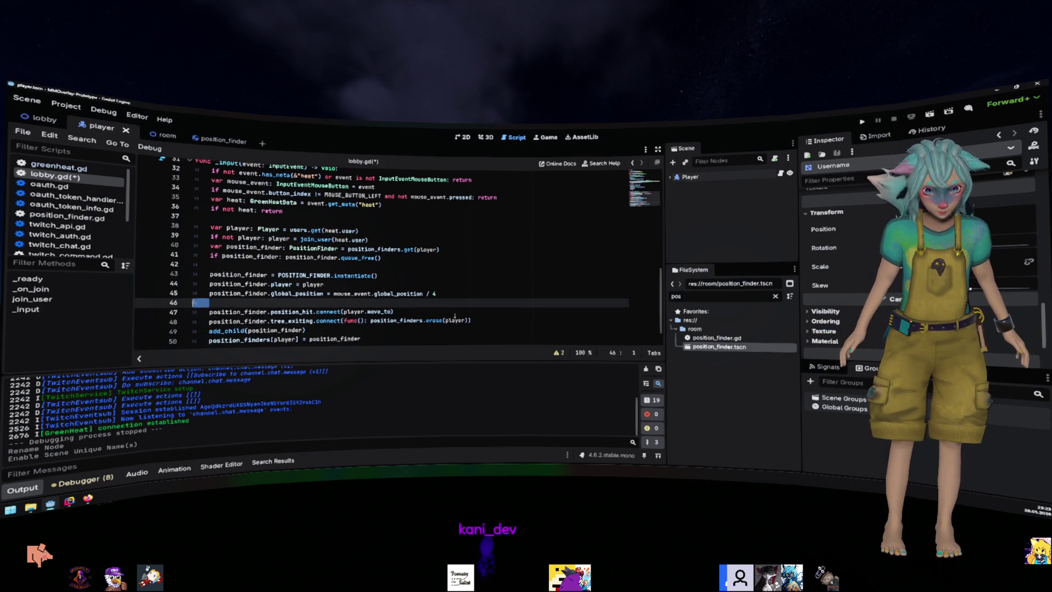
key("BackSpace")
key("ctrl+s")
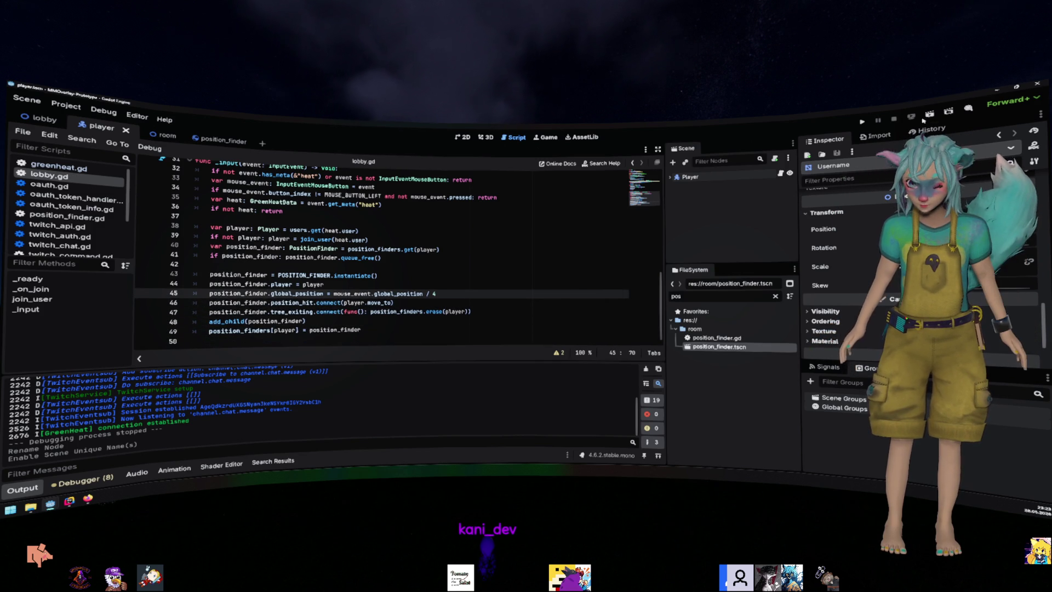
- Run the project, close the empty game window, and dismiss the no-main-scene prompt
left_click(928, 116)
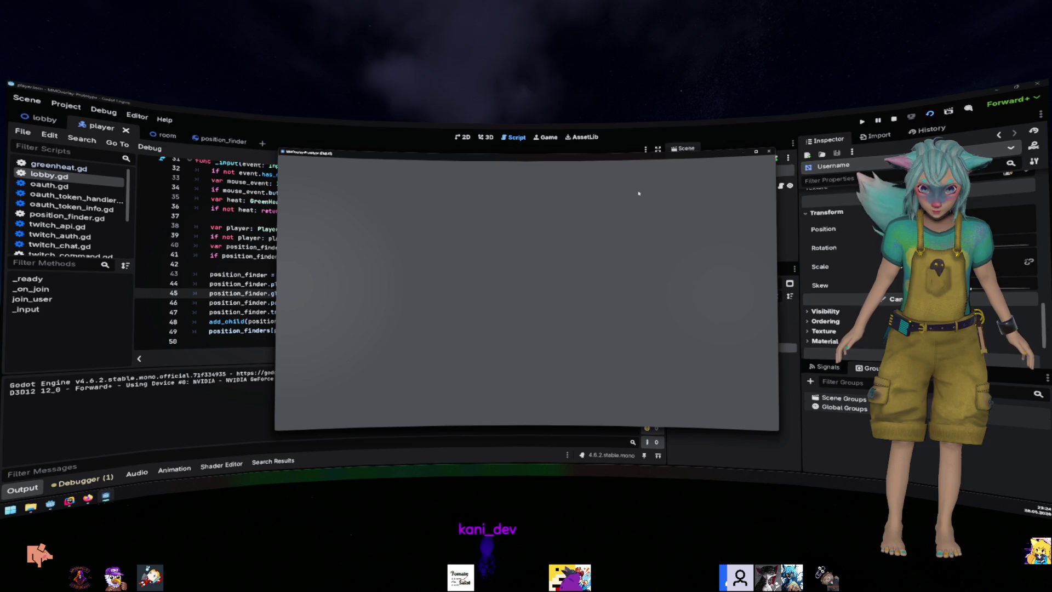
left_click(769, 151)
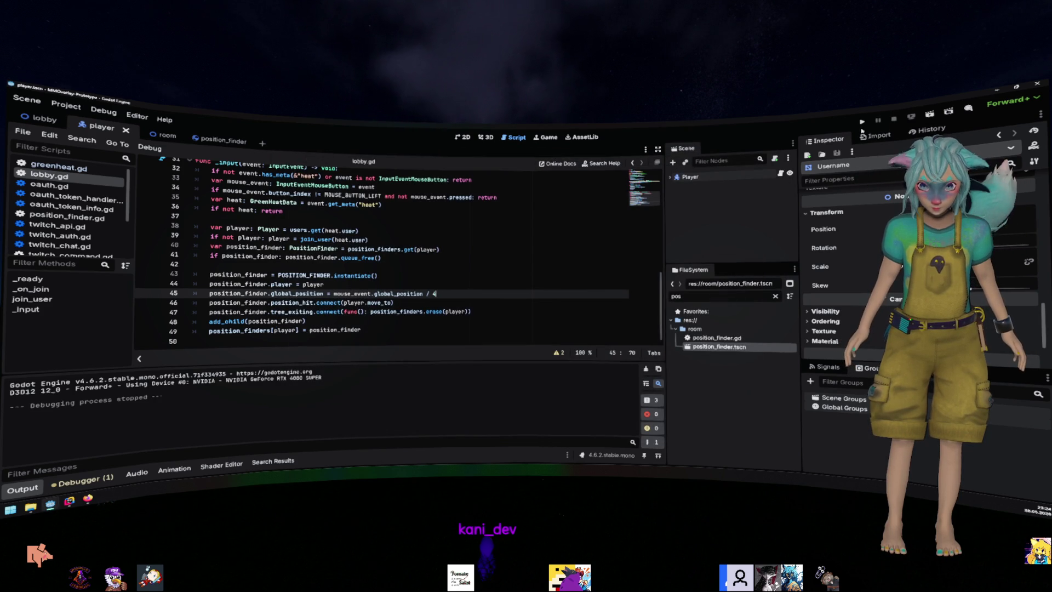
left_click(862, 122)
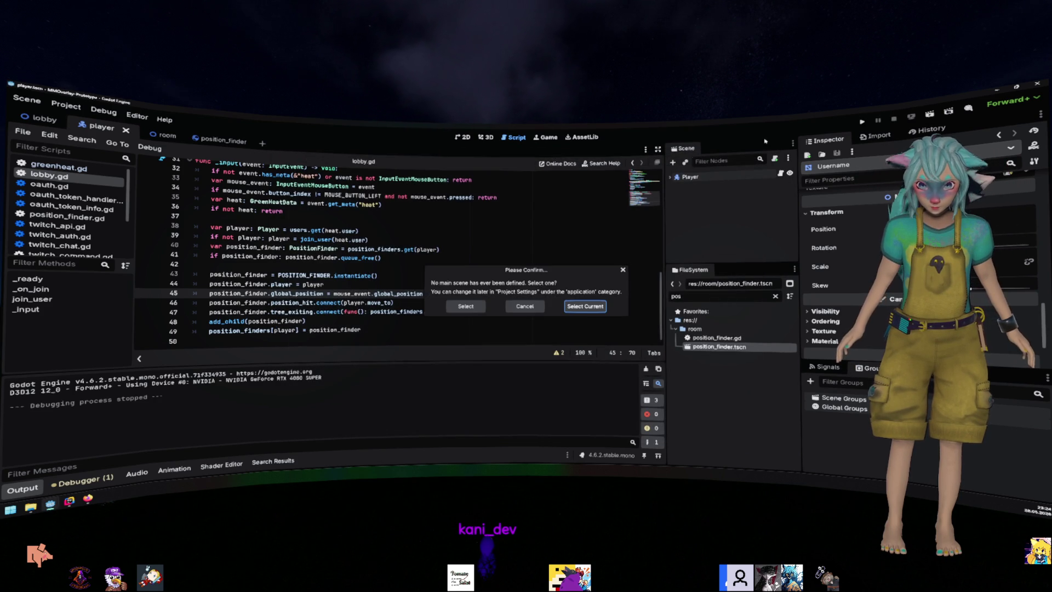
left_click(539, 312)
- Choose lobby.tscn as the main scene from the lobby tab and run the game
left_click(32, 127)
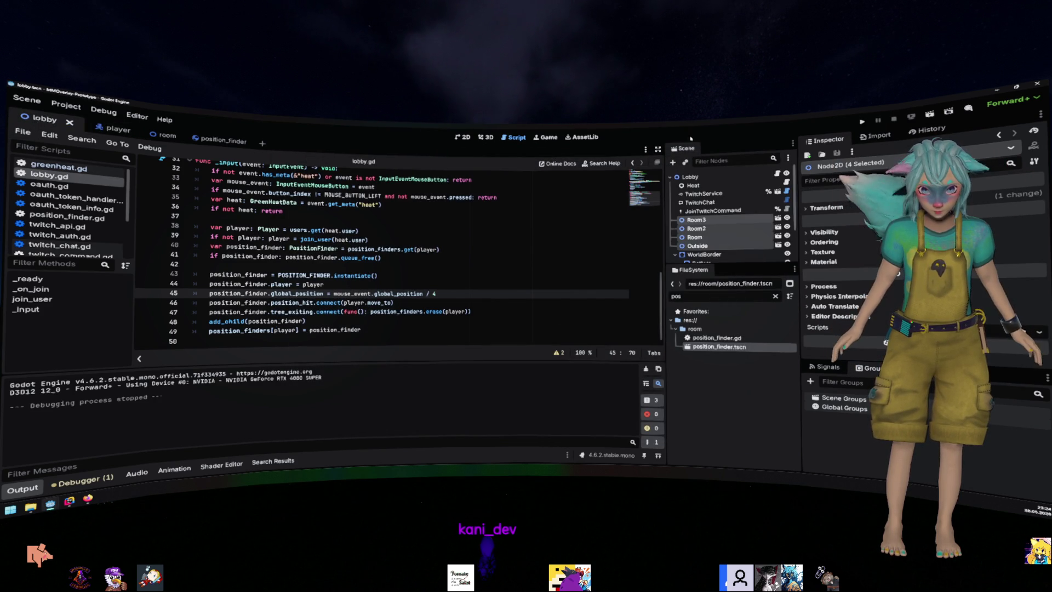
left_click(860, 122)
left_click(465, 308)
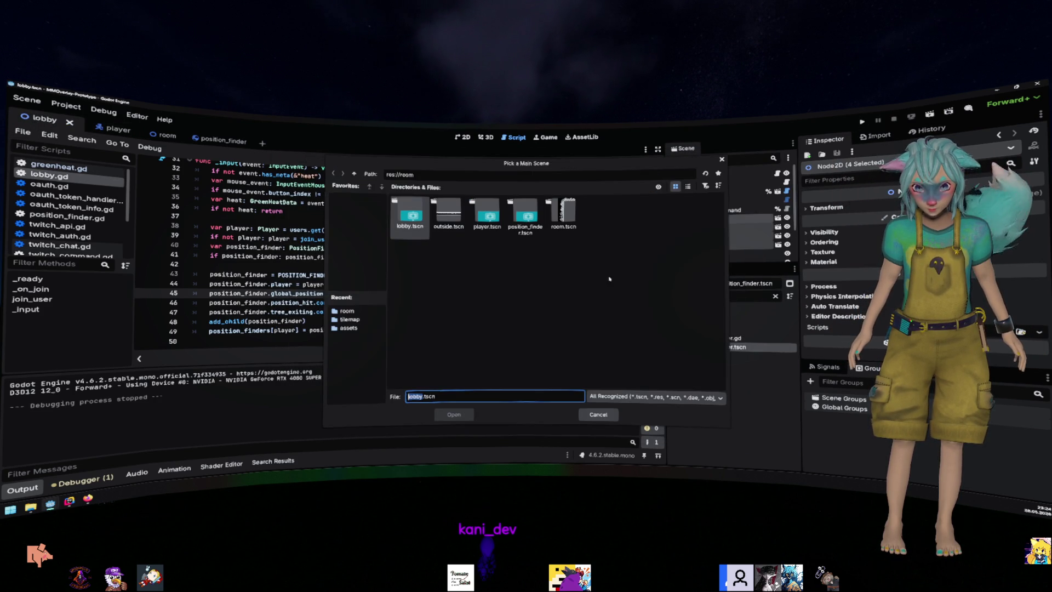
double_click(411, 216)
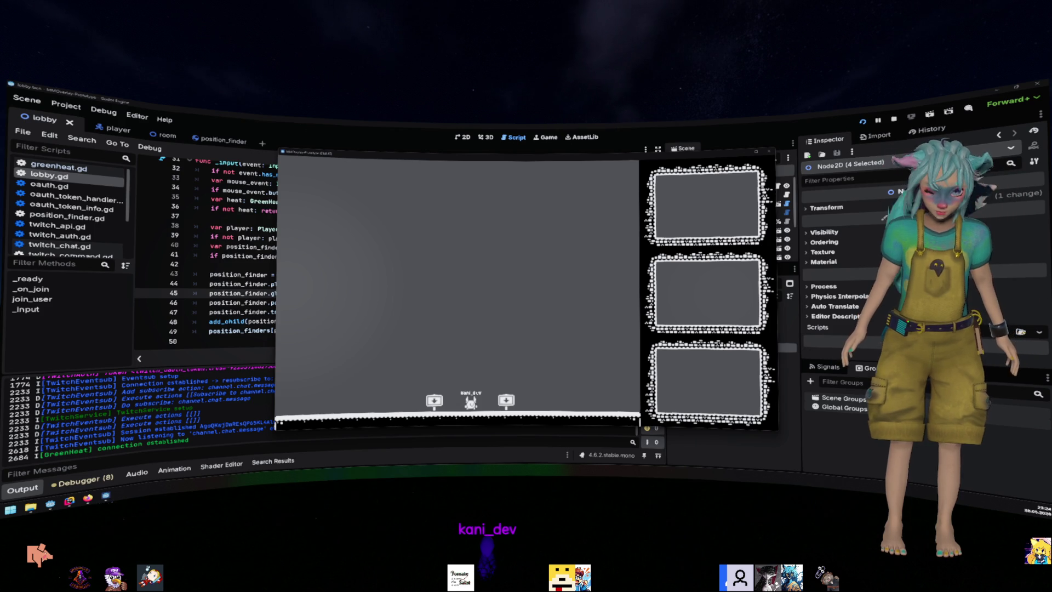
left_click(237, 330)
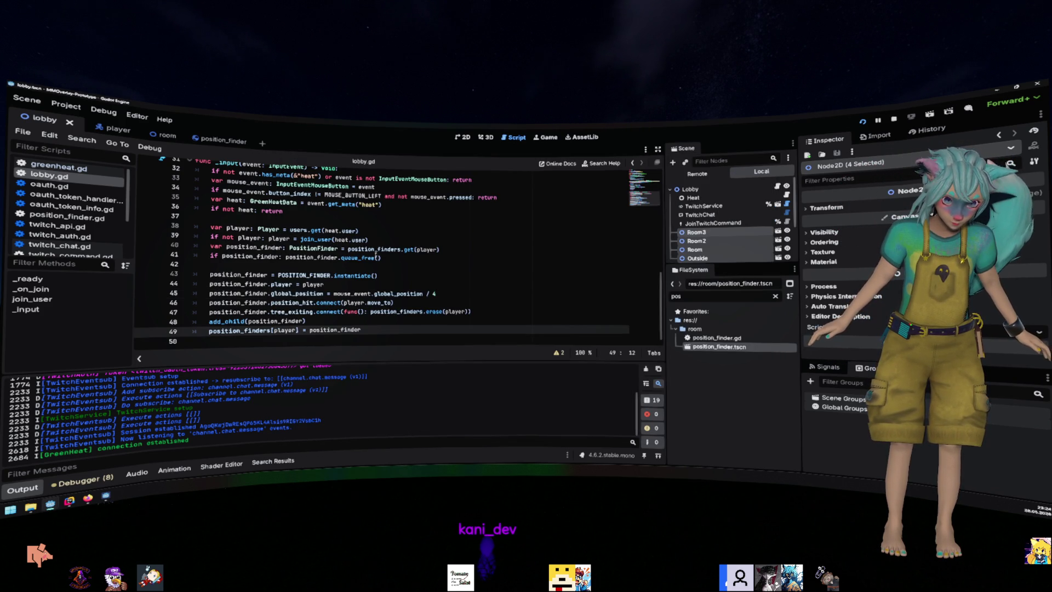
- Set a breakpoint on lobby.gd line 41, below the position_finders lookup
double_click(375, 249)
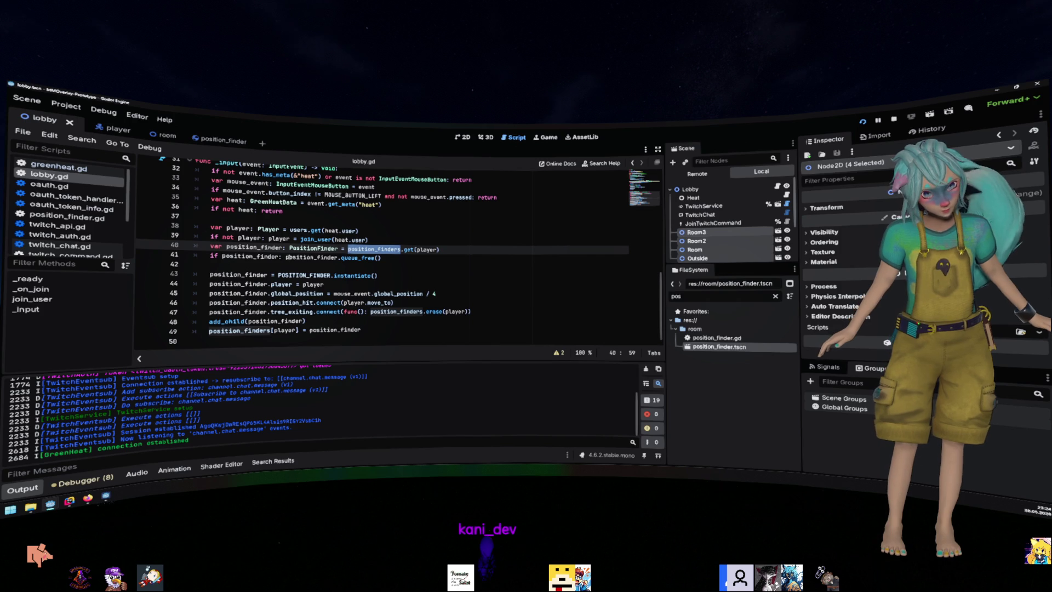
left_click(286, 257)
left_click(147, 254)
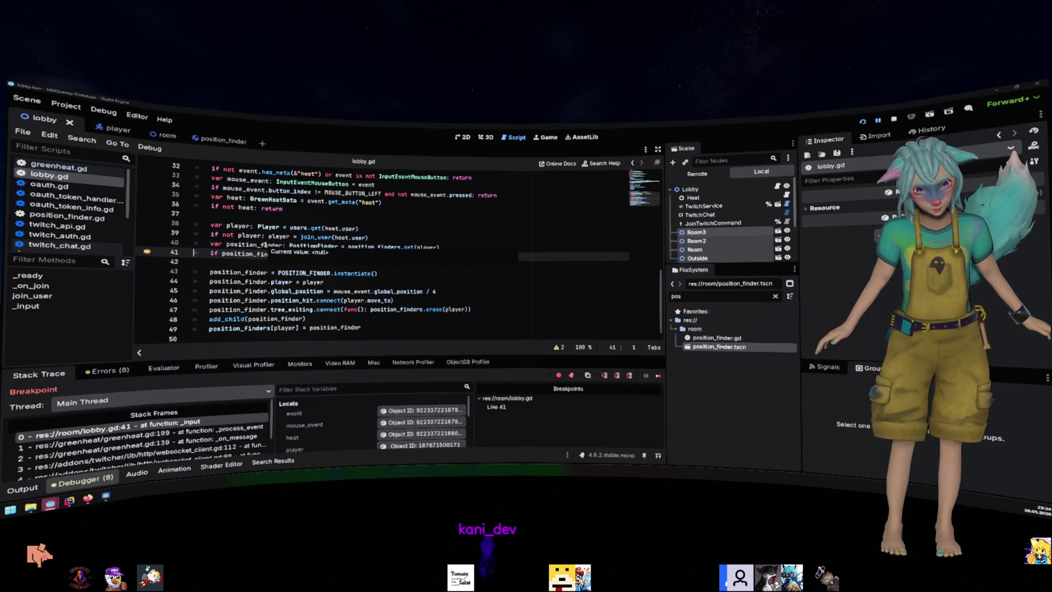
- Change the line 47 connection from tree_exiting to tree_exited
double_click(264, 245)
mouse_move(428, 247)
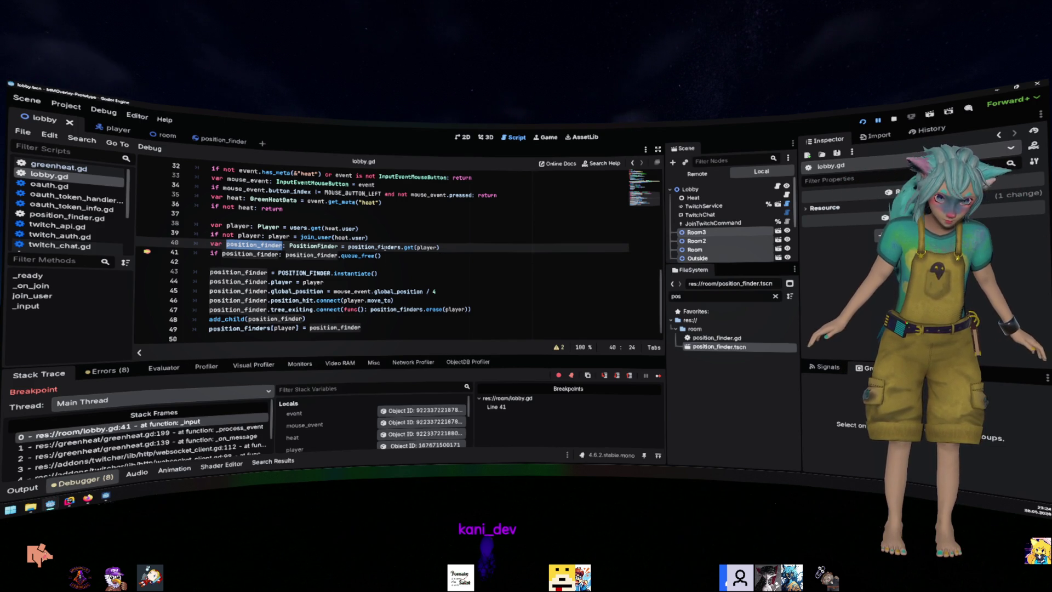
double_click(374, 247)
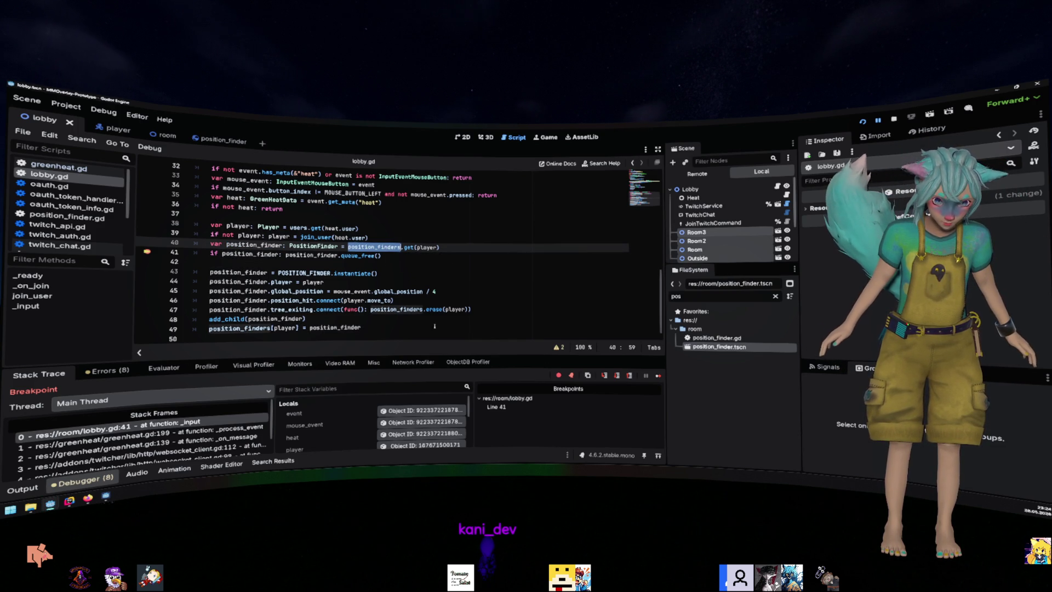
triple_click(399, 310)
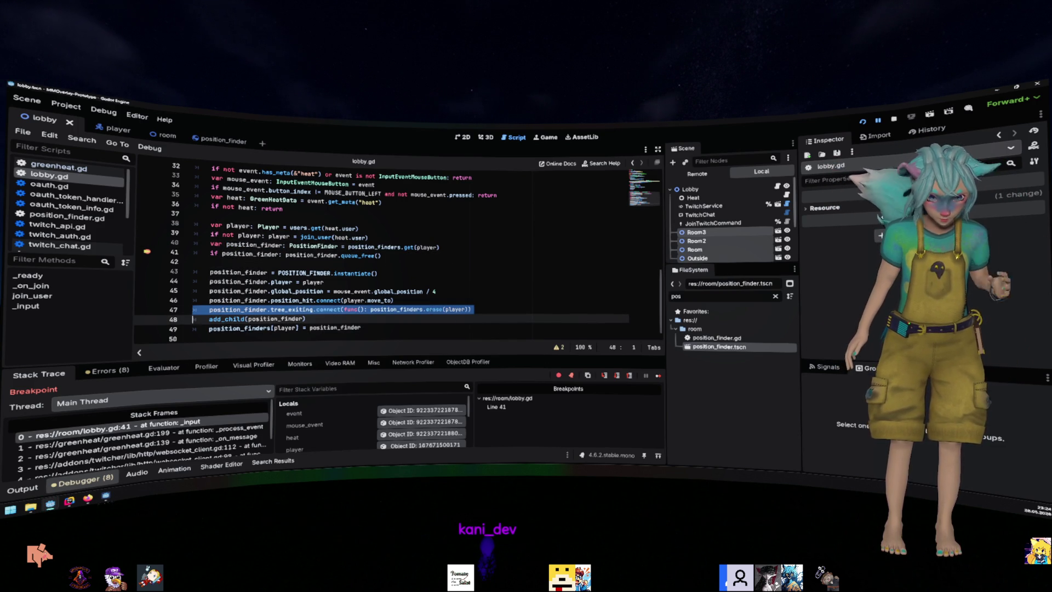
left_click(305, 310)
key("ctrl+space")
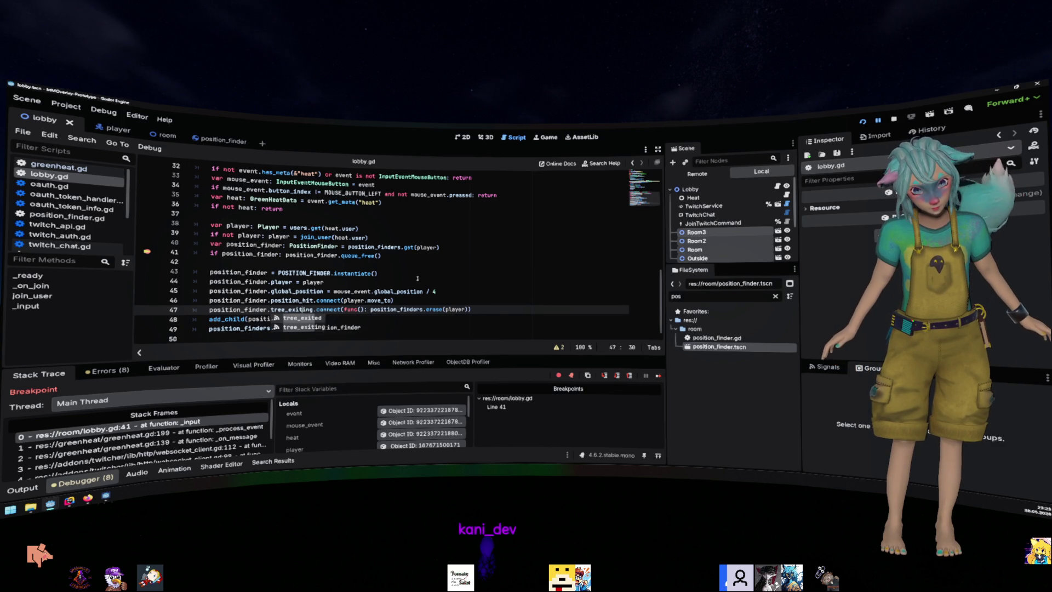
key("Return")
key("Delete")
key("Delete")
key("Delete")
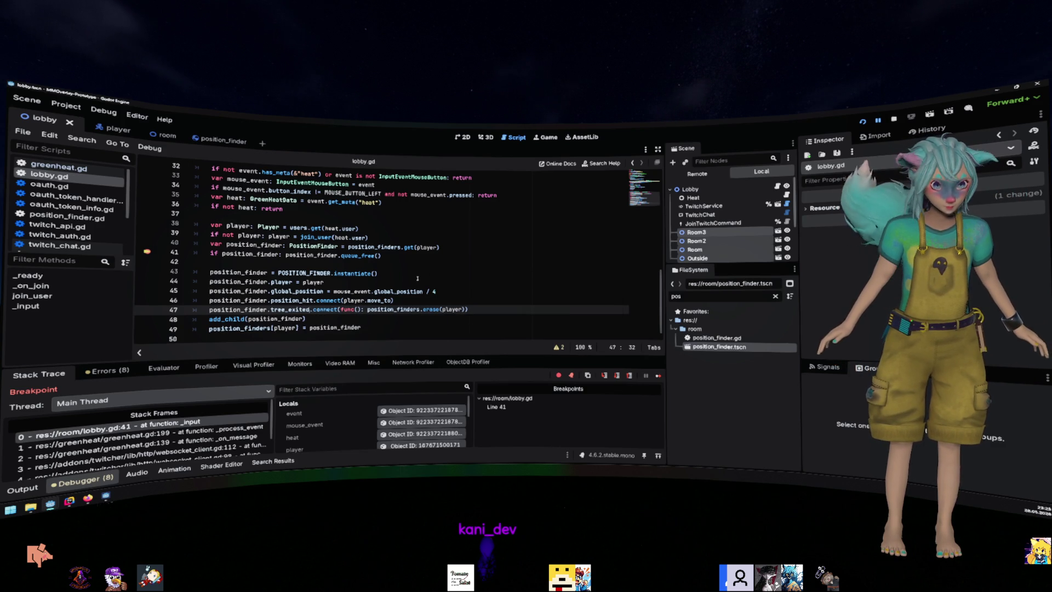
- Run the game to the breakpoint, remove the line 41 breakpoint, and resume with F12
key("F5")
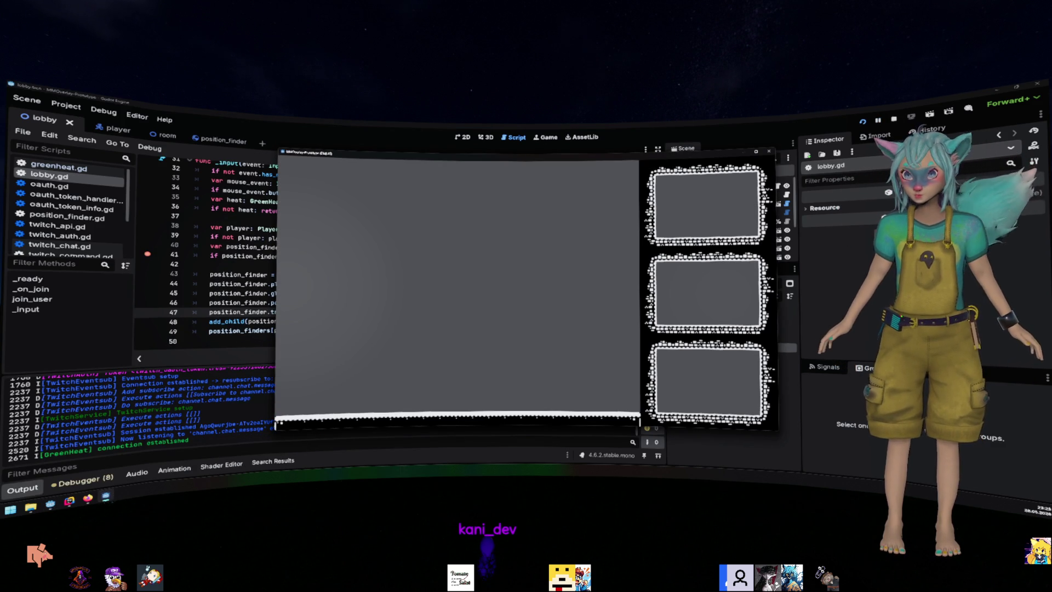
left_click(285, 192)
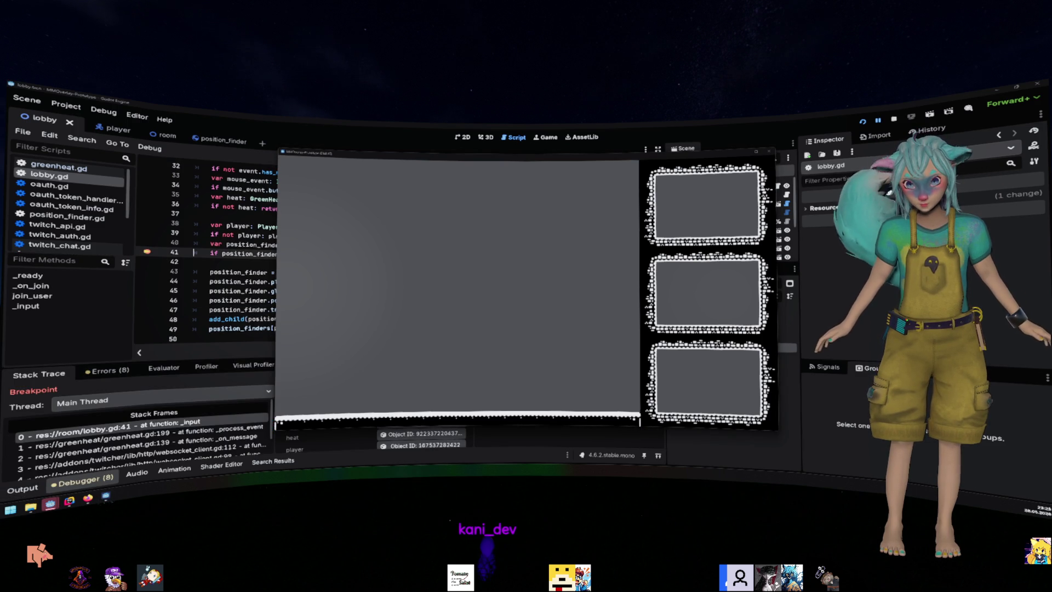
left_click(146, 251)
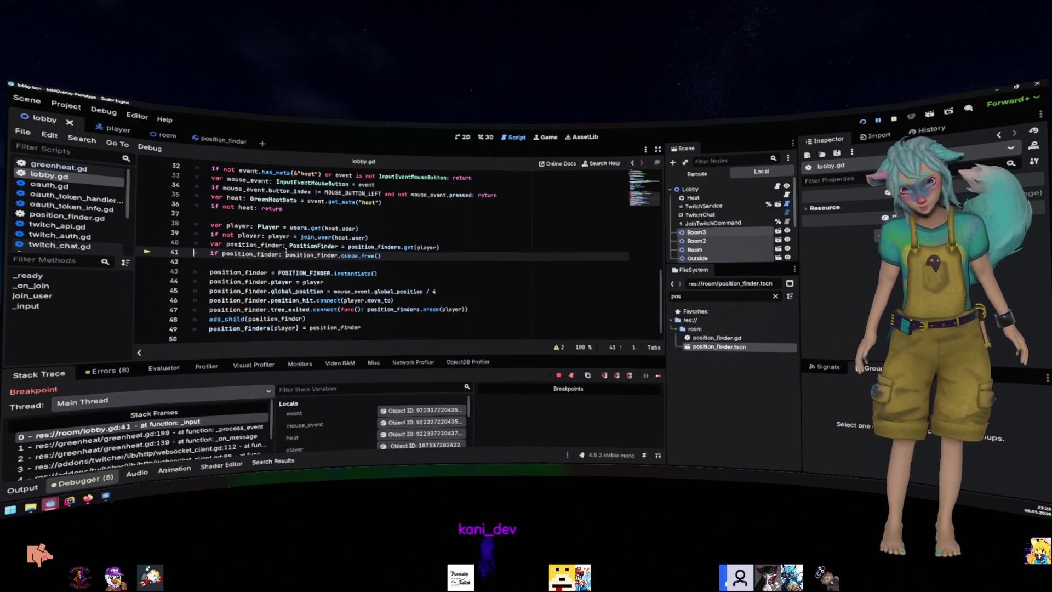
key("F12")
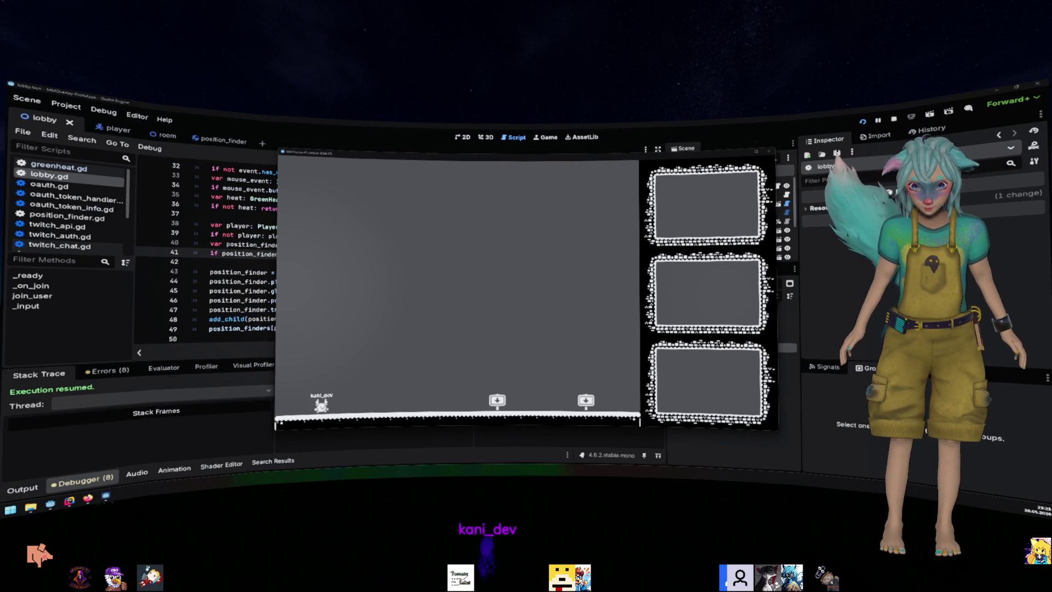
left_click(240, 254)
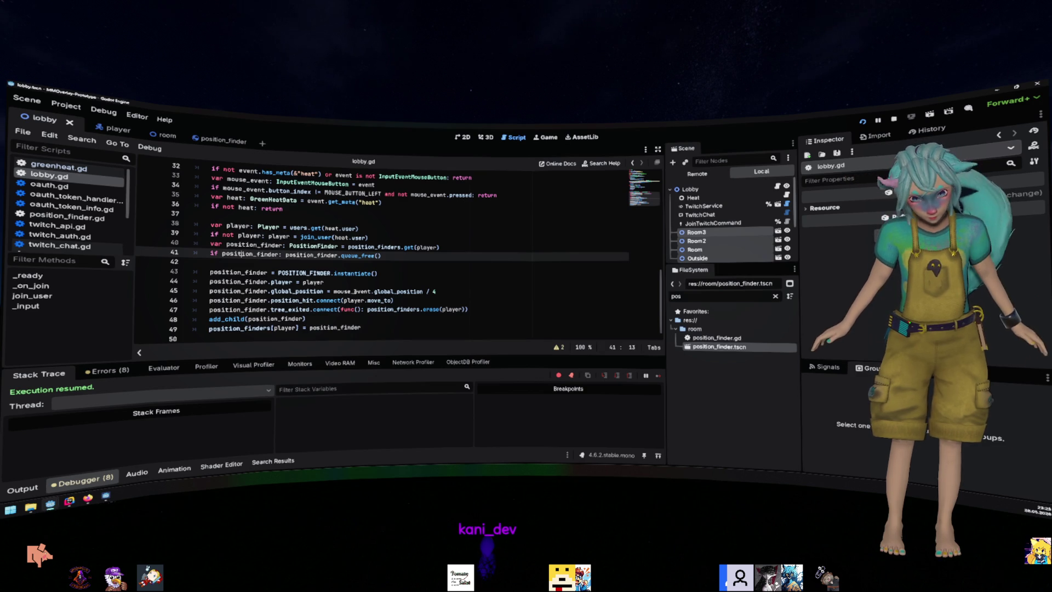
left_click(363, 310)
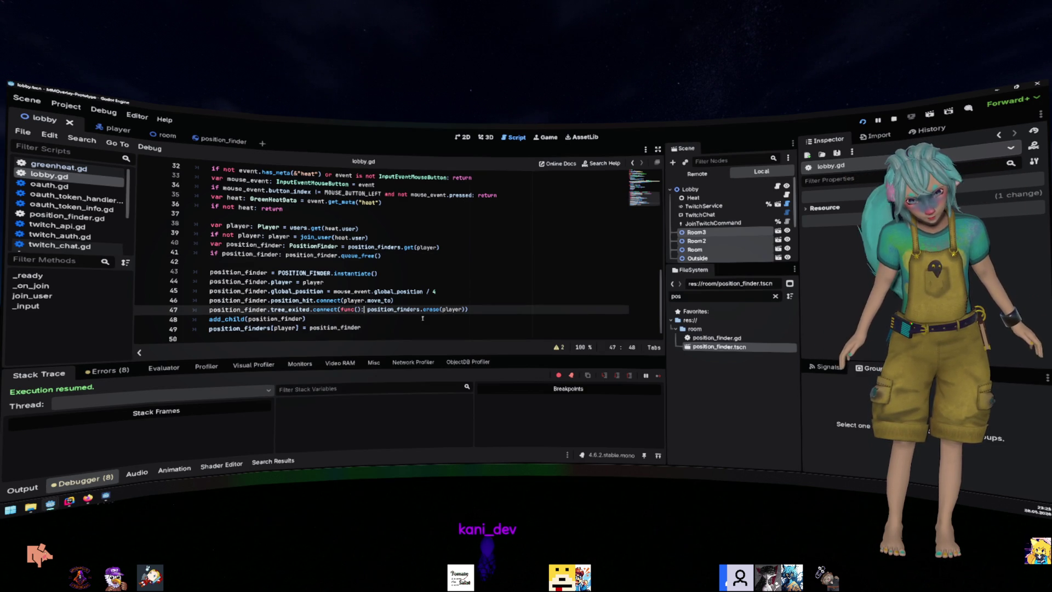
- Try a method call after position_finders on line 49, then revert it
mouse_move(307, 311)
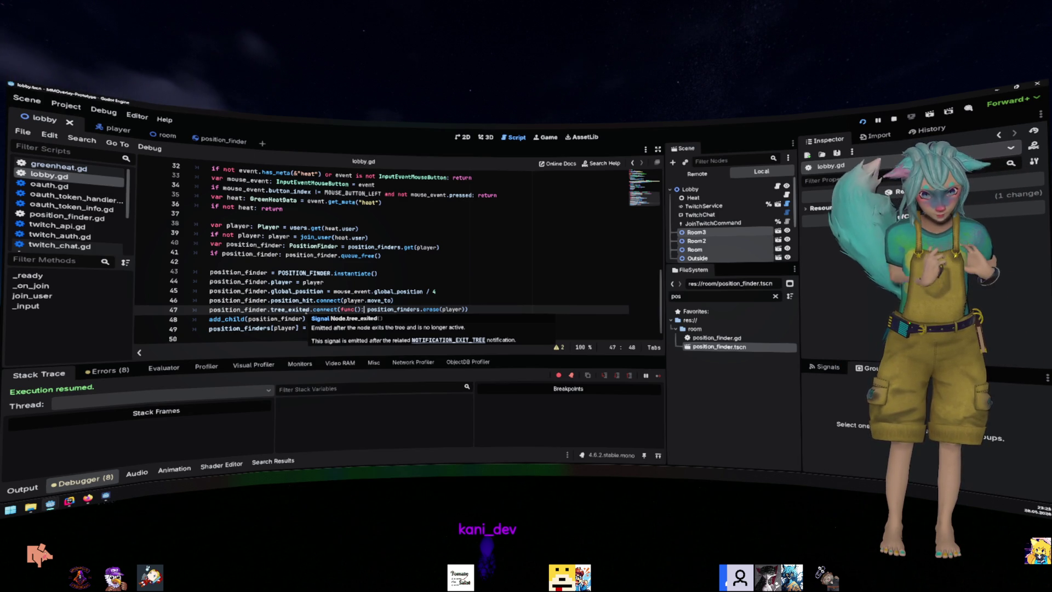
left_click(336, 273)
left_click(271, 328)
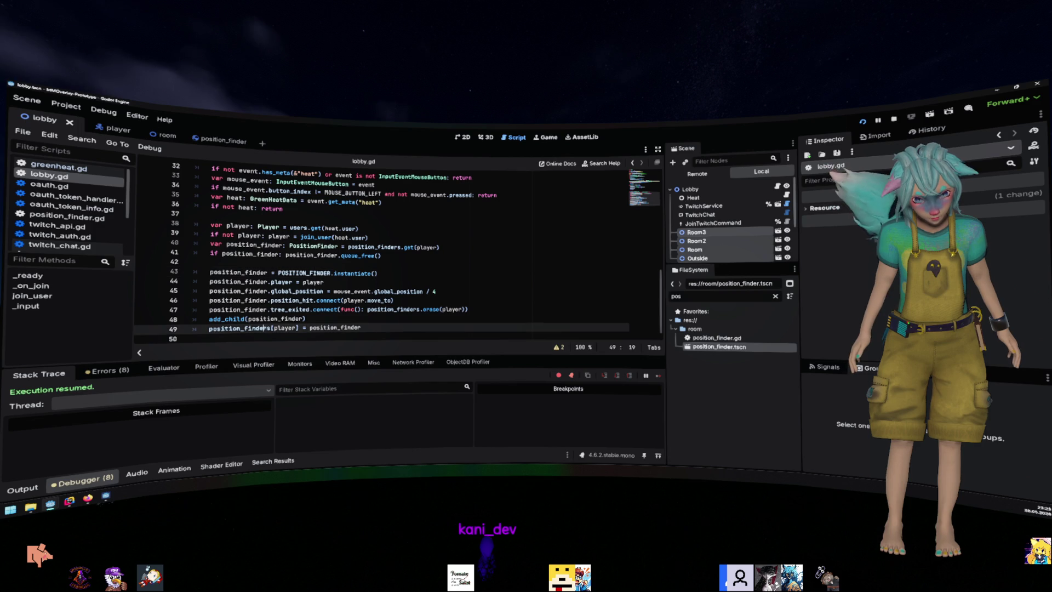
type(".")
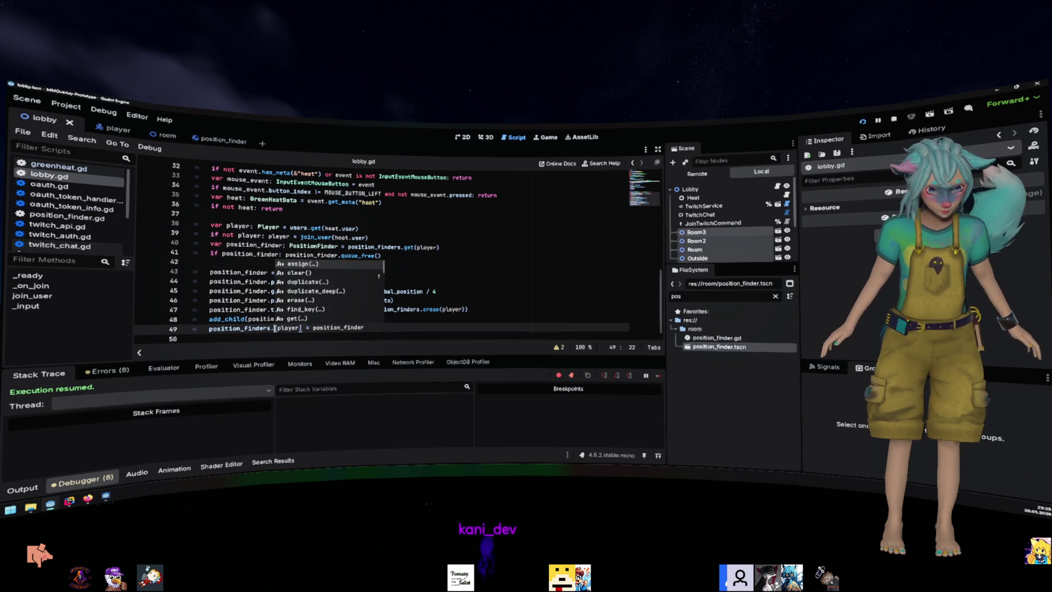
type("assign(")
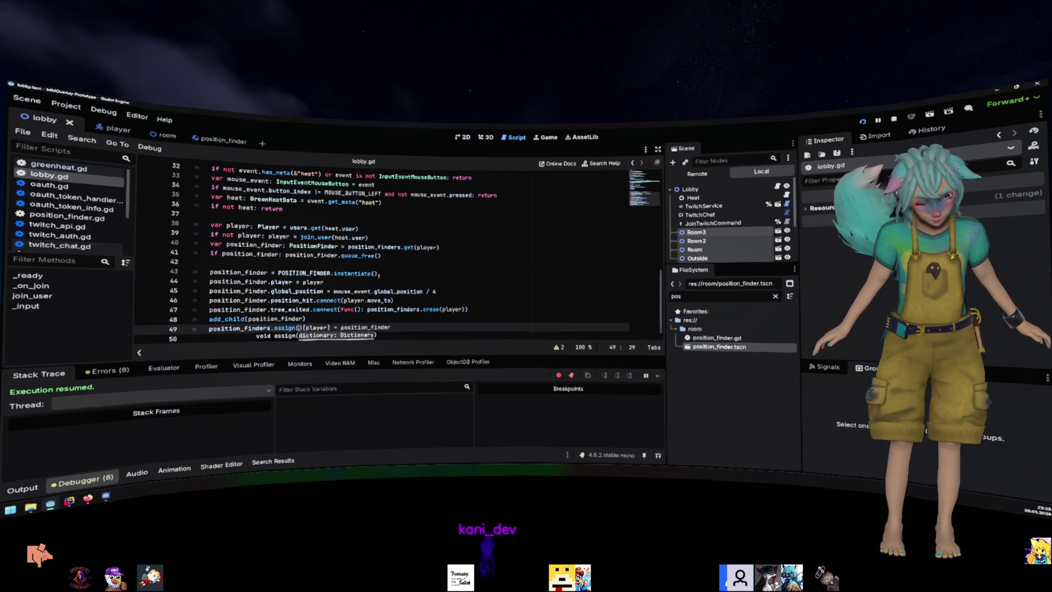
key("BackSpace")
key("BackSpace")
key("BackSpace")
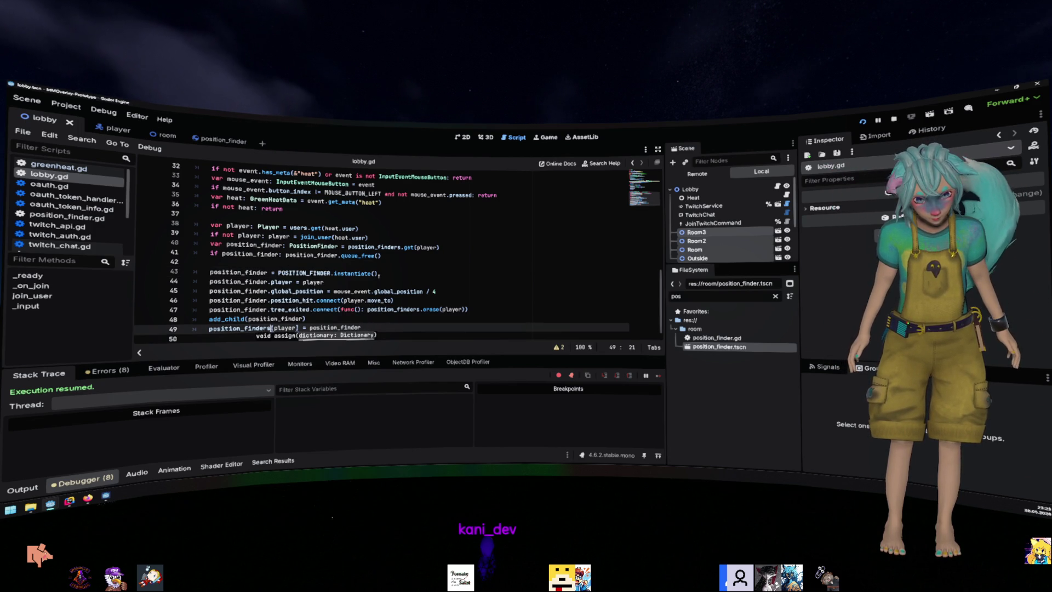
left_click(245, 309)
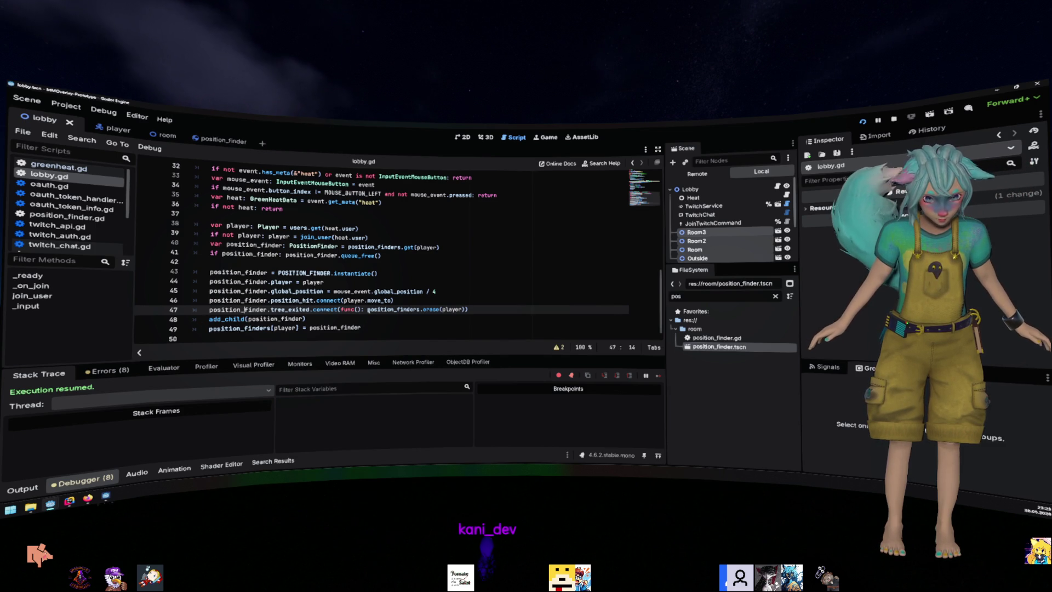
- Declare func remove_position_finder(player: Player) -> void: below the input handler
left_click(401, 335)
key("Return")
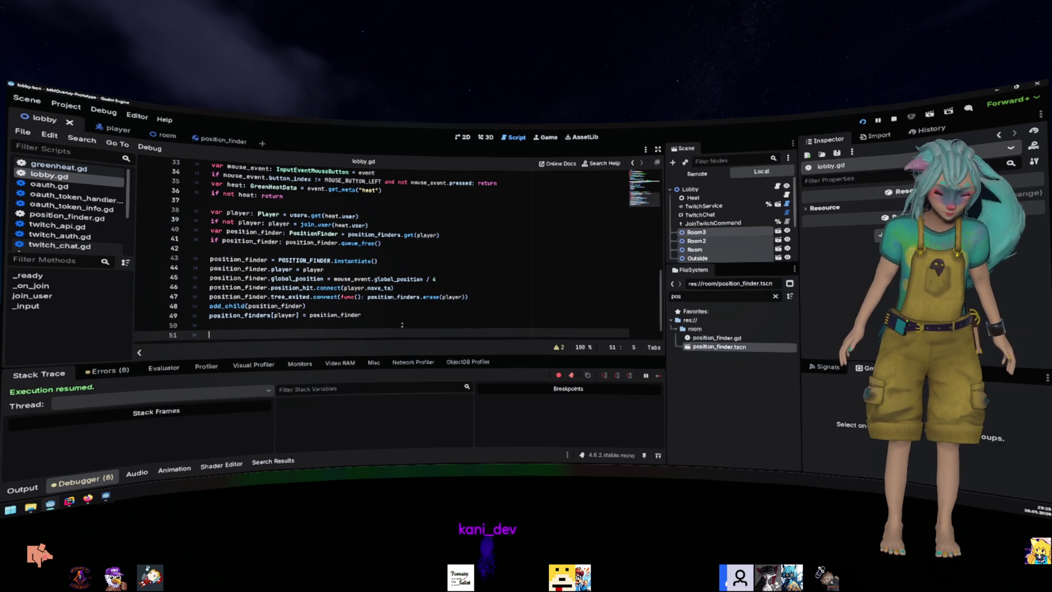
type("e_")
key("Home")
type("func")
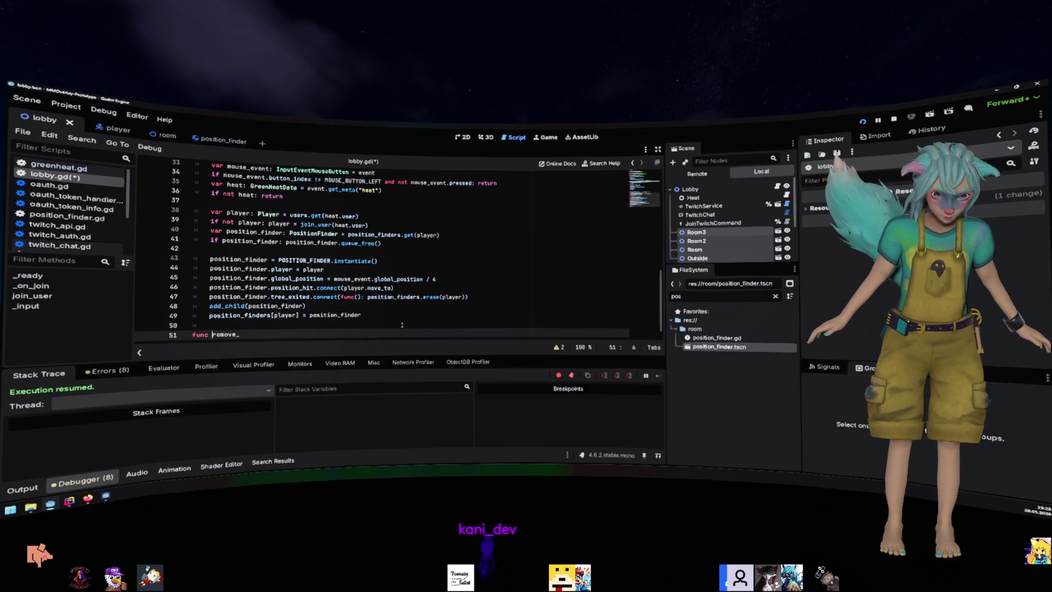
key("End")
type("psoit")
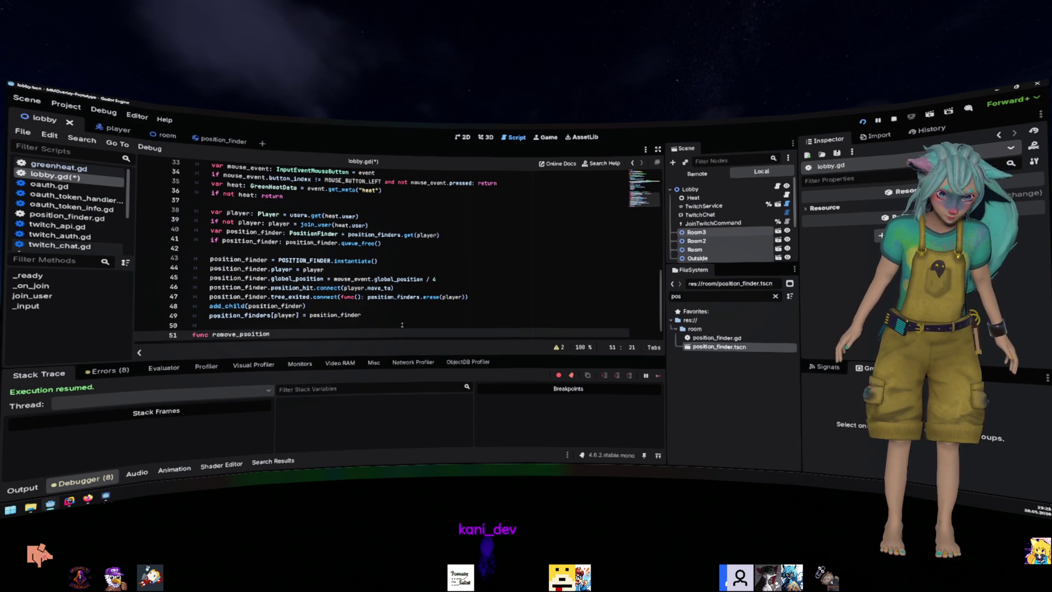
key("Left")
key("Left")
key("Left")
type("osition_finder(player")
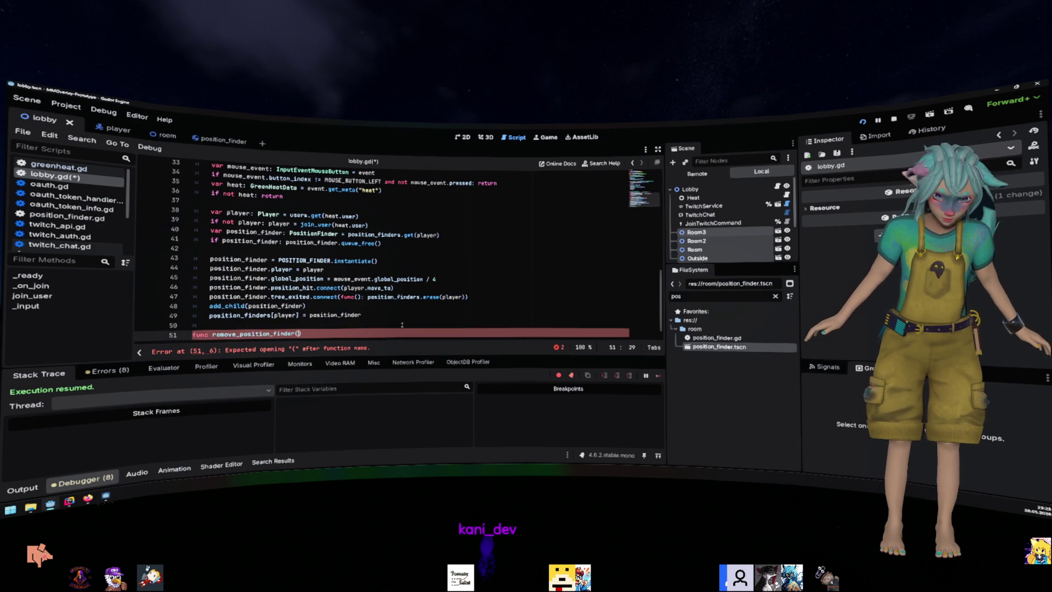
type(": Player")
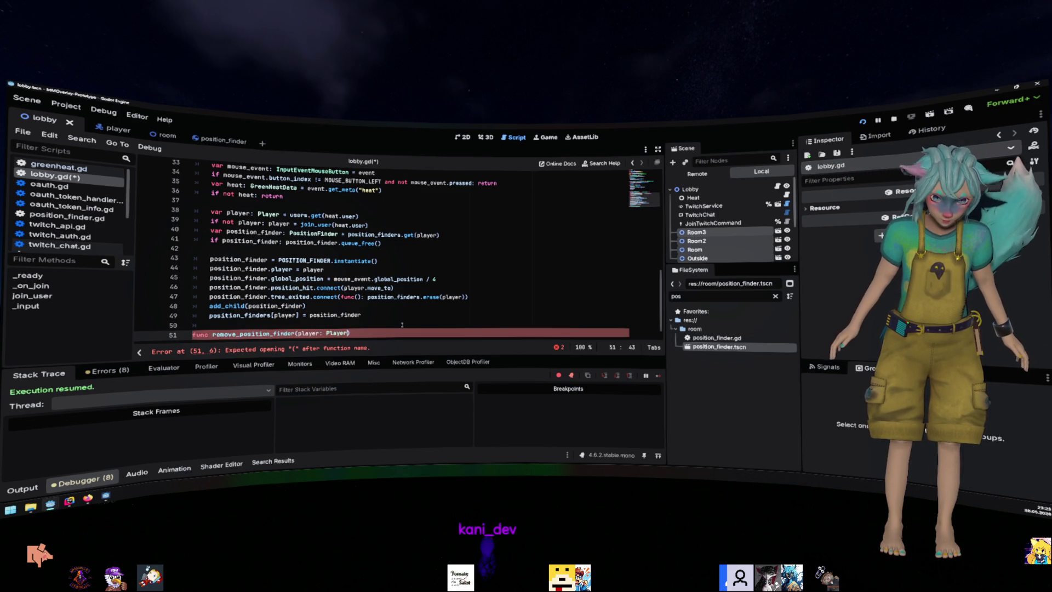
double_click(453, 297)
left_click(379, 332)
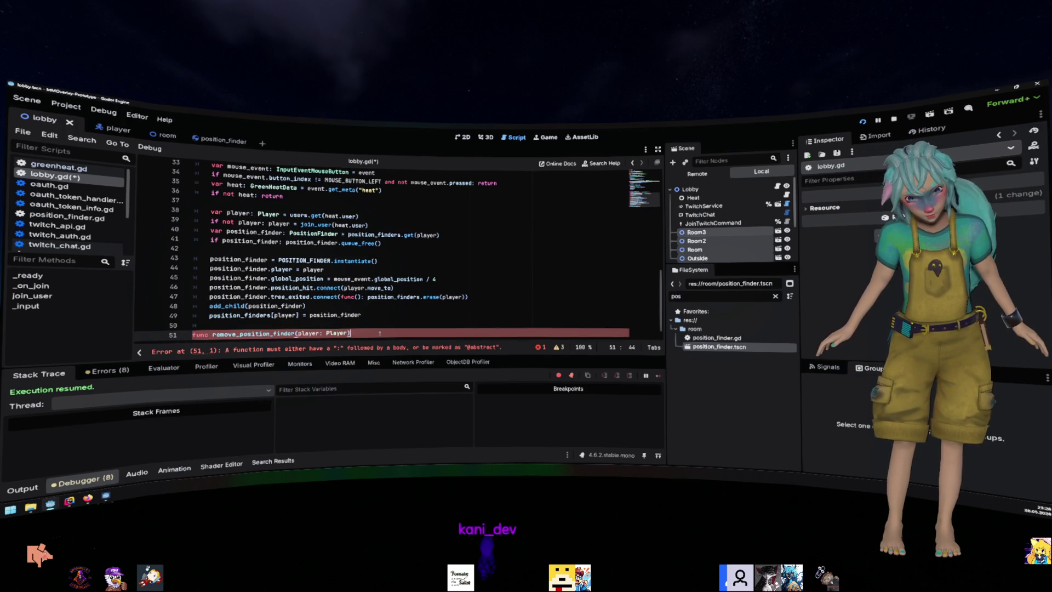
type("d:")
key("Return")
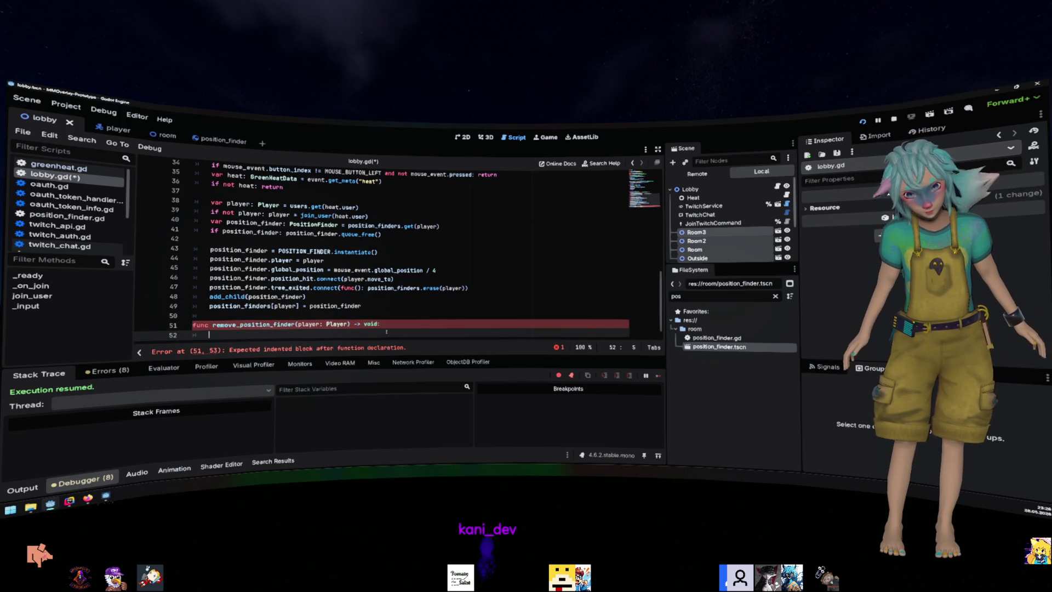
- Replace the tree_exited inline lambda with remove_position_finder.bind(player)
left_click(388, 288)
left_click(339, 289)
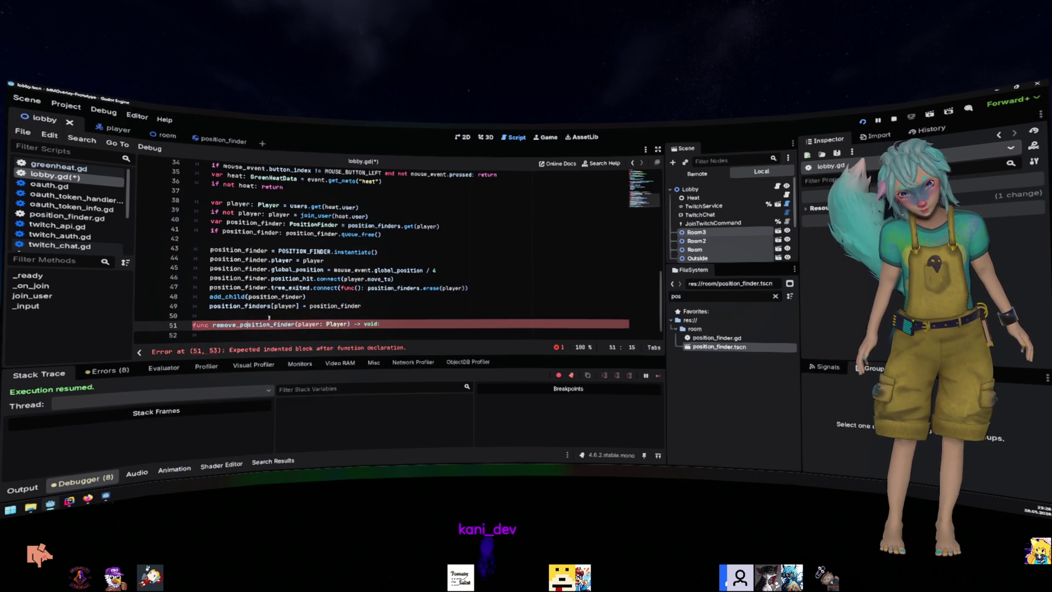
type("func remove_position_finder(player: Player) -> void:")
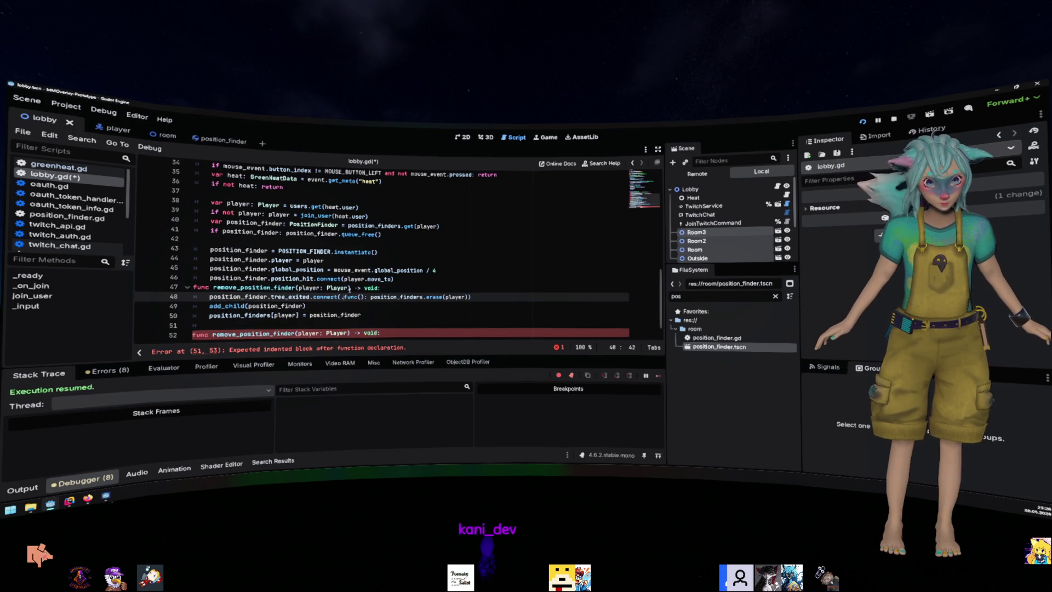
key("ctrl+z")
key("ctrl+z")
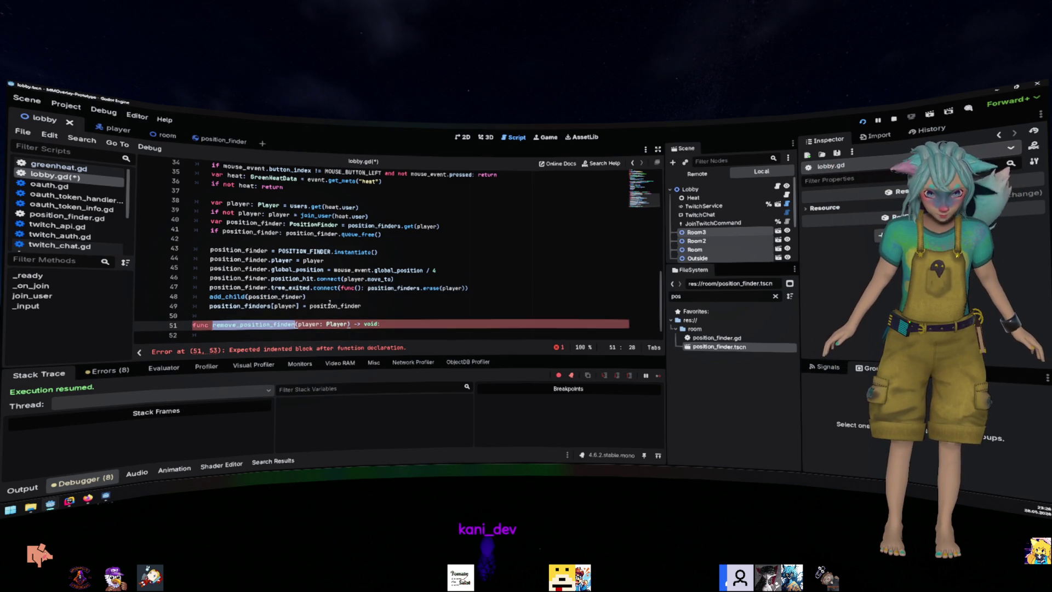
key("ctrl+z")
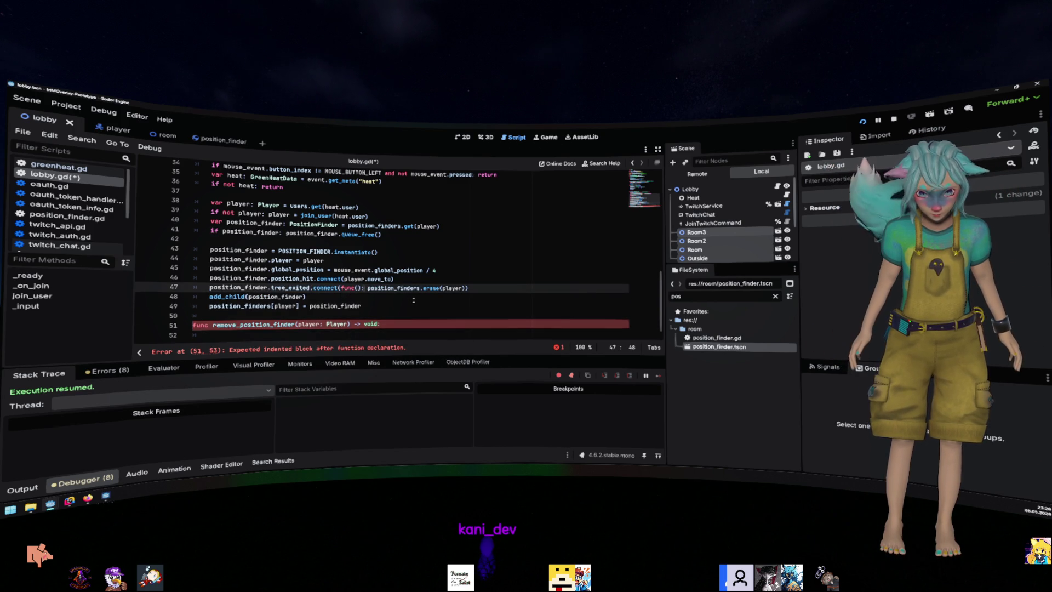
type("remove_position_finder.bind")
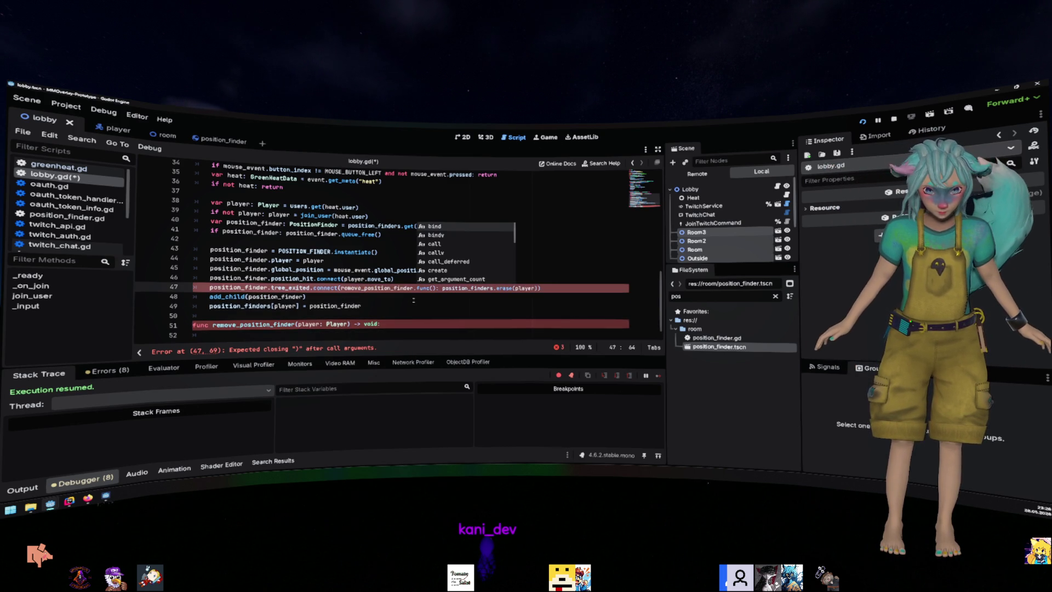
type("(player)")
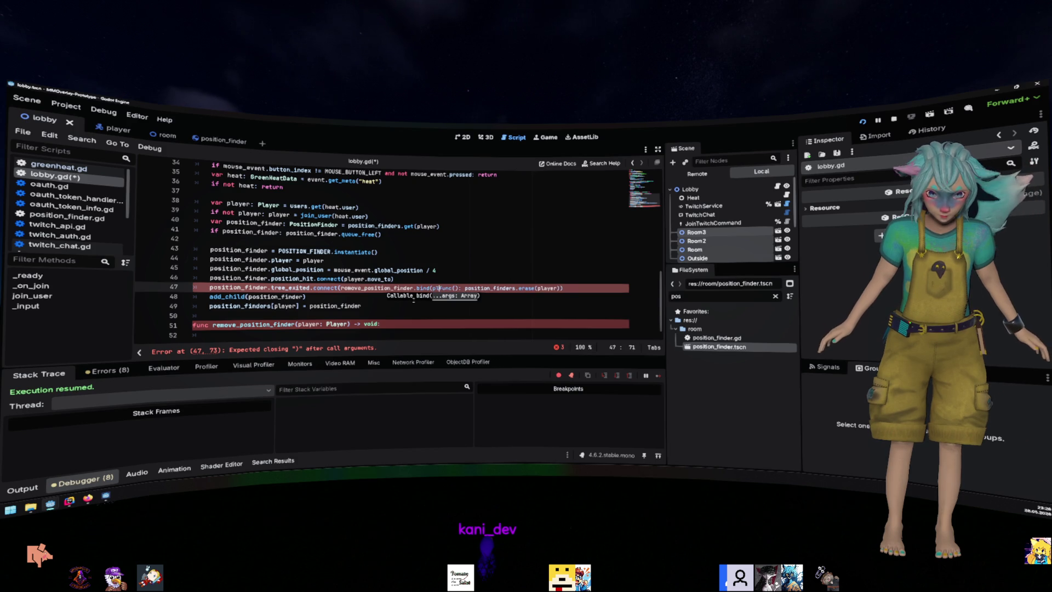
key("shift+End")
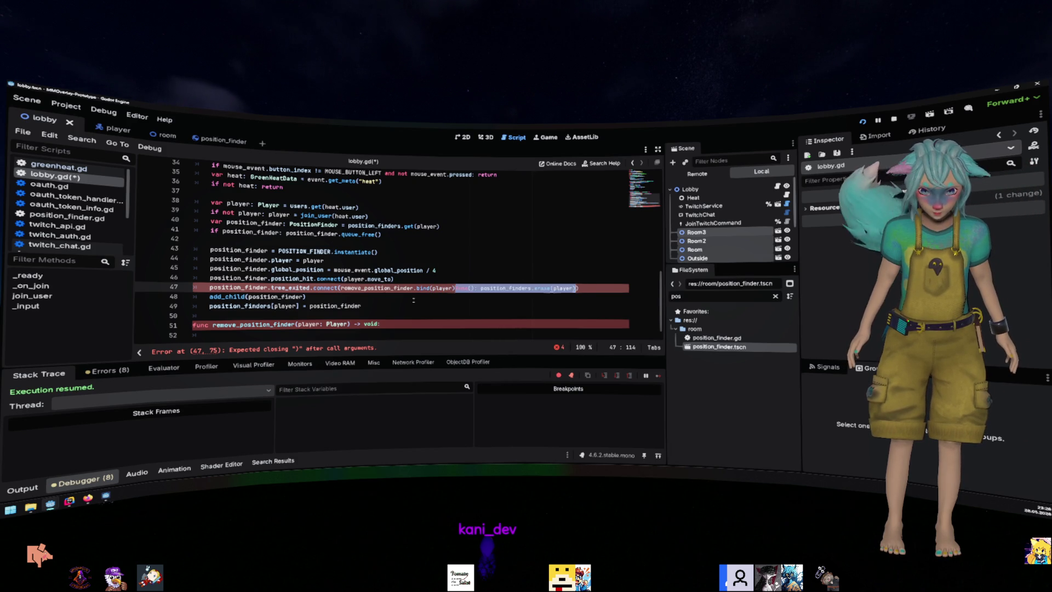
key("Delete")
left_click(378, 331)
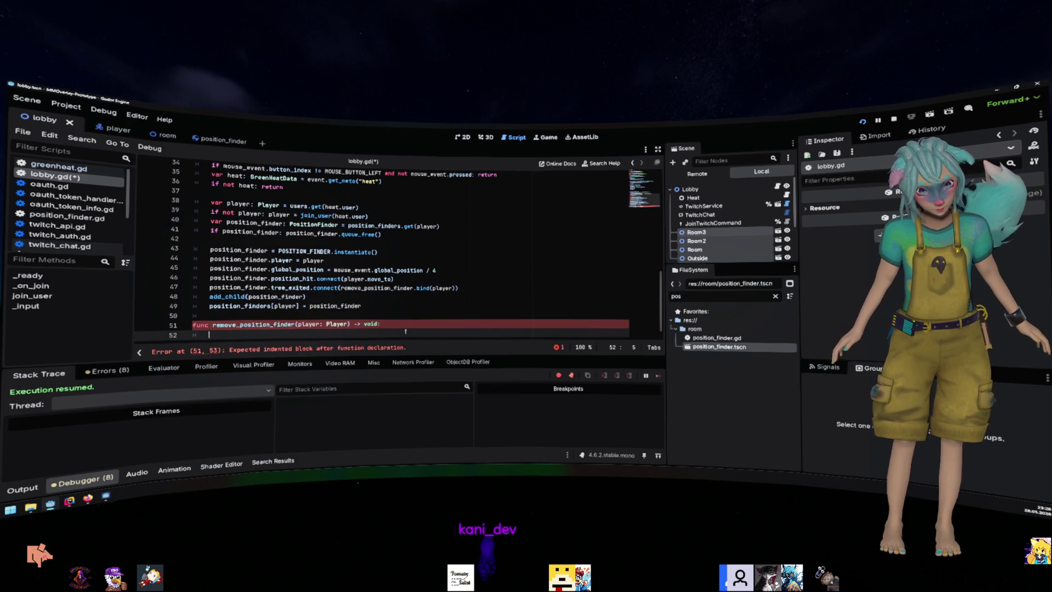
- Make the function body print "REMOVED from POSITION FINDER" with the player
type("pos")
key("Return")
type(".")
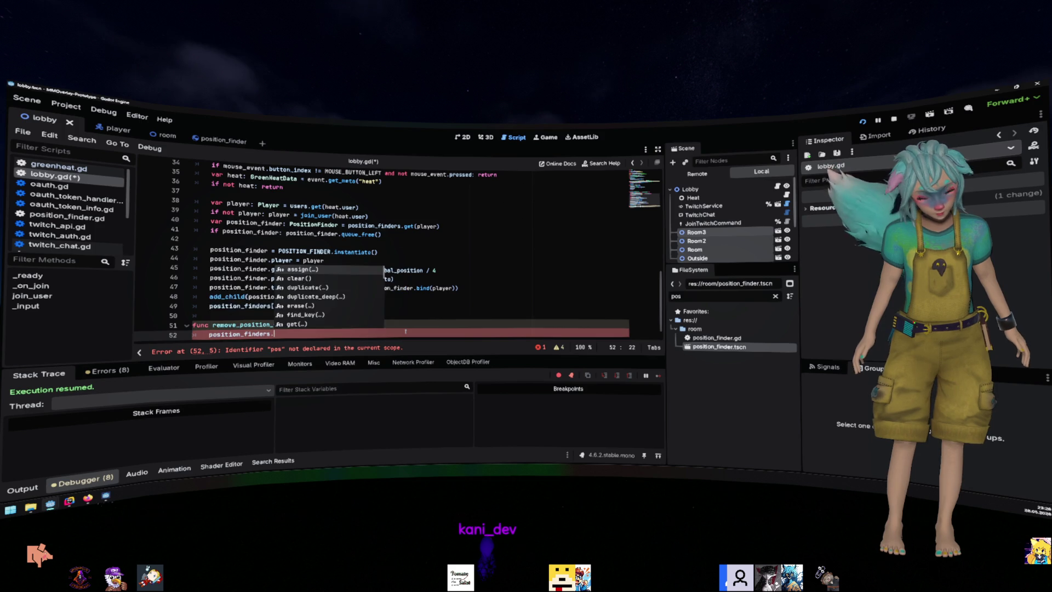
type("er")
key("Return")
type("player)")
key("Return")
key("Up")
key("Down")
key("shift+Home")
key("BackSpace")
type("print(\"REMOVED ")
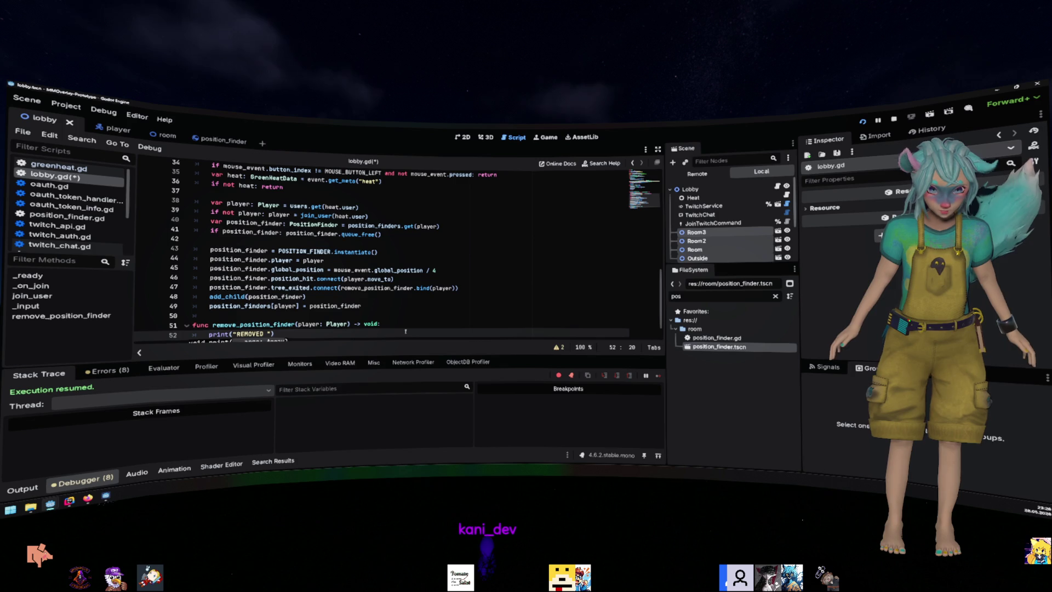
type("from POSITION FI")
key("BackSpace")
key("BackSpace")
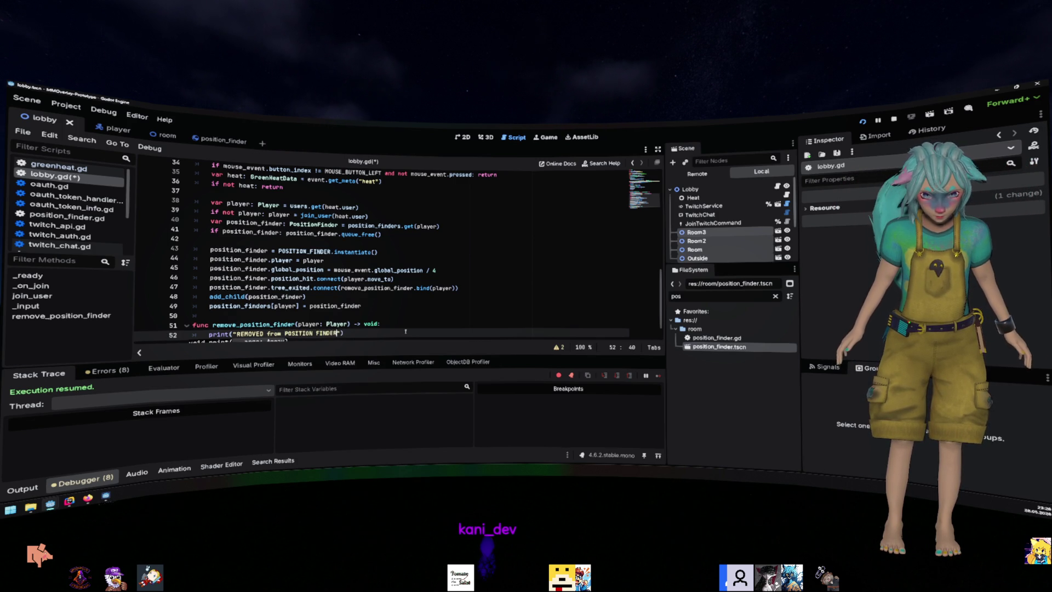
type(", player")
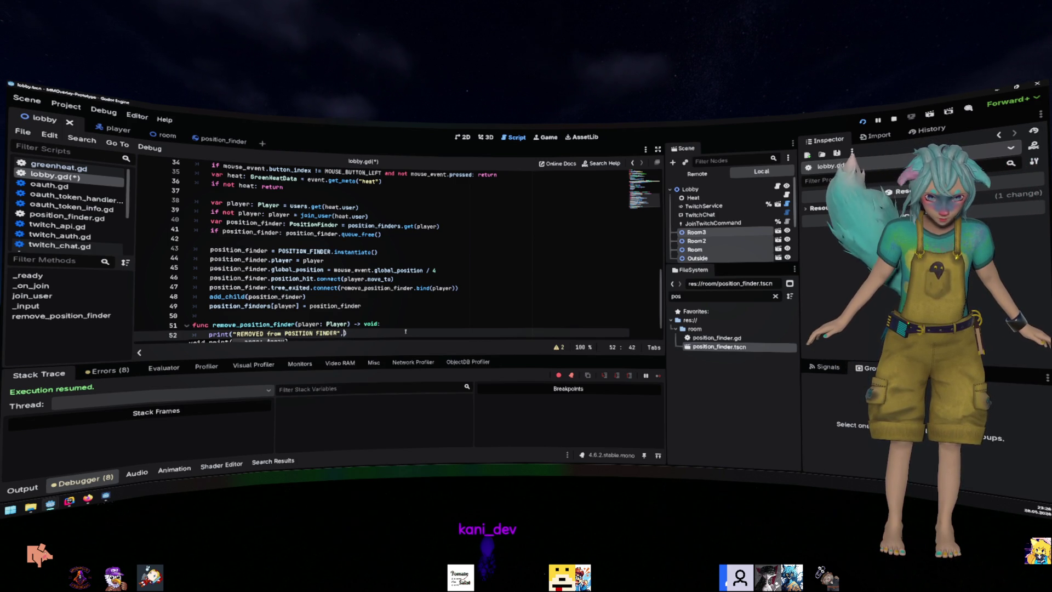
- Add position_finders.erase(player) under the print, save lobby.gd, and run the game
key("Home")
key("Right")
key("Right")
key("Right")
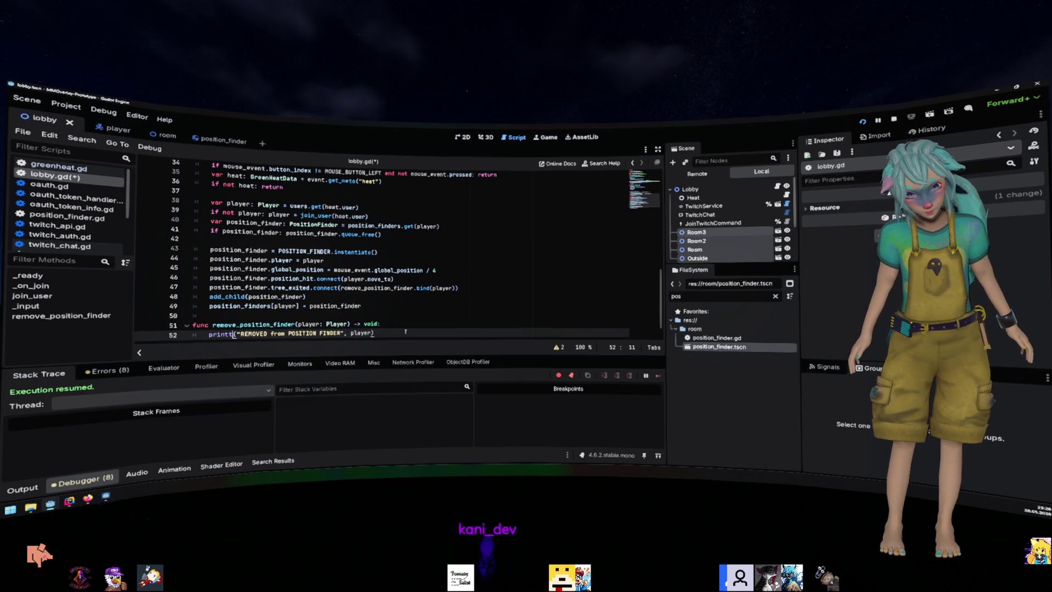
key("Return")
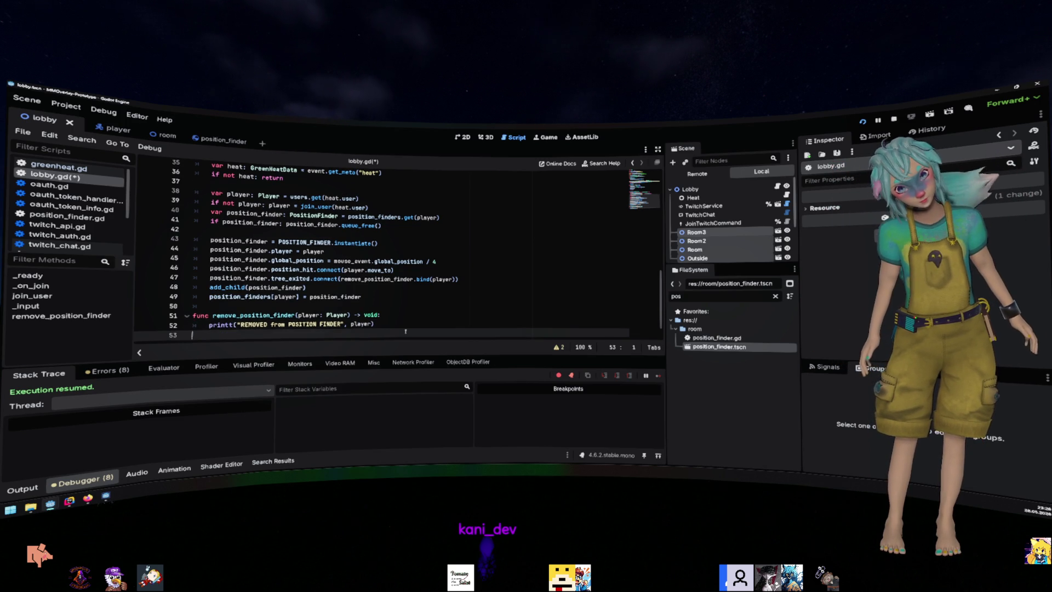
type("position_finders.erase(player)")
key("Return")
key("ctrl+s")
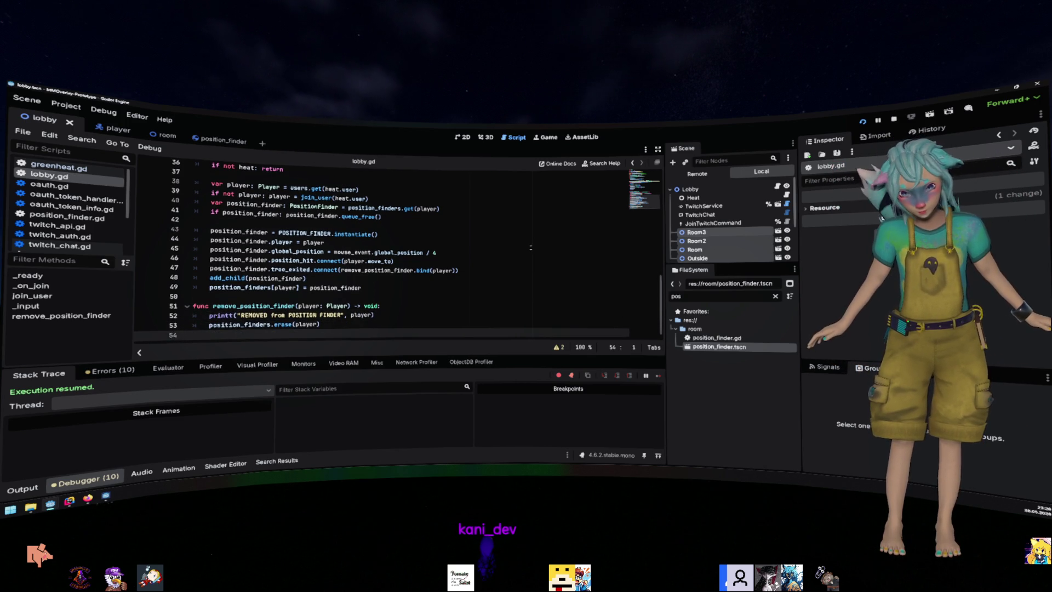
left_click(861, 124)
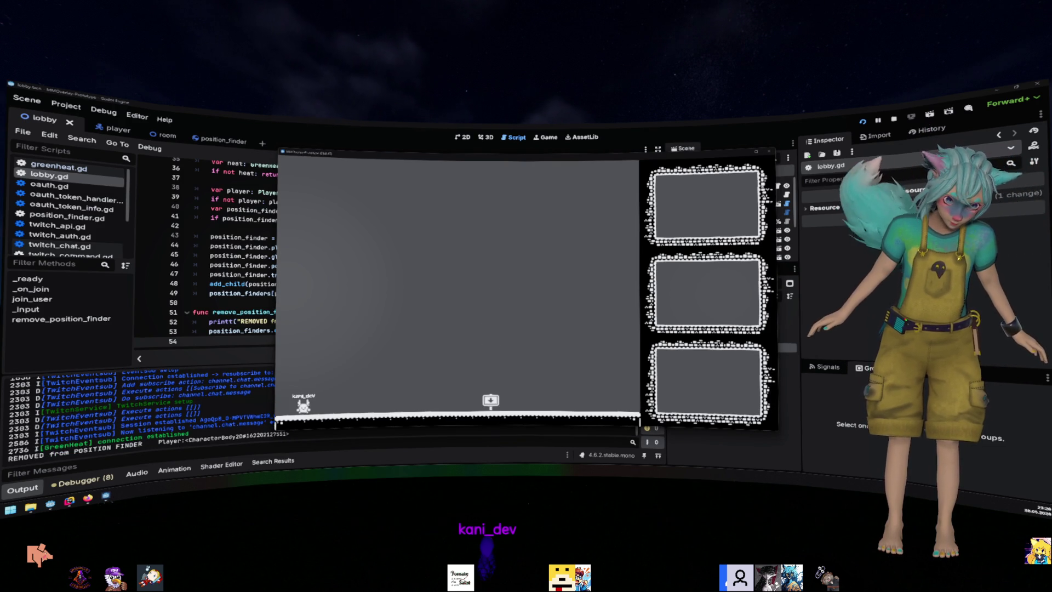
- Return to lobby.gd after the test run logs the removal message
key("alt+Tab")
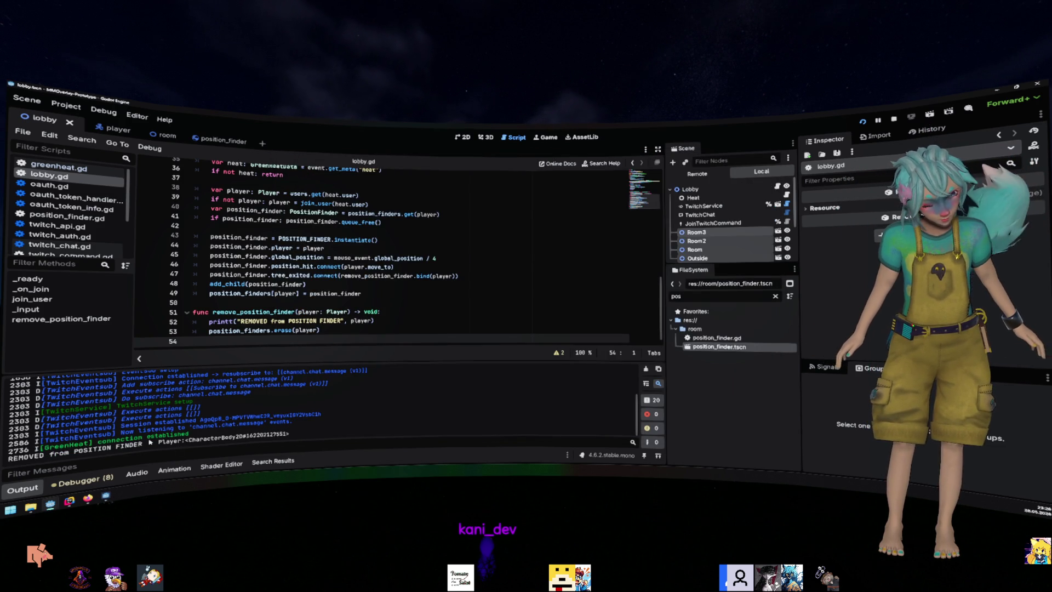
left_click(406, 302)
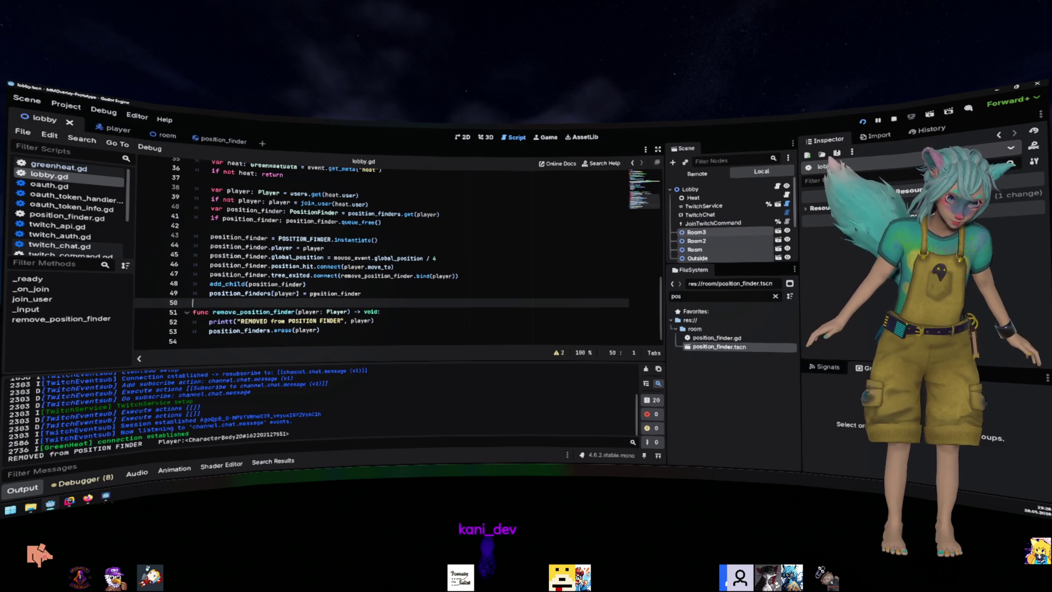
mouse_move(301, 275)
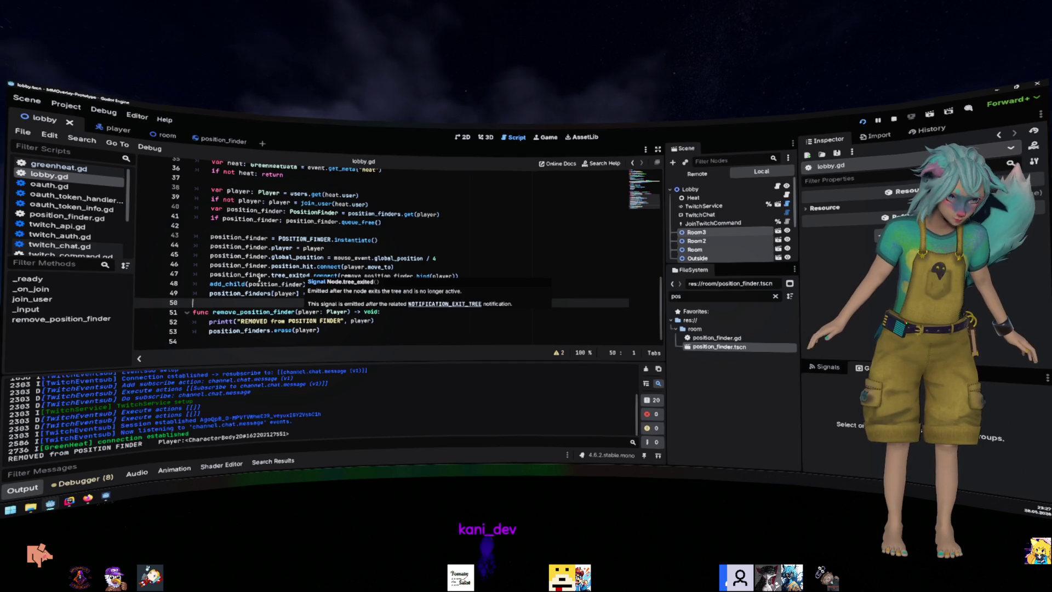
- Move the tree_exited.connect line below position_finders[player] = position_finder, then rerun the game
double_click(236, 276)
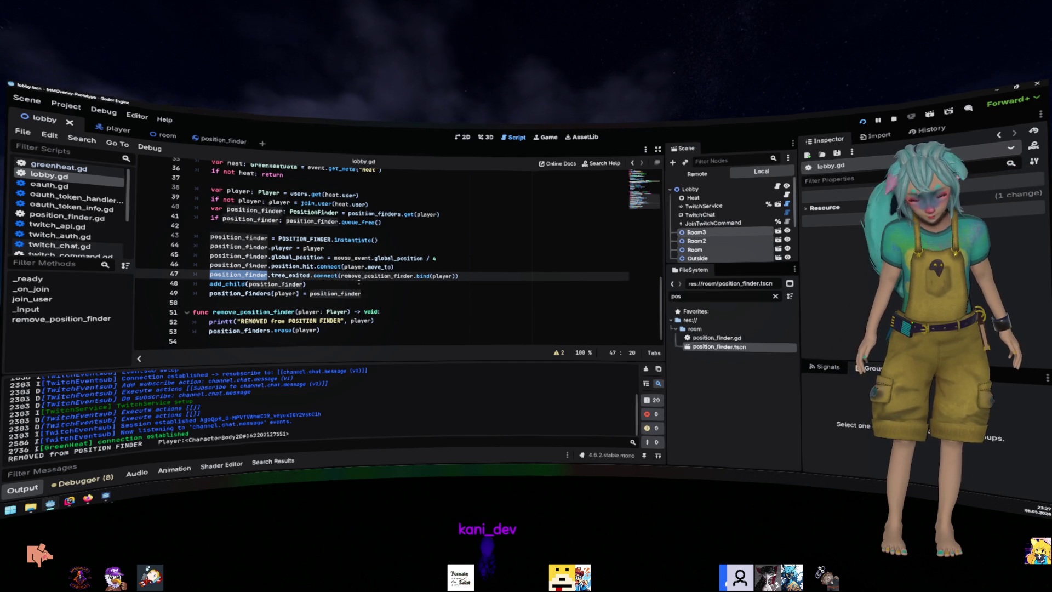
triple_click(329, 275)
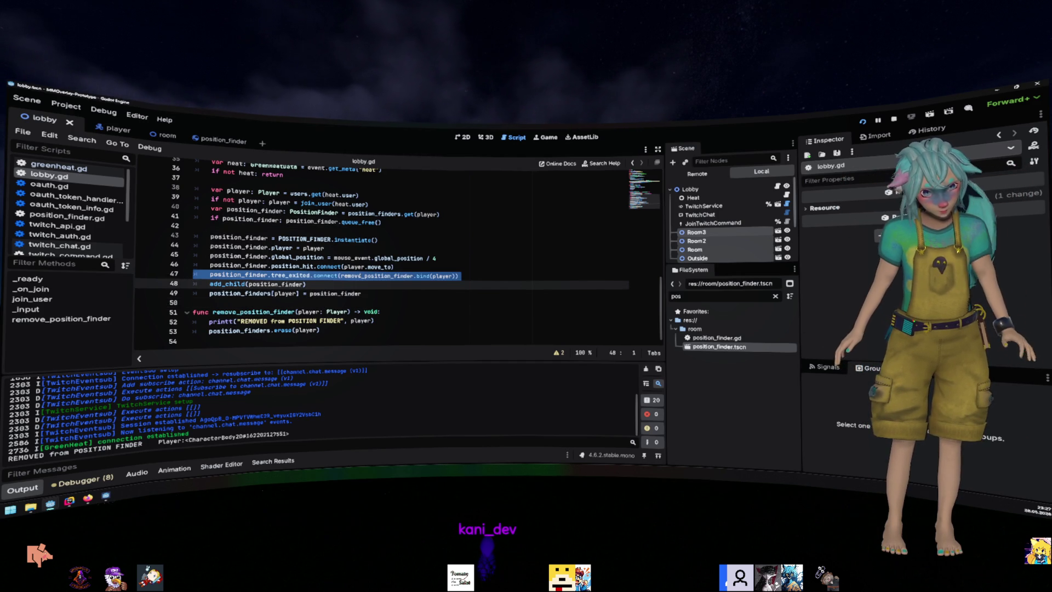
key("ctrl+x")
left_click(365, 285)
key("ctrl+v")
key("ctrl+z")
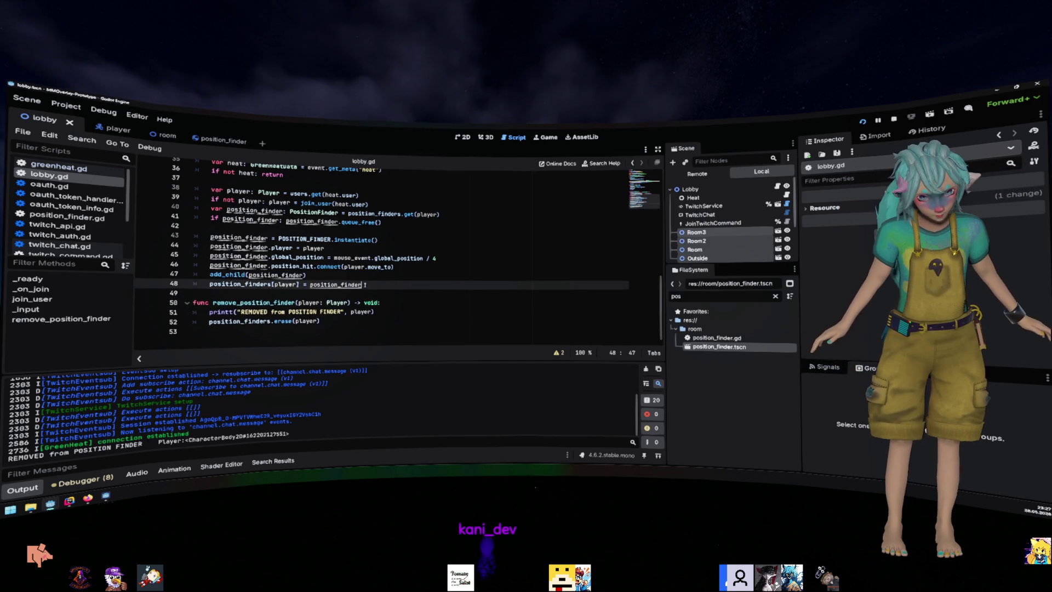
key("Return")
key("ctrl+v")
key("Up")
key("Down")
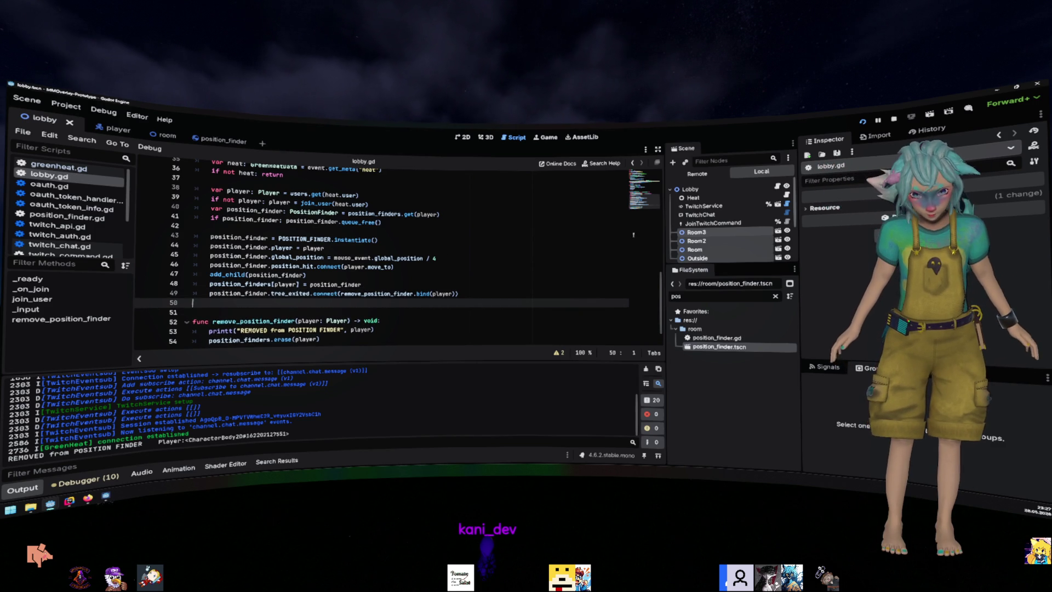
left_click(862, 121)
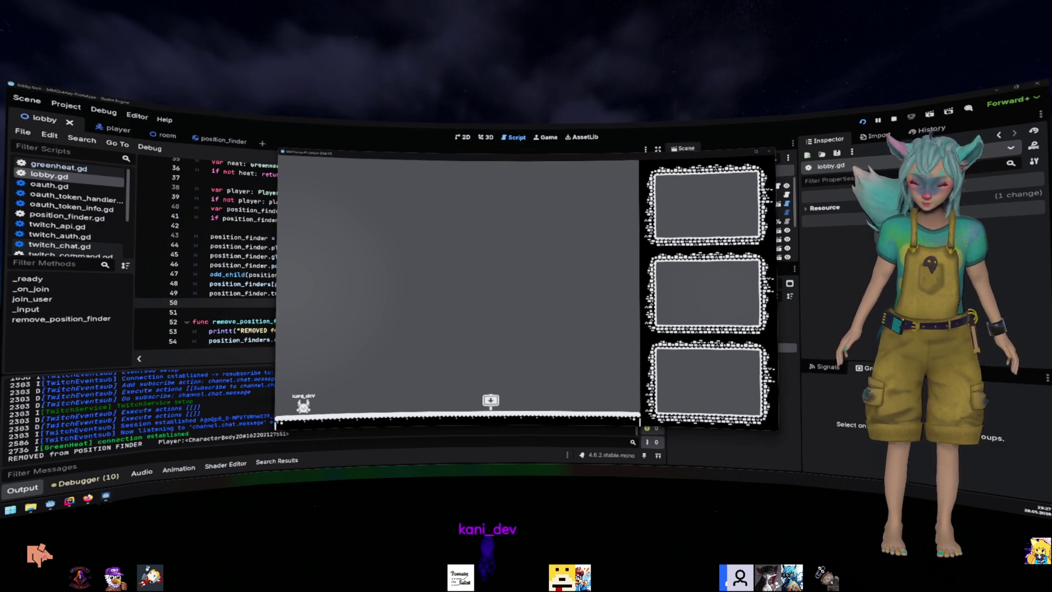
left_click(488, 275)
left_click(230, 257)
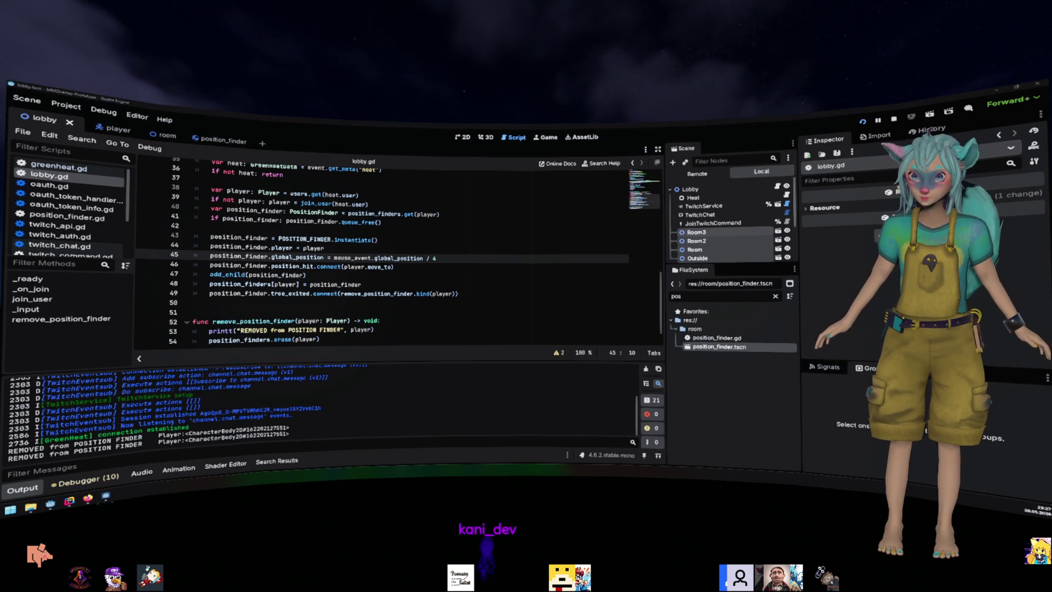
left_click(472, 248)
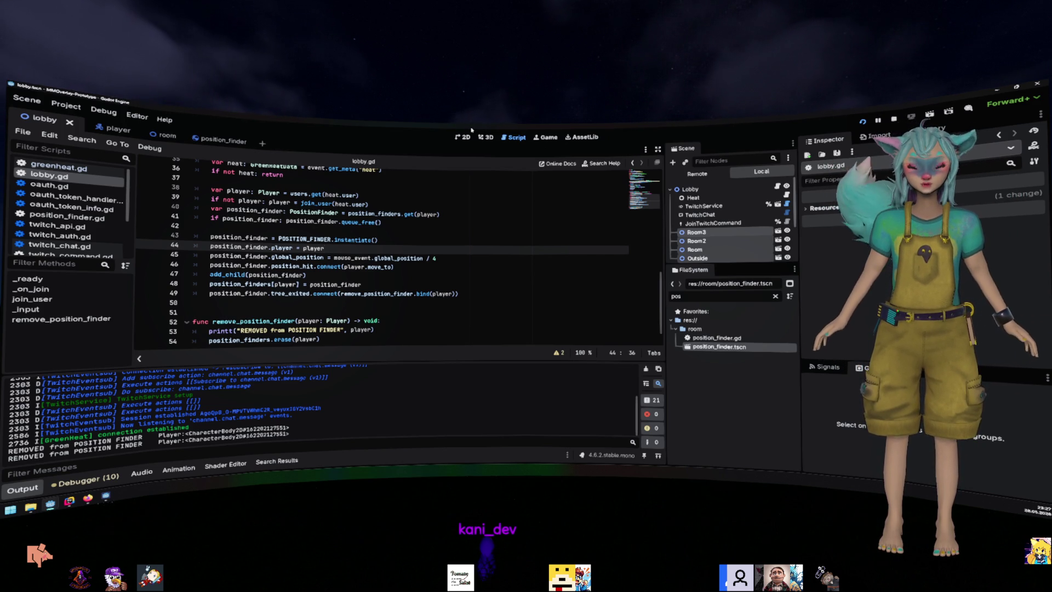
left_click(515, 305)
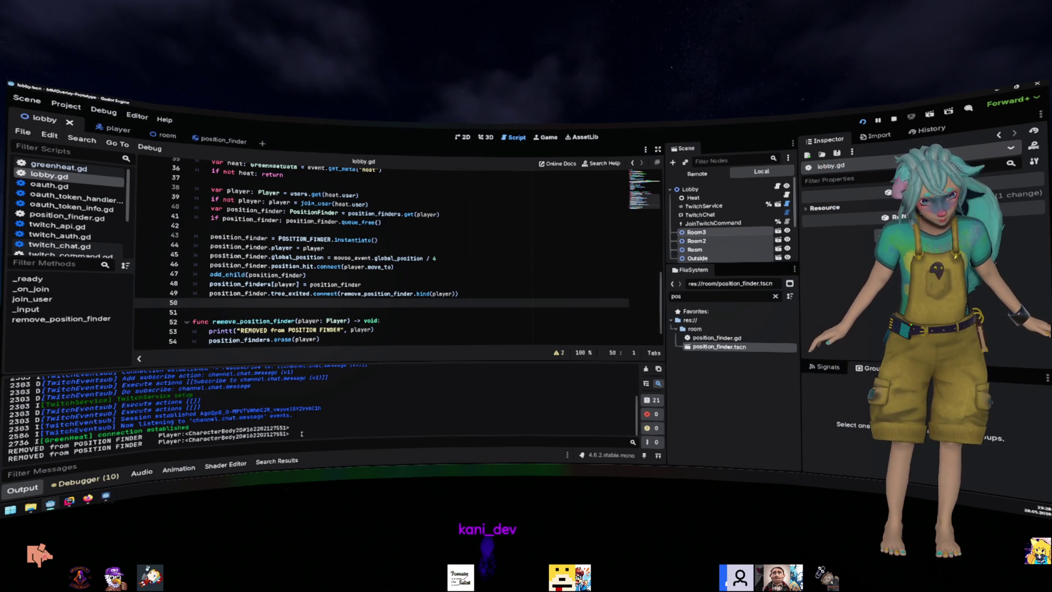
- Split the line 41 queue_free call onto its own line and set a breakpoint there
left_click_drag(302, 433, 148, 410)
left_click(354, 231)
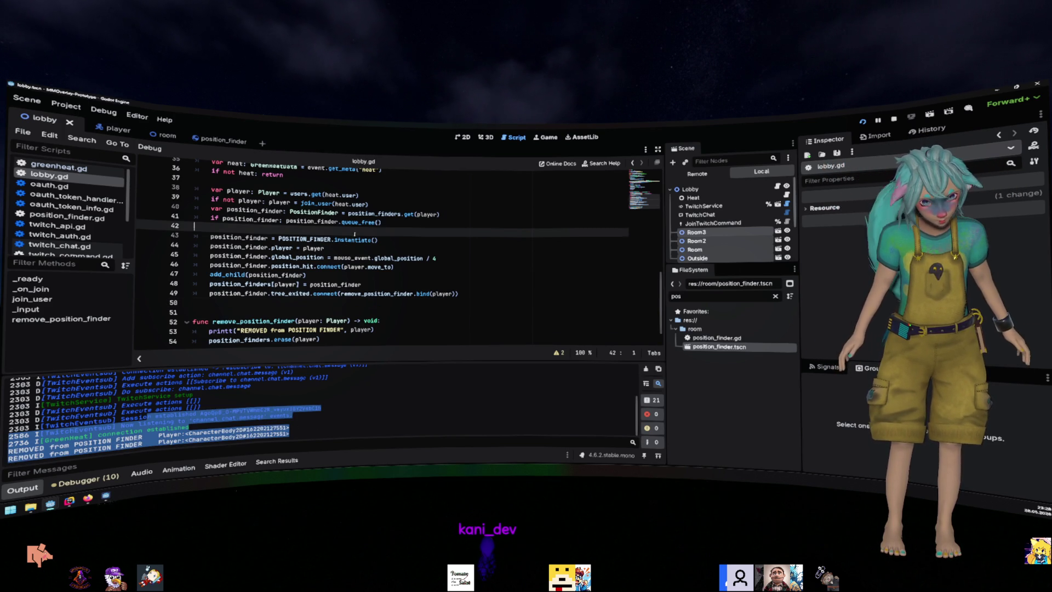
left_click(287, 220)
key("Return")
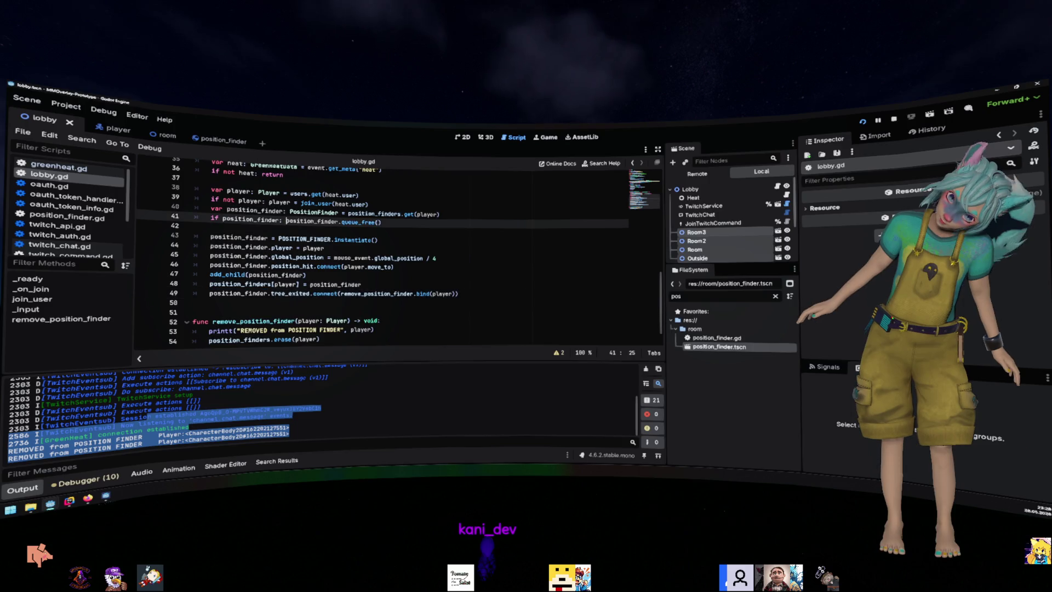
key("F9")
key("Down")
key("Down")
key("End")
type("ITION_FINDER.instantiate()")
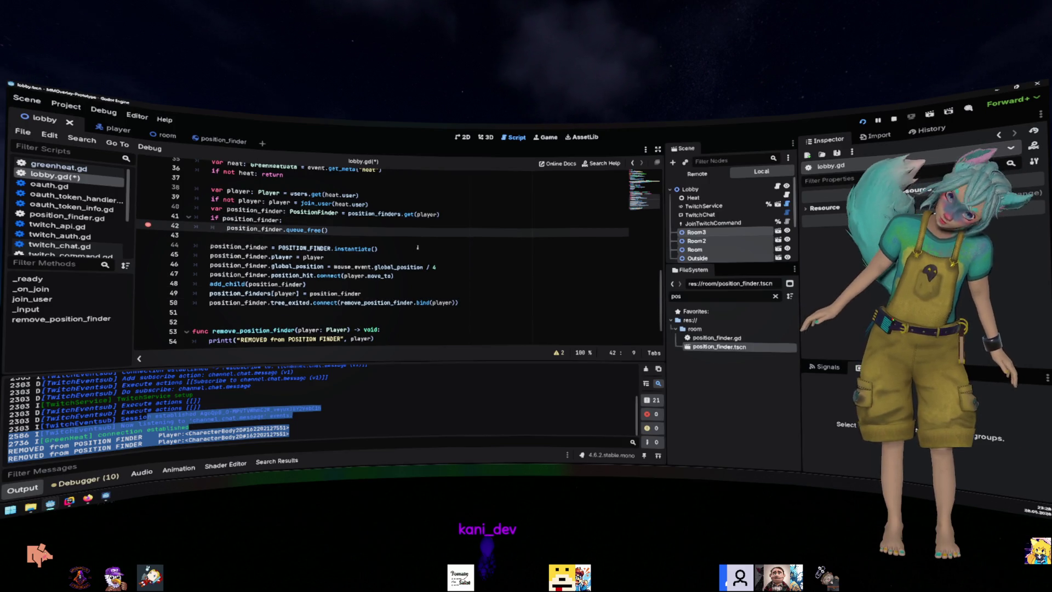
- Rejoin queue_free onto line 41, save lobby.gd, and open the tree_exited documentation
left_click(298, 222)
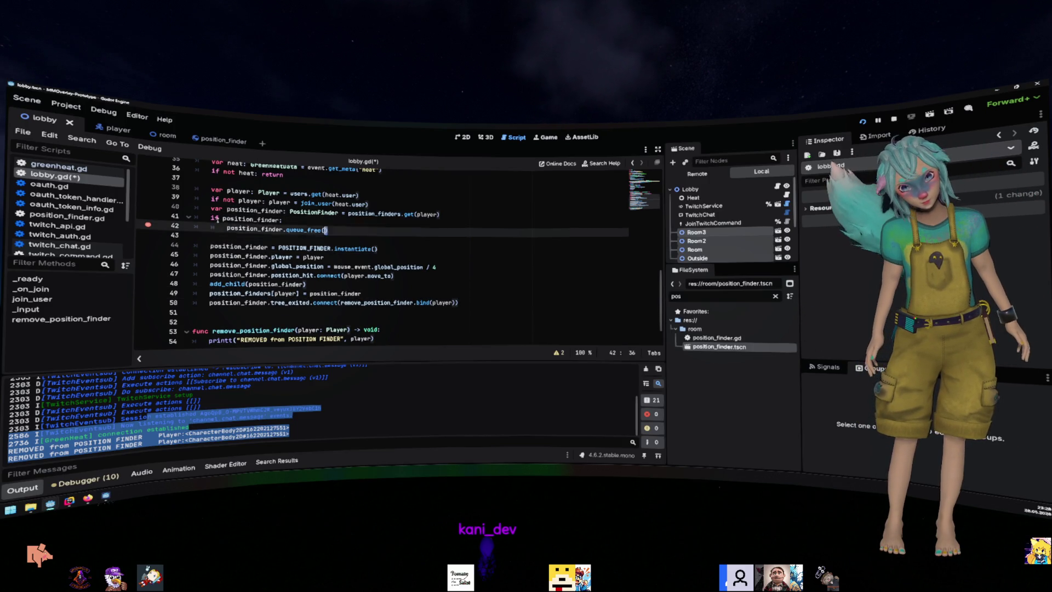
key("Delete")
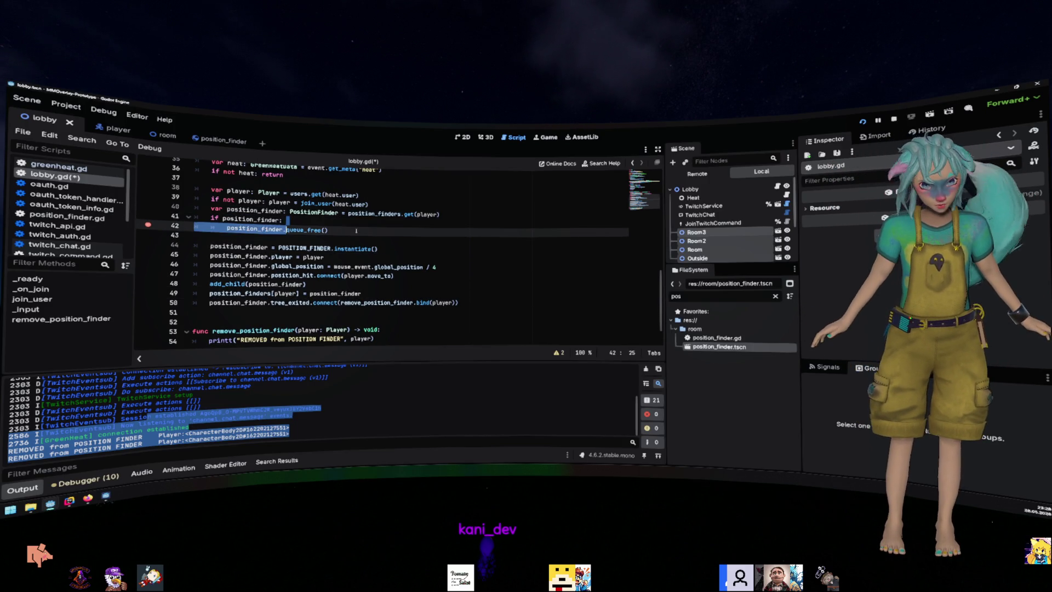
key("ctrl+s")
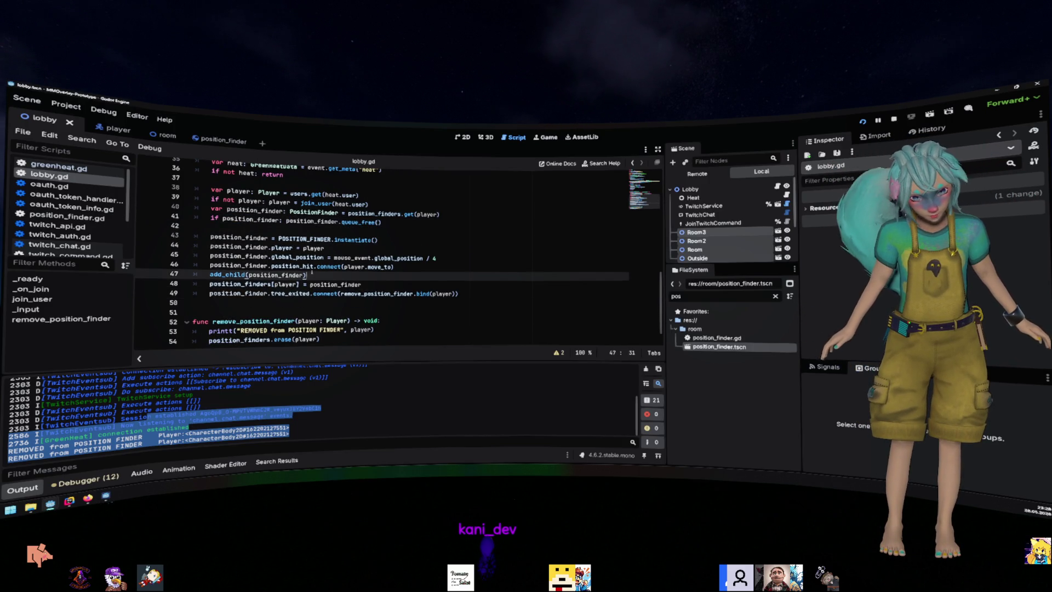
left_click(296, 294)
left_click(296, 293, "ctrl")
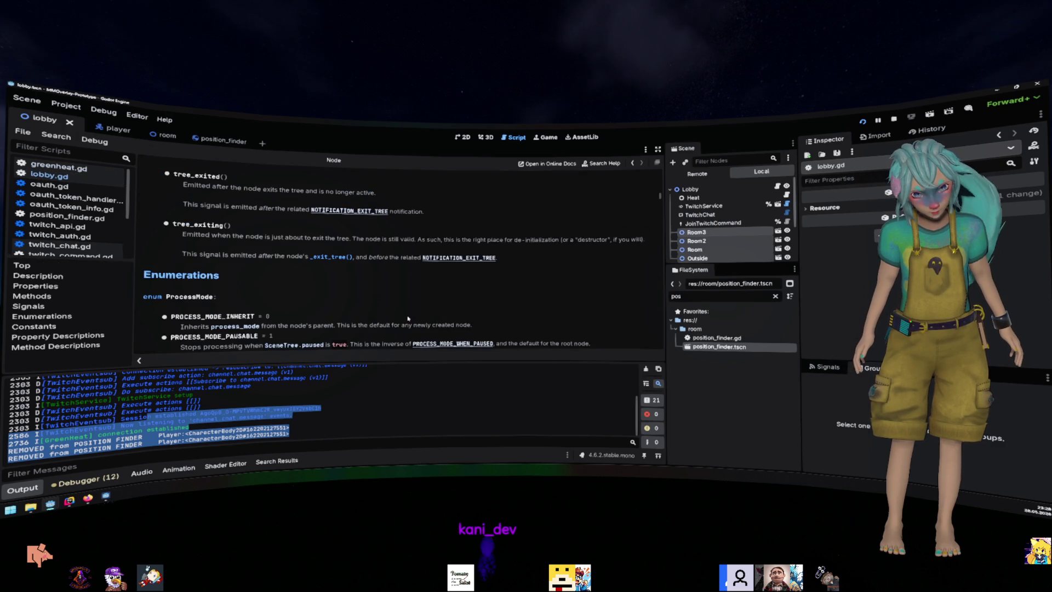
- Read the tree_exited description, go back to lobby.gd, and review the connection on lines 47–49
mouse_move(203, 188)
left_mouse_down()
mouse_move(377, 191)
mouse_move(225, 189)
mouse_move(332, 190)
left_mouse_up()
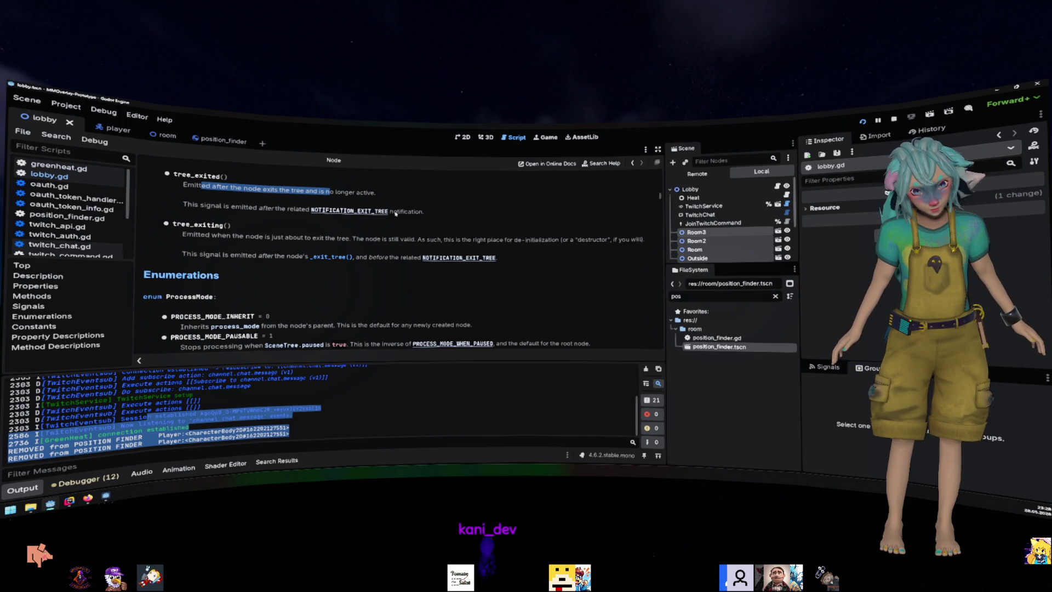
key("alt+Left")
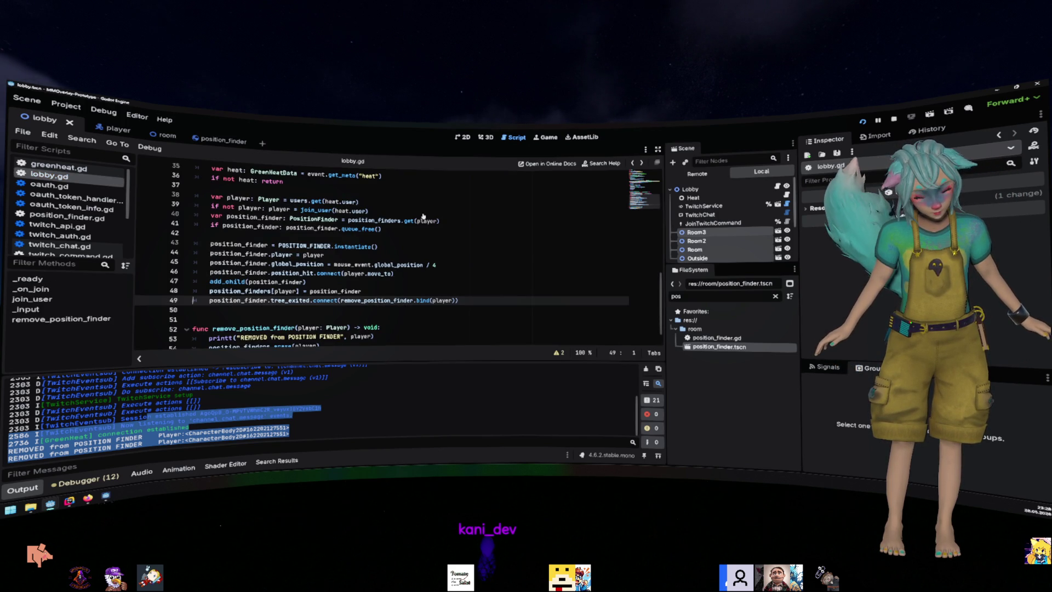
double_click(244, 301)
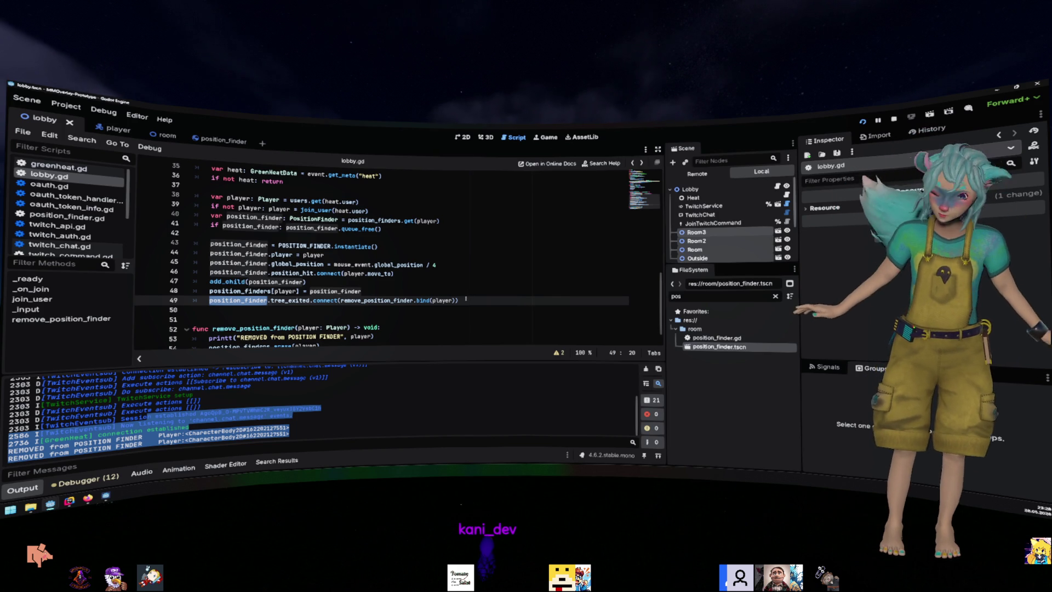
left_click(466, 299)
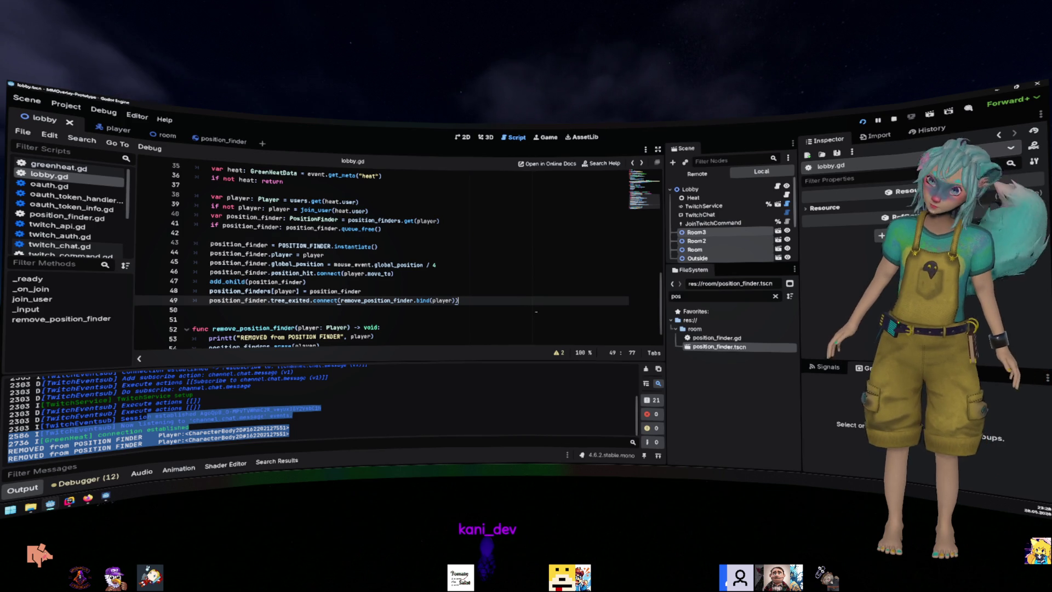
key("shift+Up")
key("shift+Up")
key("shift+Up")
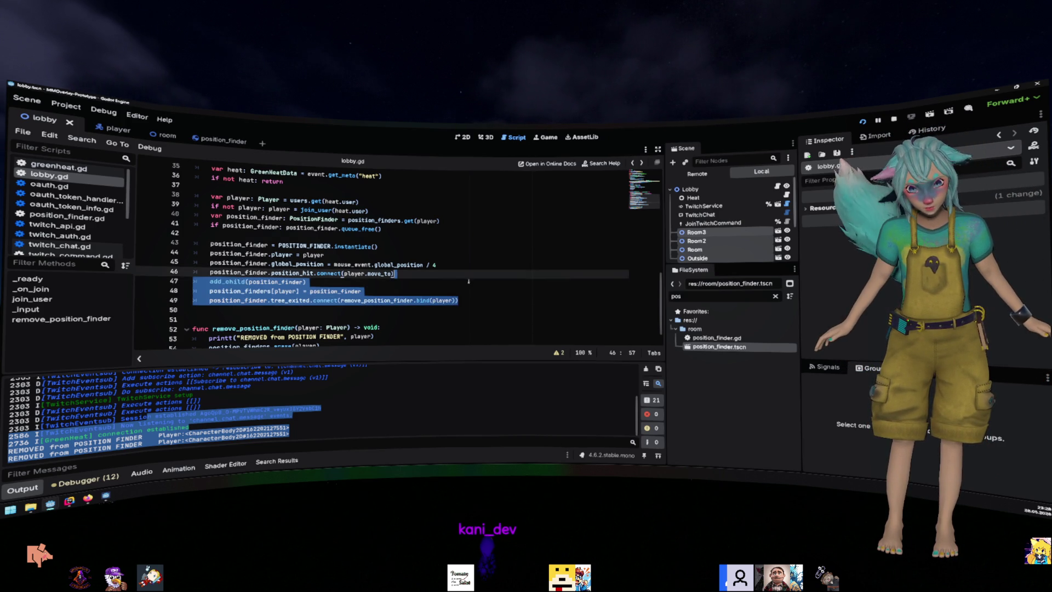
key("shift+Down")
key("shift+Down")
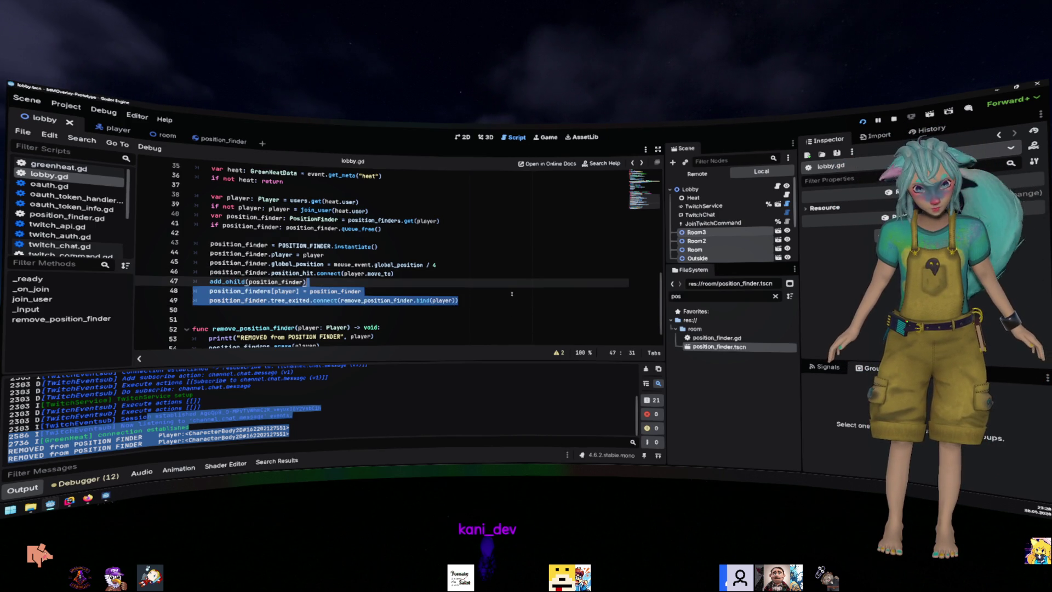
left_click(516, 291)
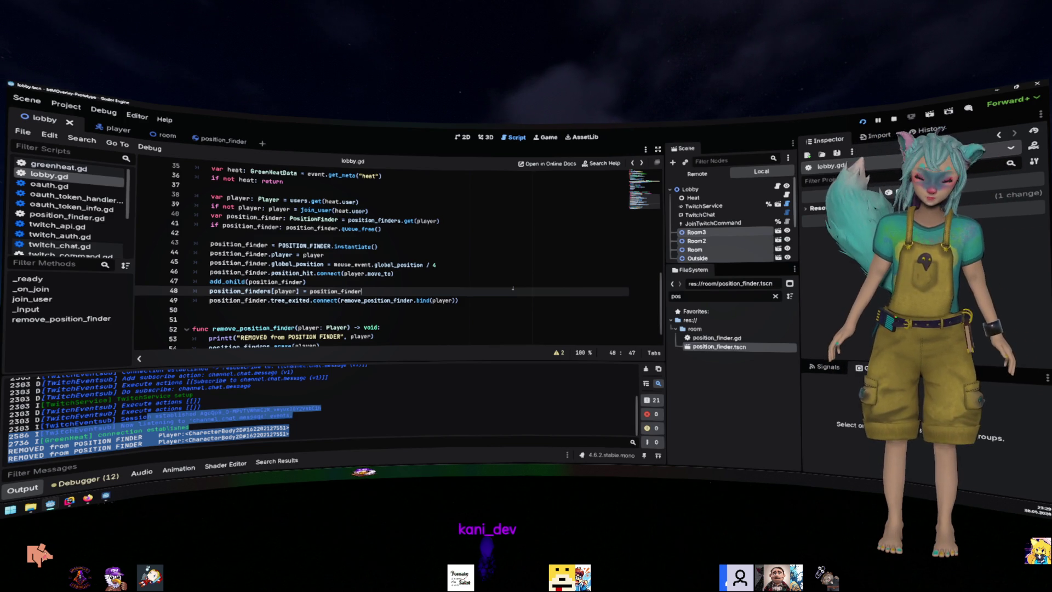
left_click(458, 412)
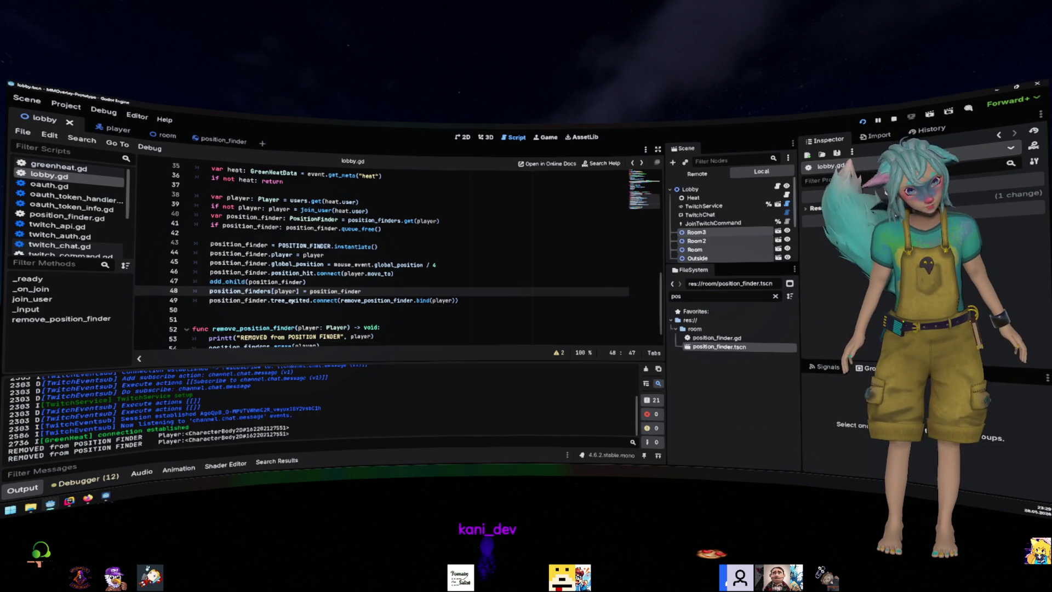
double_click(290, 301)
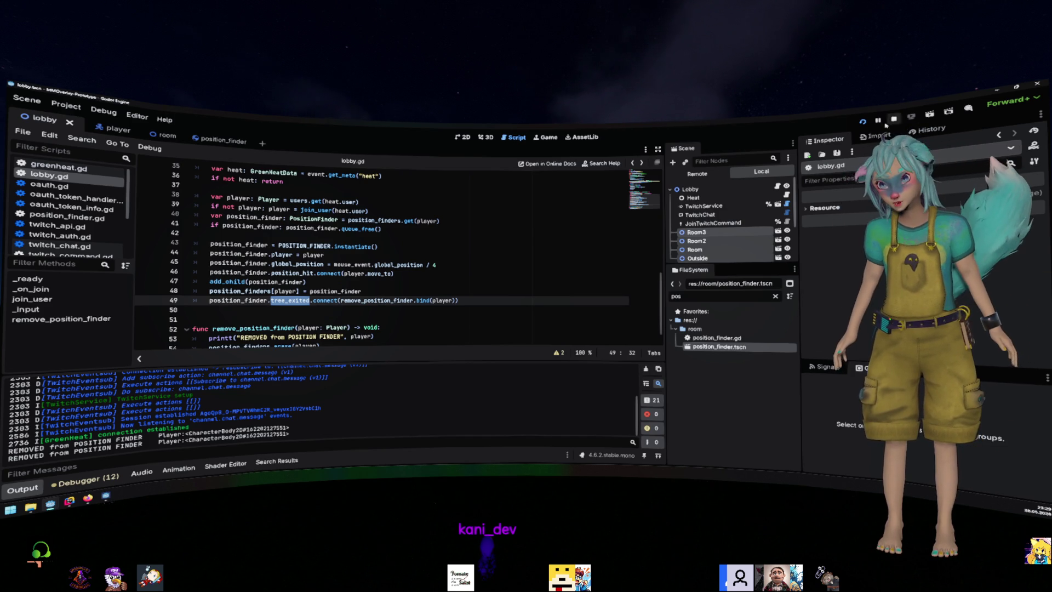
- Run the game, spawn a position finder, then leave the game window
key("F5")
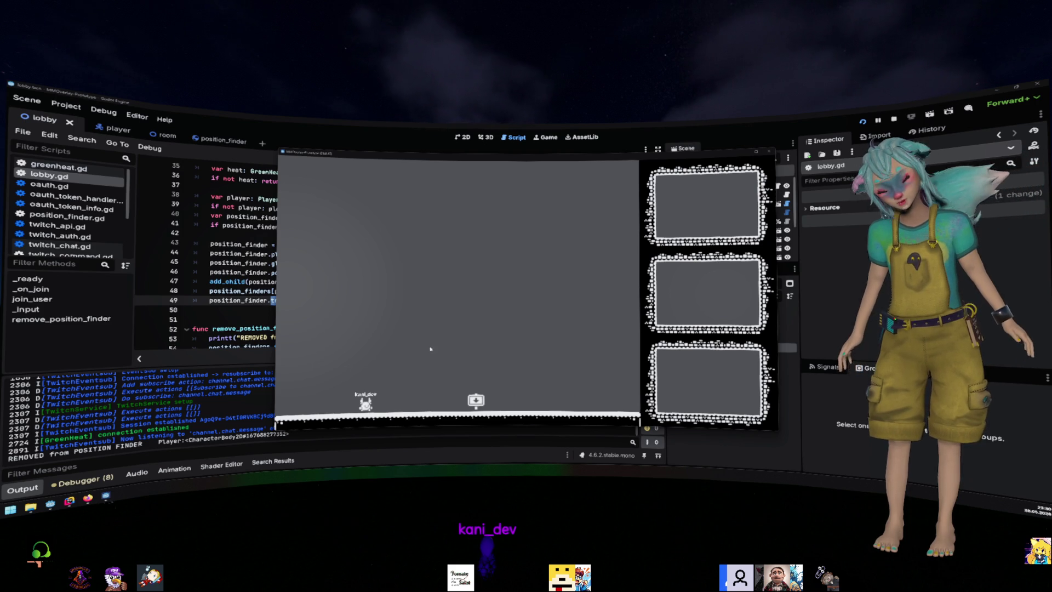
left_click(538, 299)
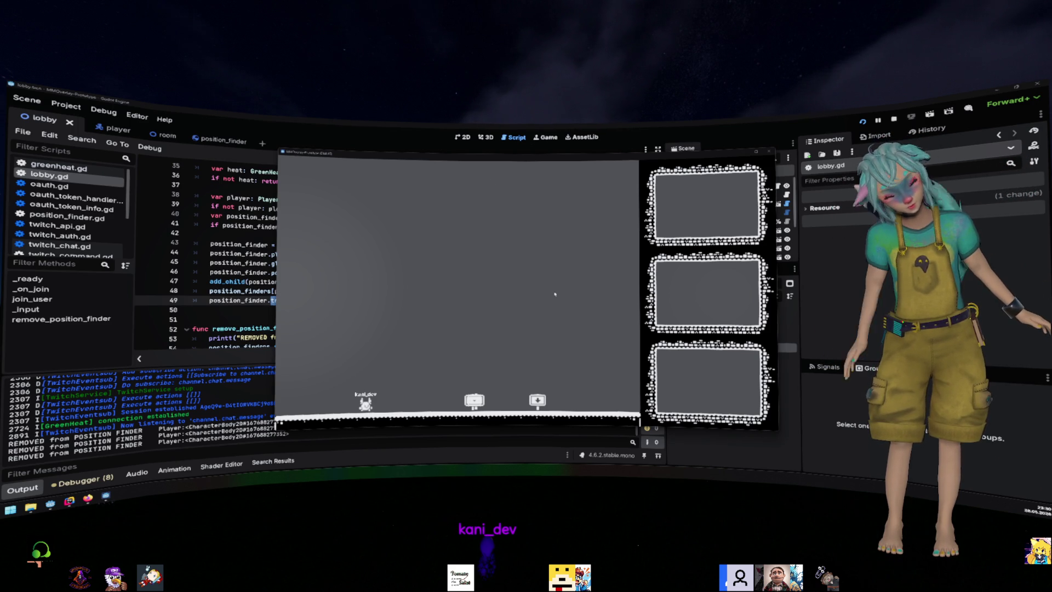
key("alt+Tab")
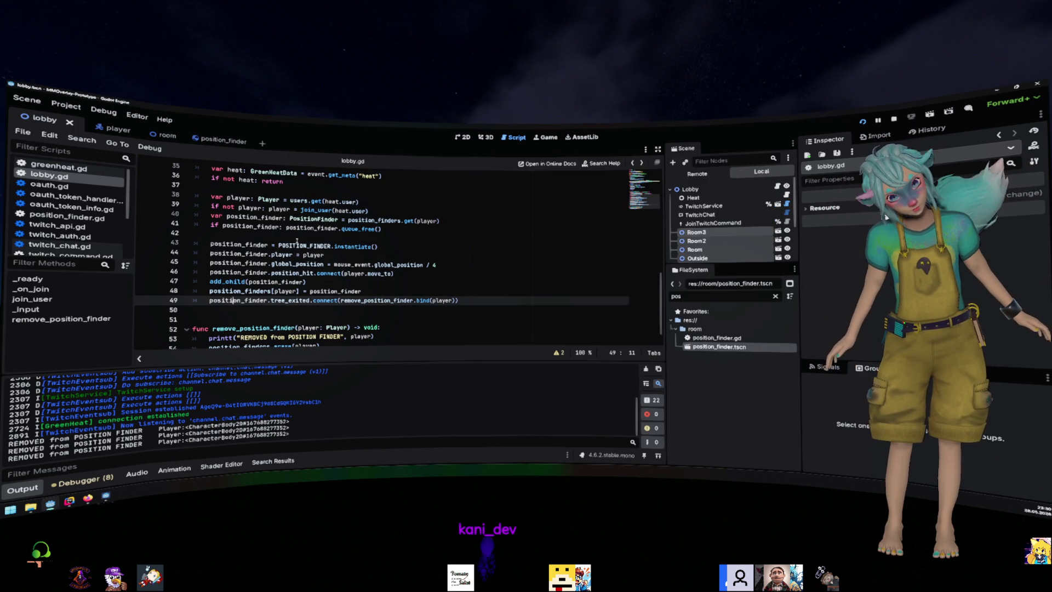
mouse_move(195, 244)
left_mouse_down()
mouse_move(319, 255)
mouse_move(417, 282)
mouse_move(425, 273)
left_mouse_up()
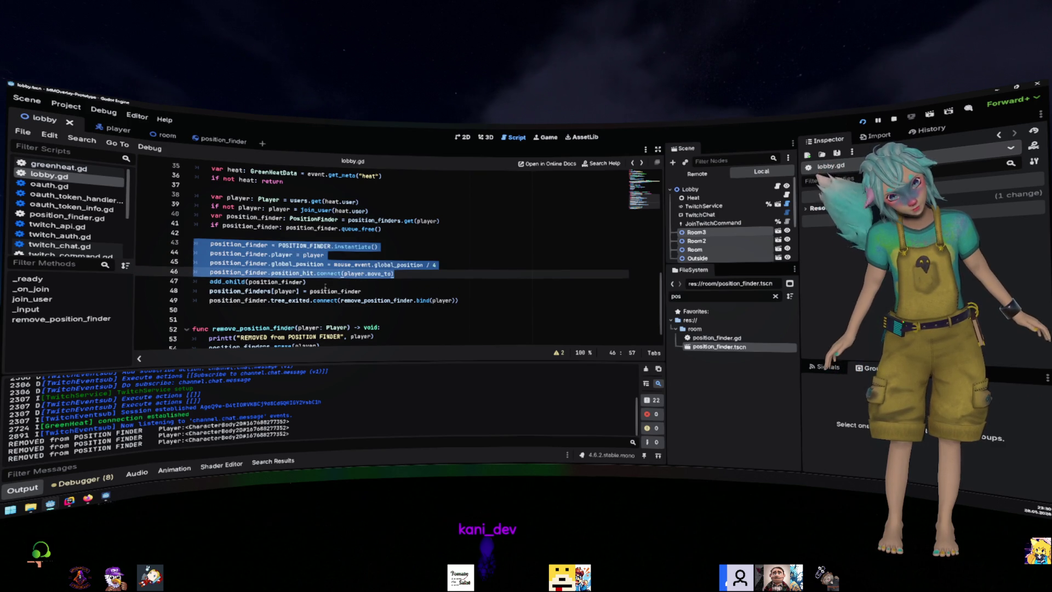
mouse_move(326, 284)
left_mouse_down()
mouse_move(274, 282)
mouse_move(185, 242)
left_mouse_up()
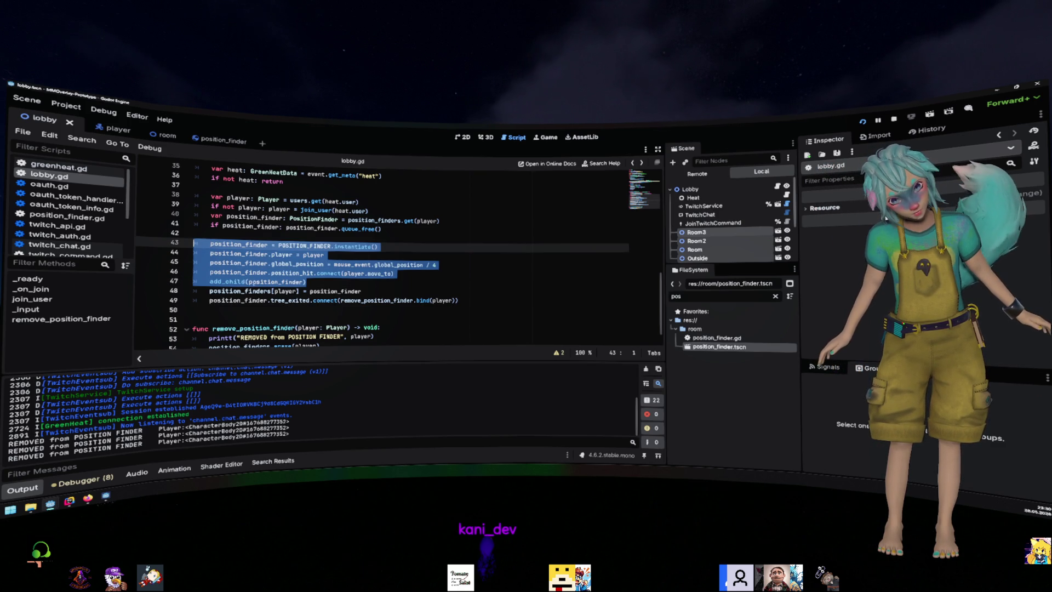
double_click(227, 281)
double_click(290, 301)
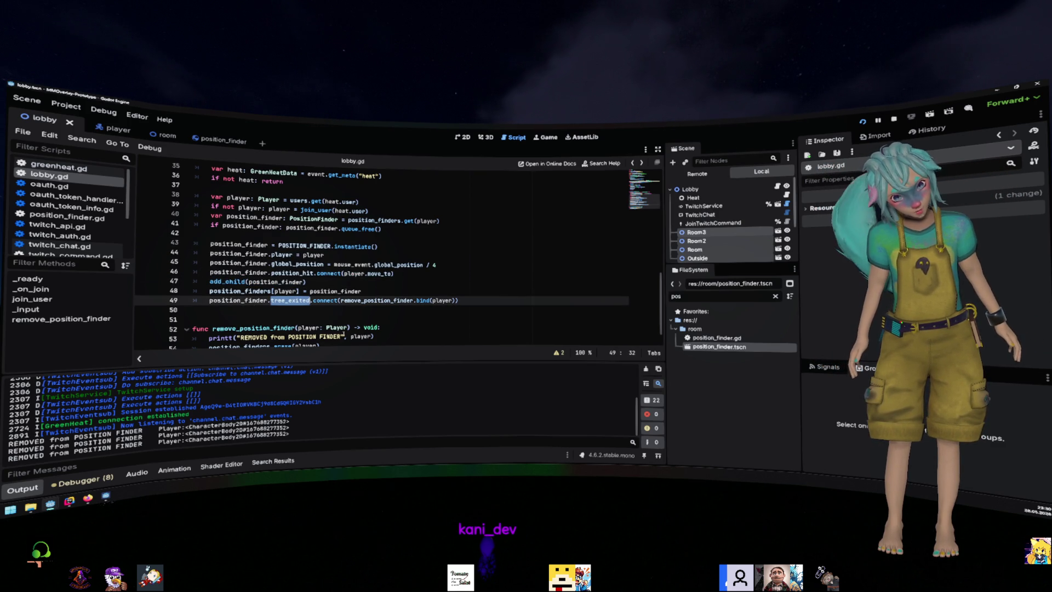
double_click(393, 301)
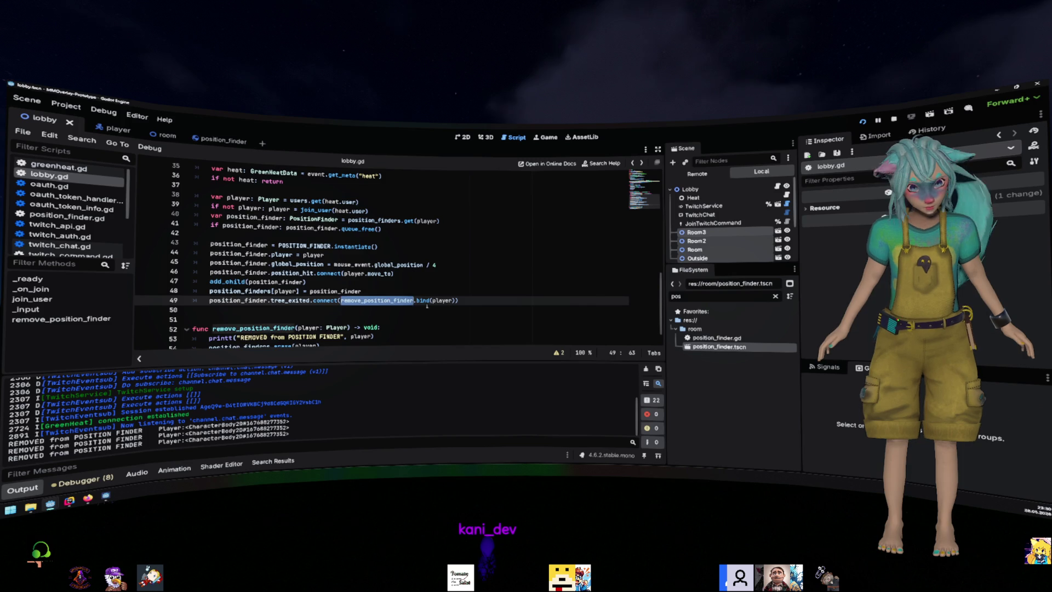
mouse_move(193, 303)
left_mouse_down()
mouse_move(329, 329)
mouse_move(367, 351)
left_mouse_up()
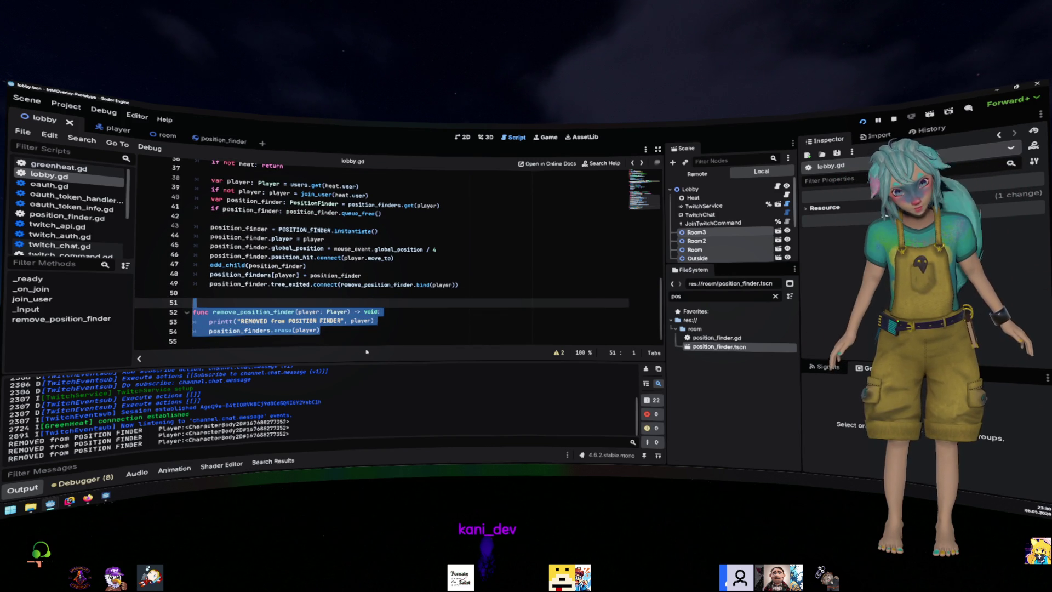
double_click(305, 289)
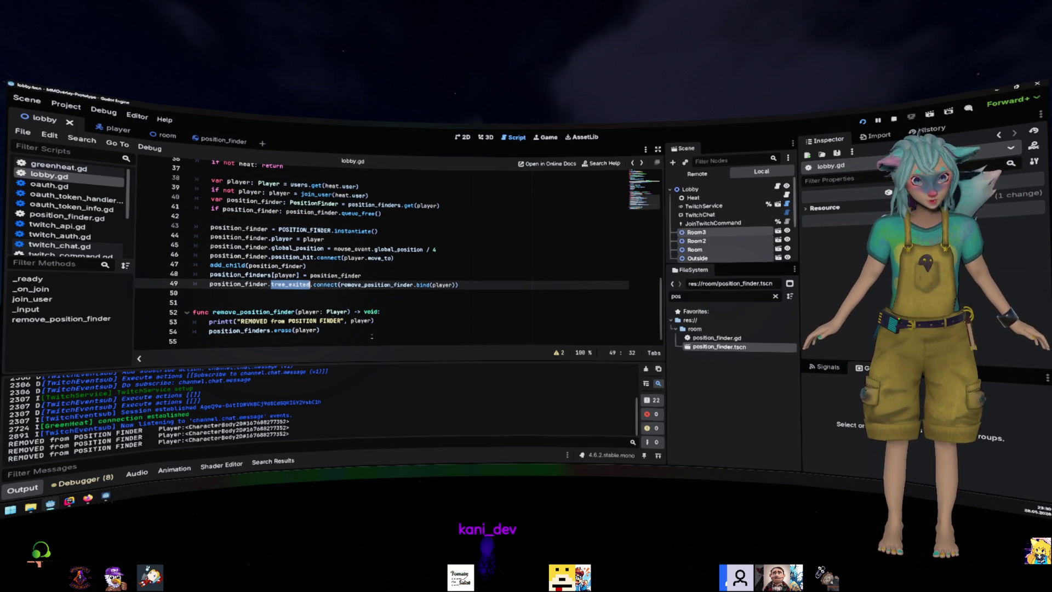
double_click(220, 267)
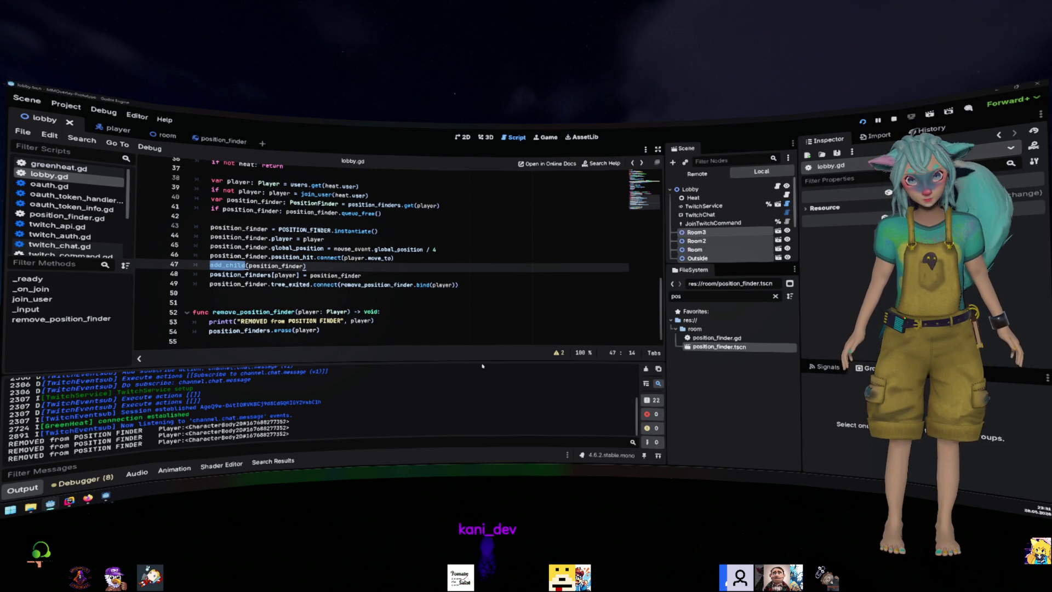
key("F5")
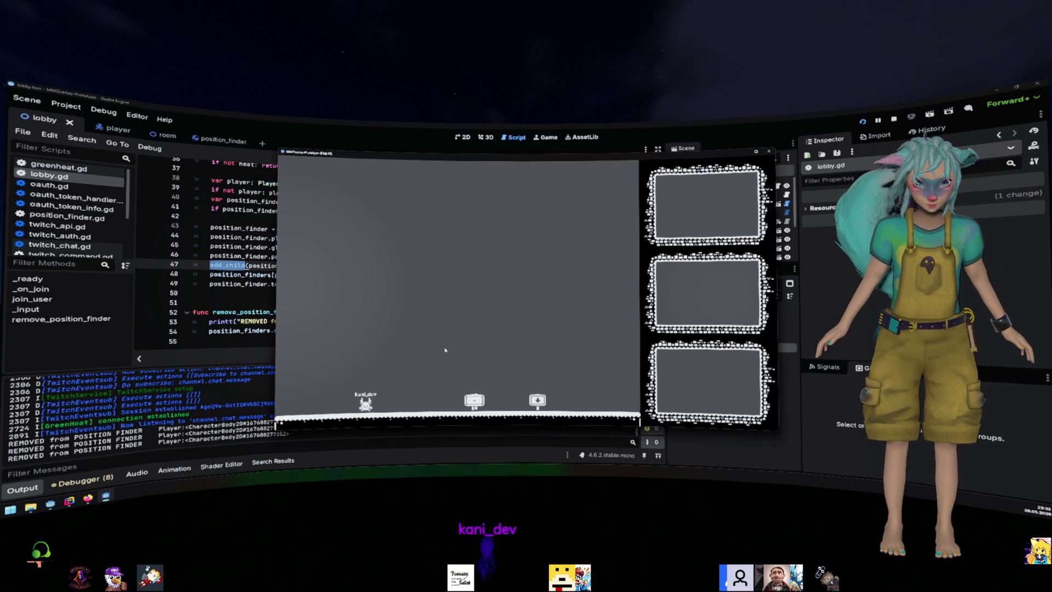
- Switch line 49 from tree_exited to tree_exiting and add a breakpoint on line 53
left_click(272, 322)
left_click(397, 258)
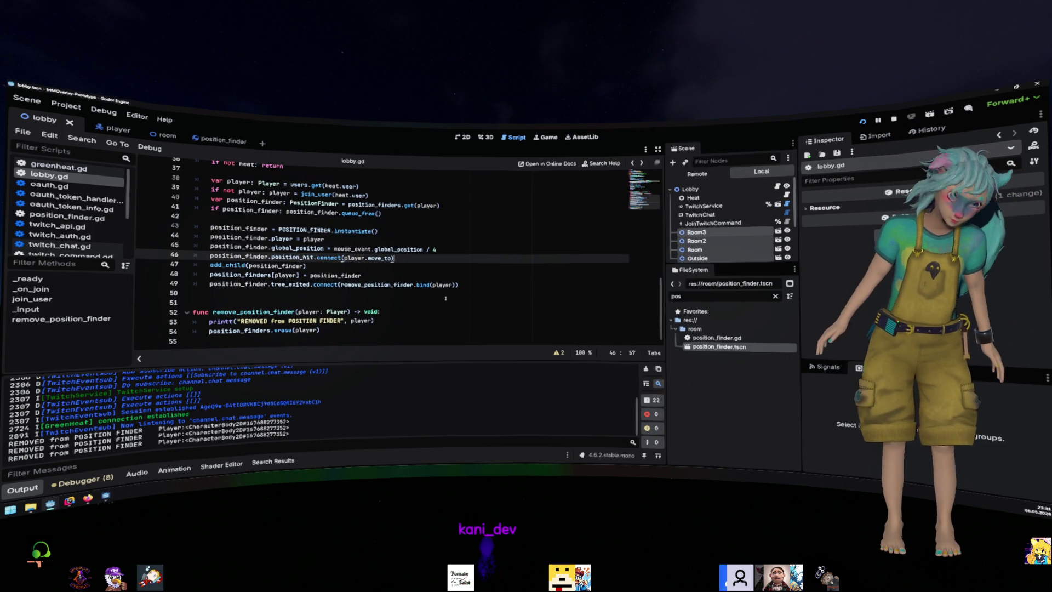
double_click(272, 285)
left_click(301, 285)
key("ctrl+space")
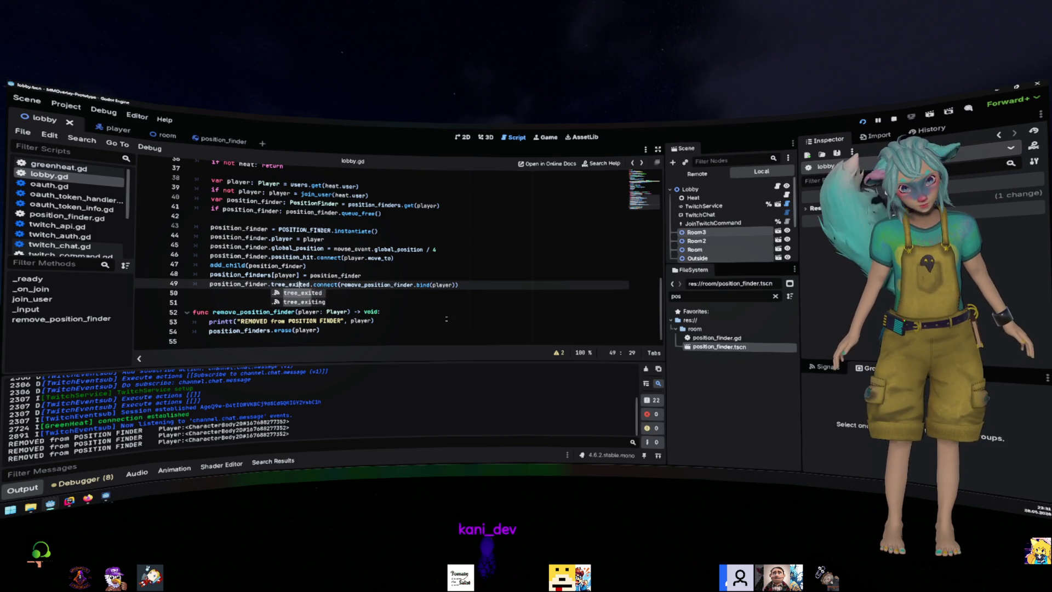
key("Down")
key("Return")
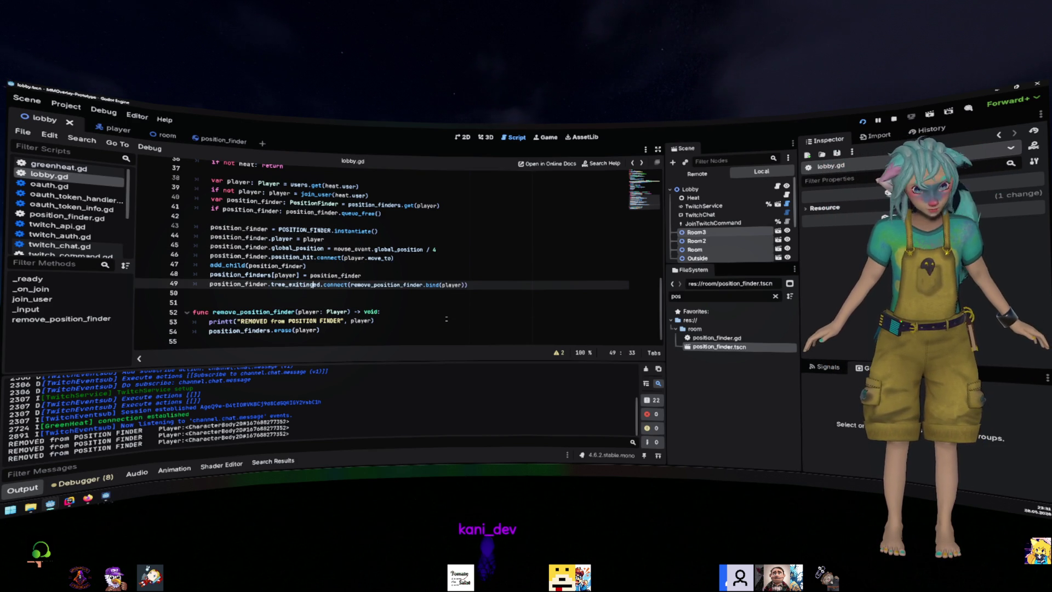
key("Delete")
key("Delete")
left_click(447, 315)
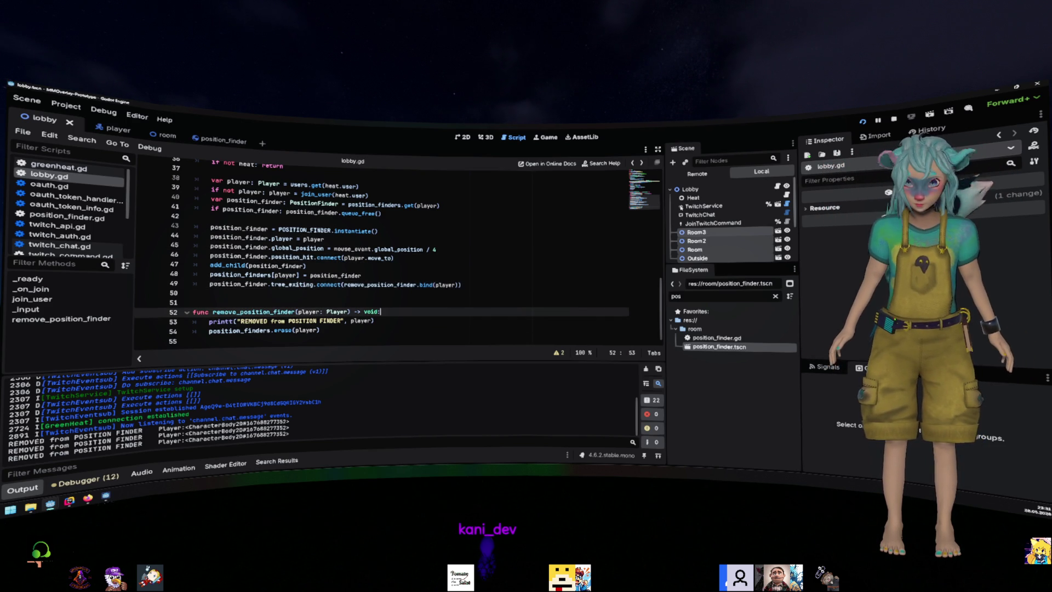
left_click(173, 321)
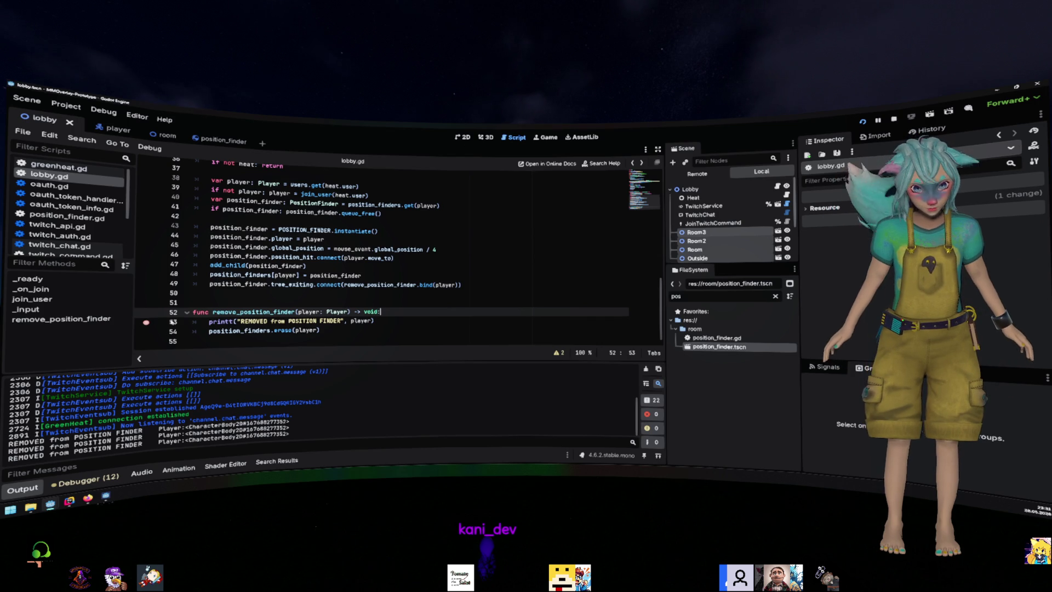
- Run the game to the line 53 breakpoint, check Output and Debugger, resume, and rerun
left_click(863, 122)
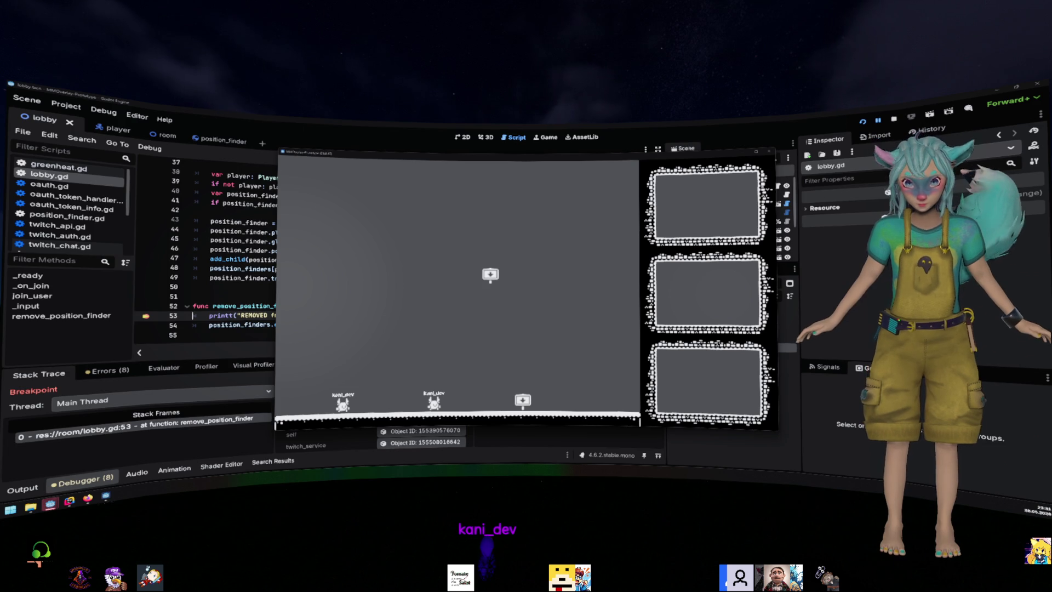
left_click(272, 279)
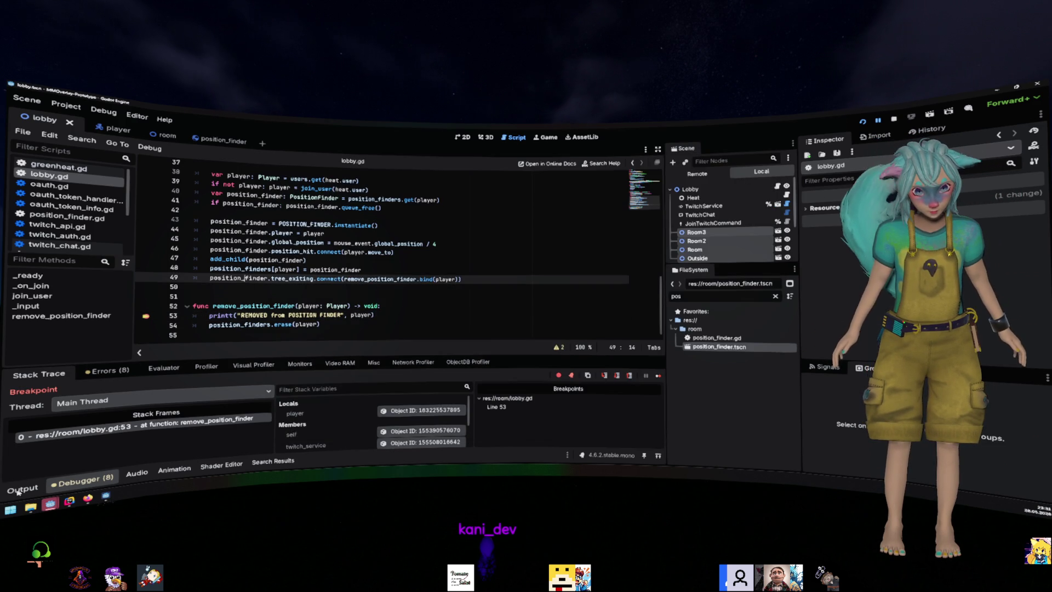
left_click(22, 489)
left_click(82, 478)
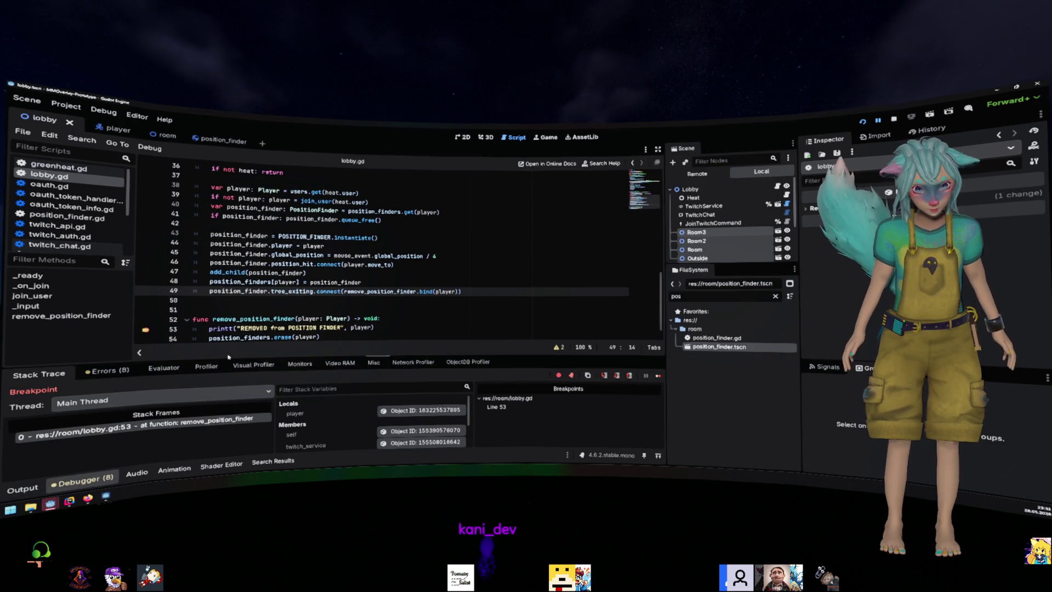
left_click(474, 214)
key("F12")
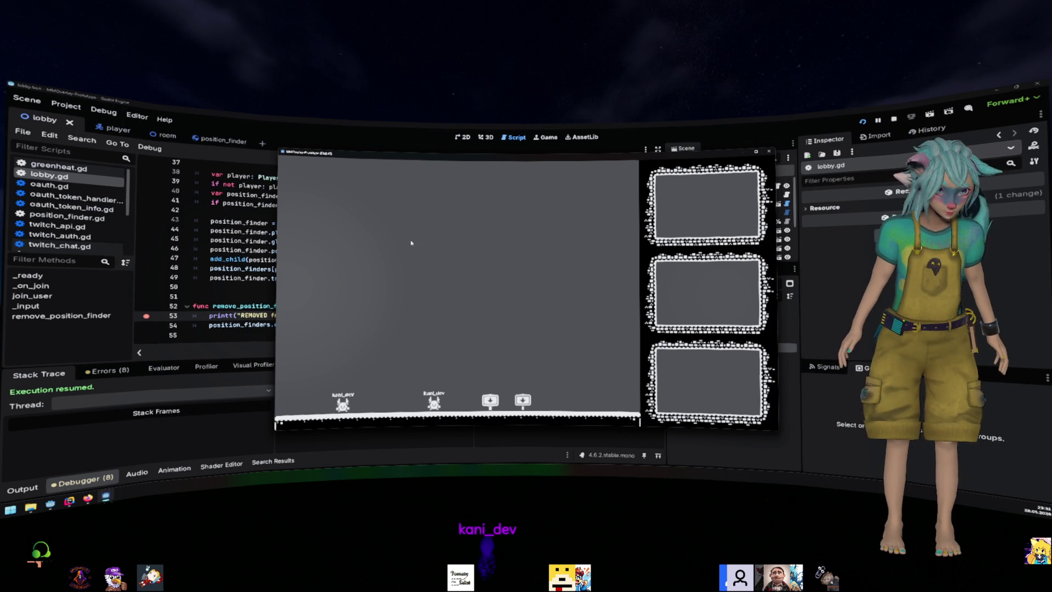
left_click(863, 122)
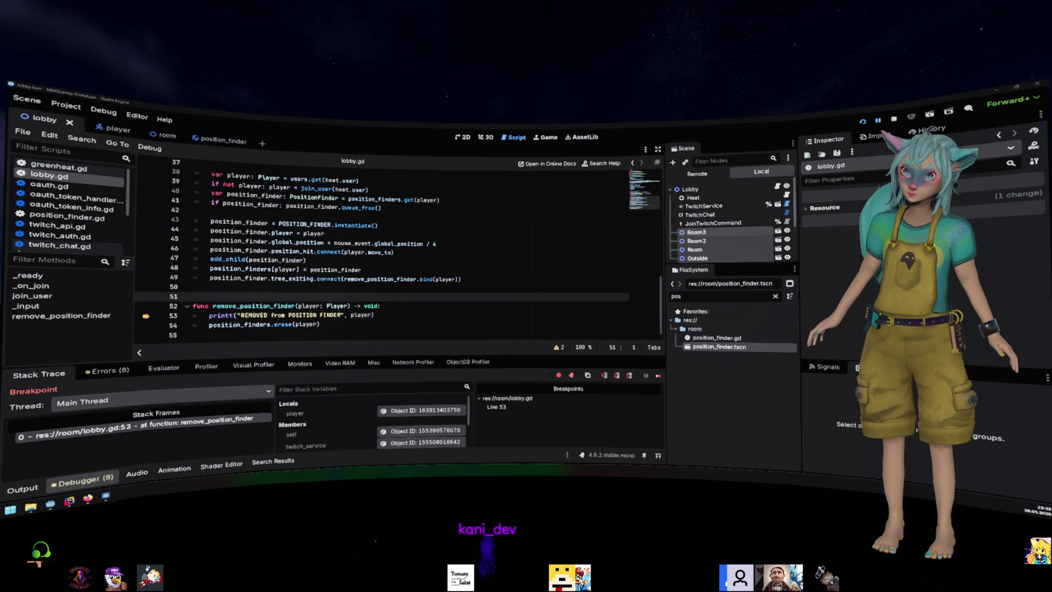
- Switch to the browser's Google Images results for 'jetpack joyride'
left_click(87, 497)
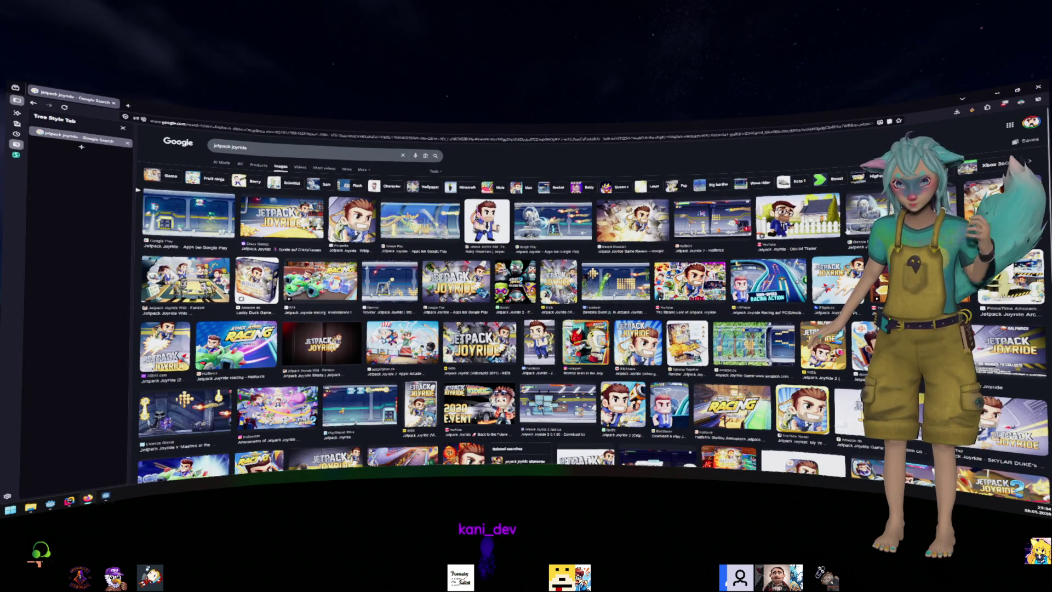
- Preview three Jetpack Joyride images, including Jetpack Joyride 2, then glance back at Godot
left_click(420, 220)
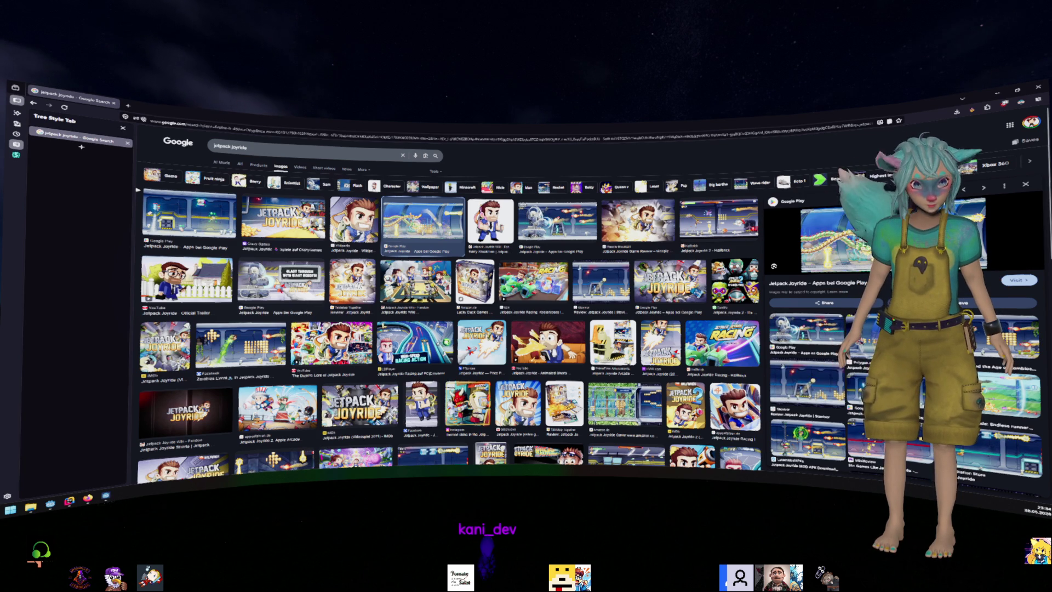
left_click(179, 221)
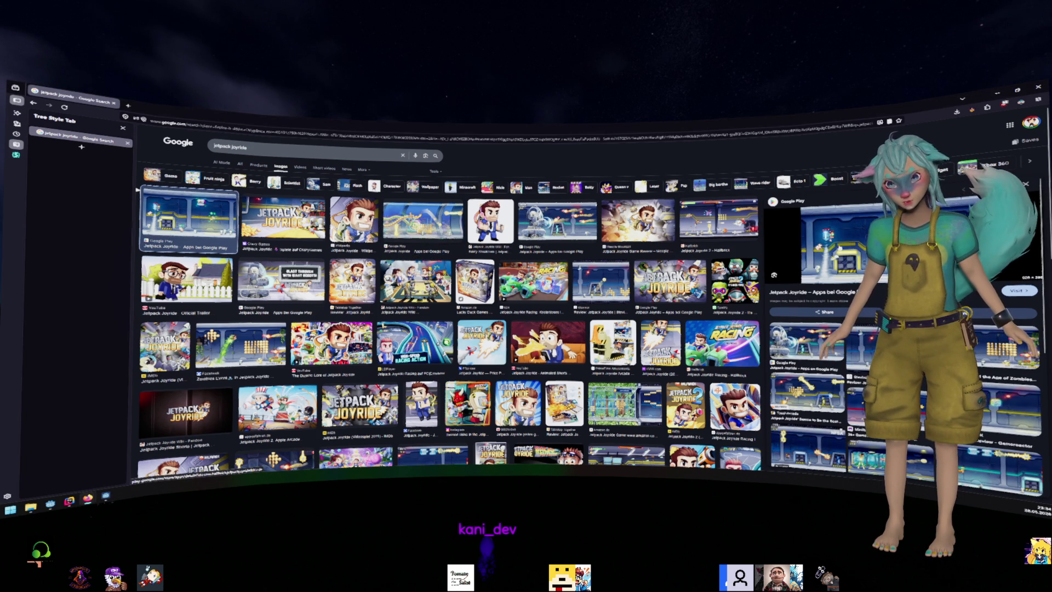
left_click(719, 222)
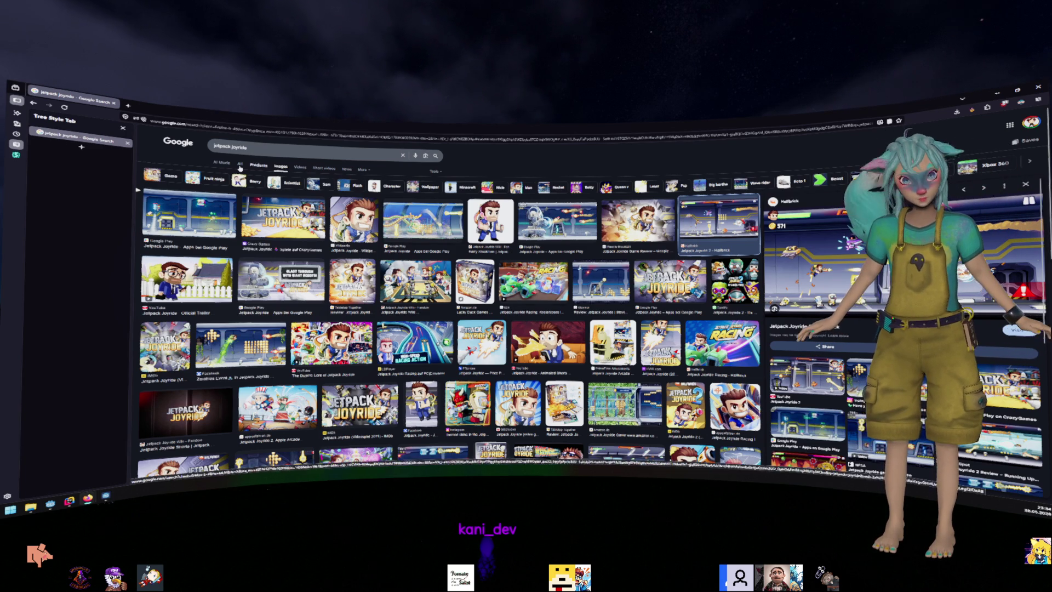
key("alt+Tab")
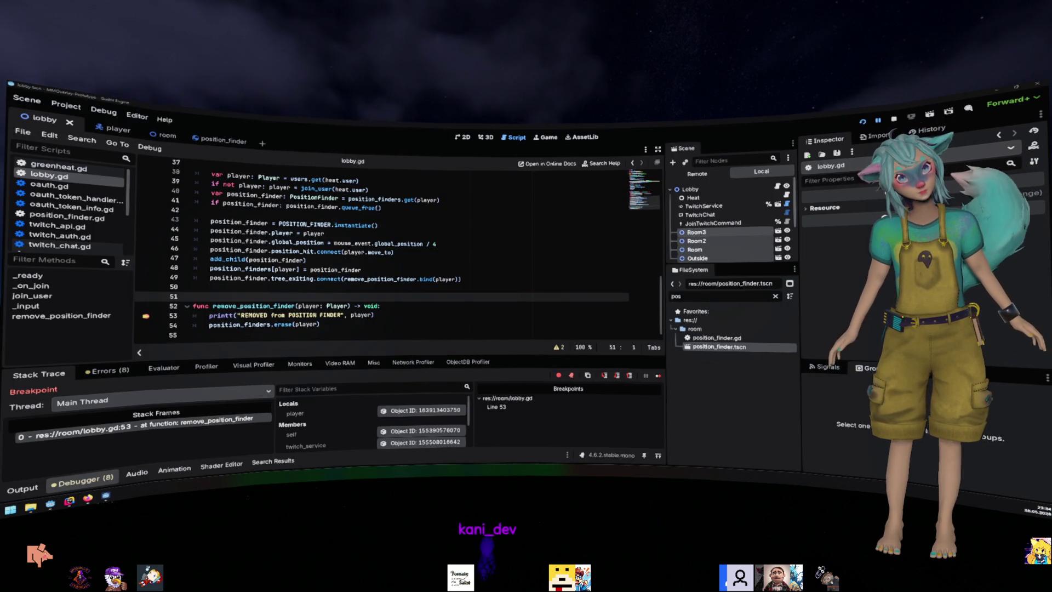
- Browse five R-Type image previews (Google Play, Dimensions III, Steam, Amazon), then return to Godot
key("alt+Tab")
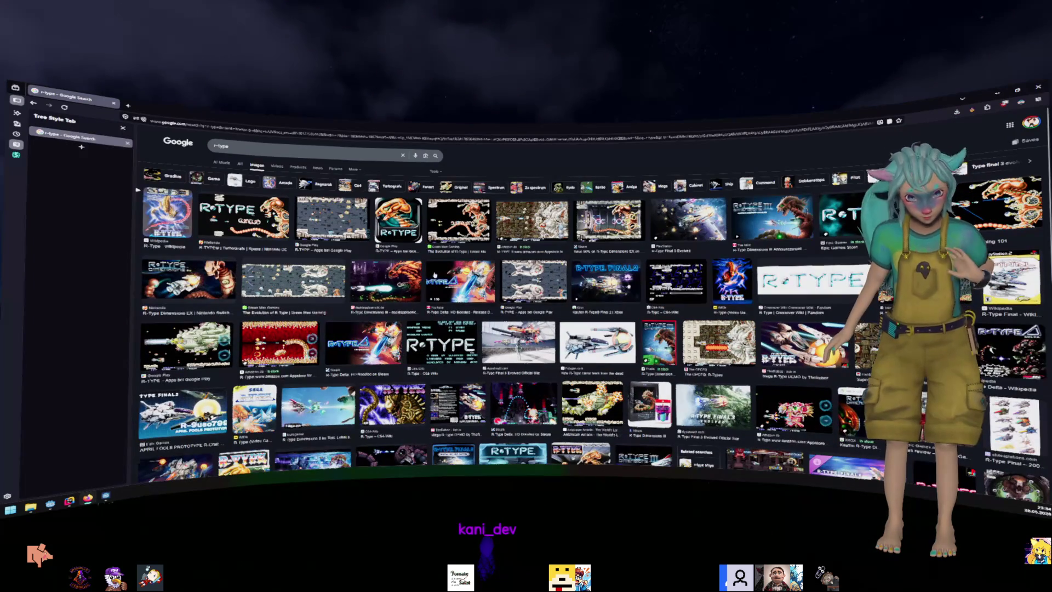
left_click(718, 283)
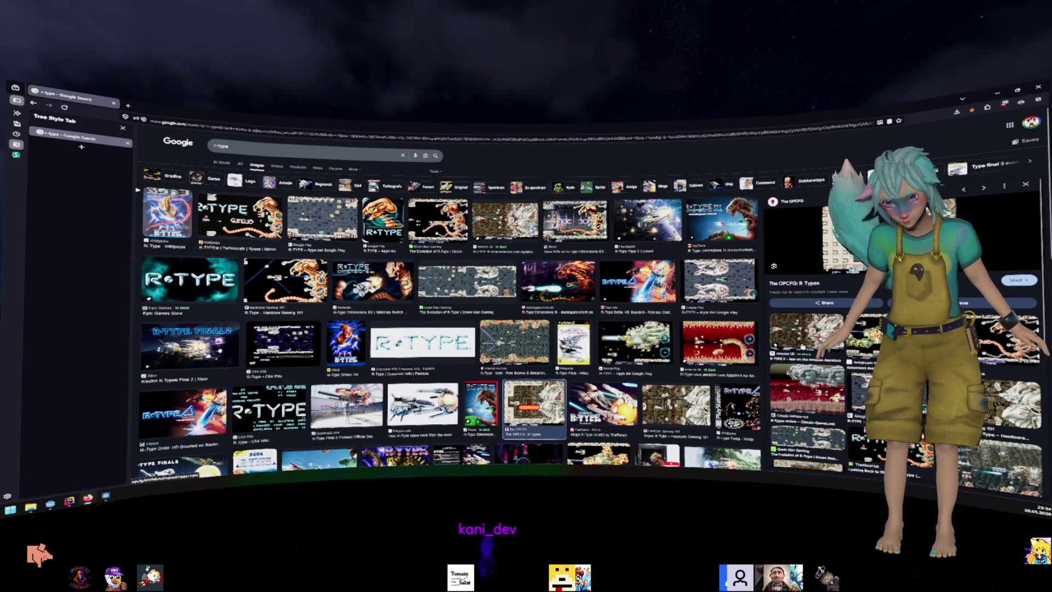
left_click(731, 278)
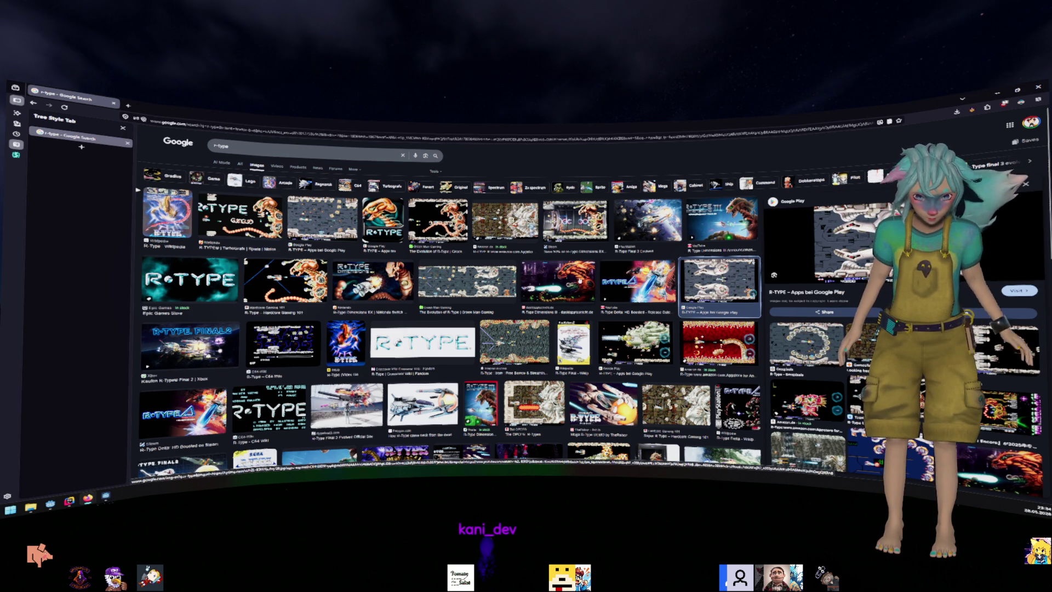
left_click(558, 281)
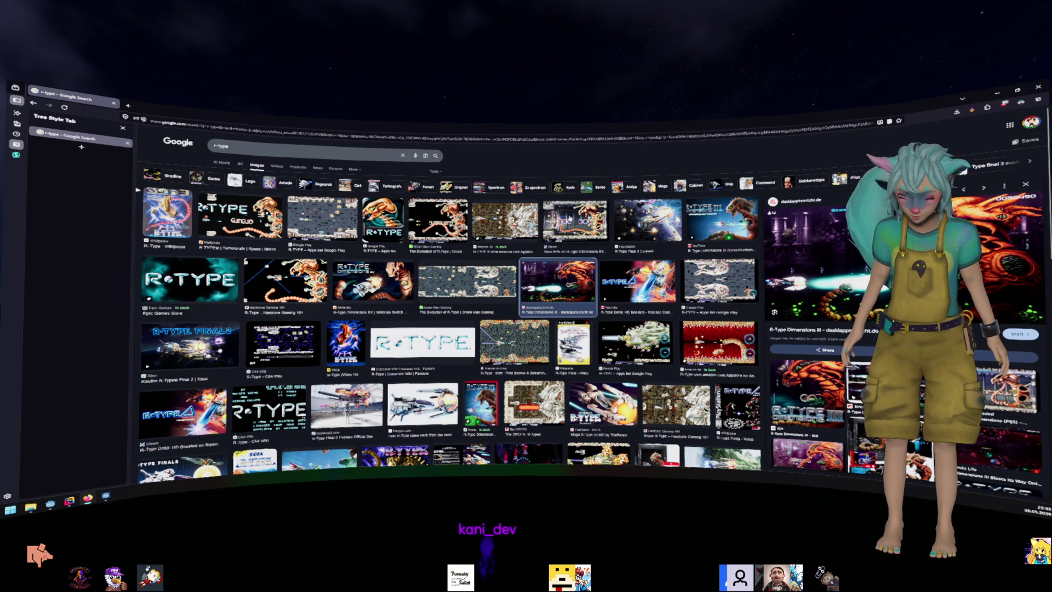
left_click(575, 220)
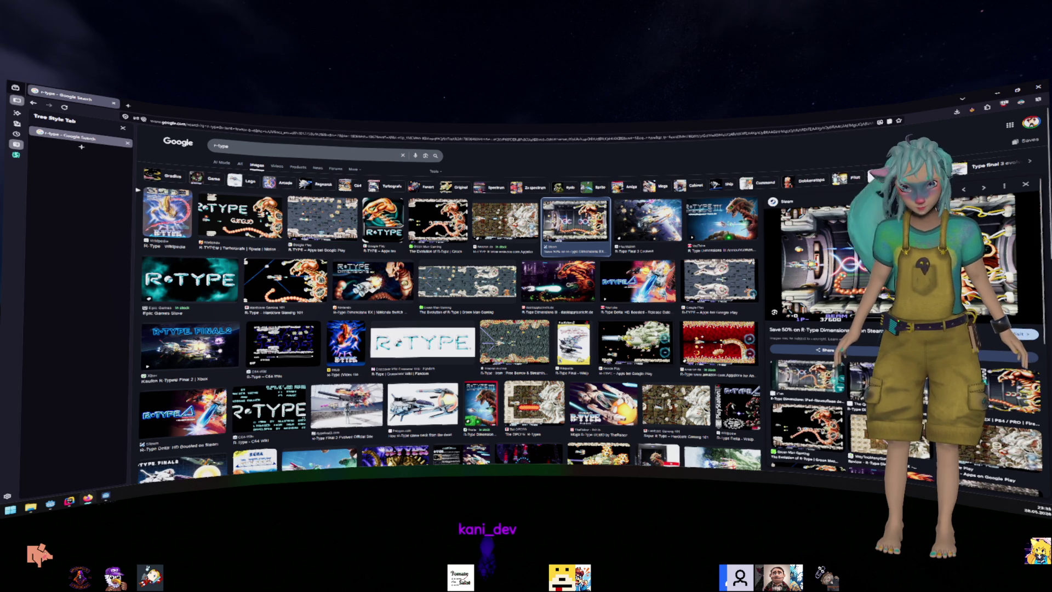
left_click(702, 337)
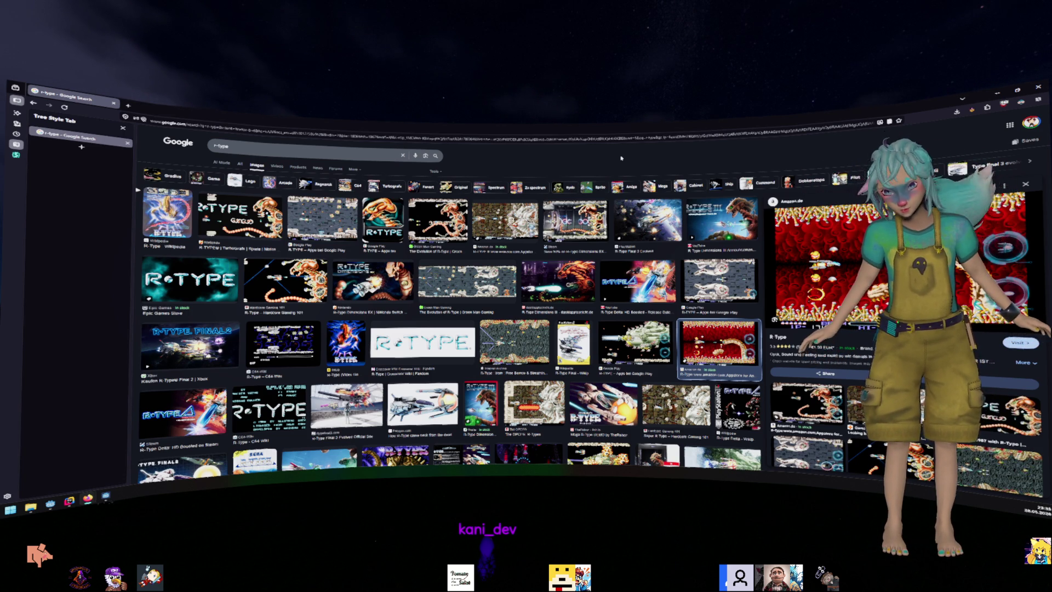
key("alt+Tab")
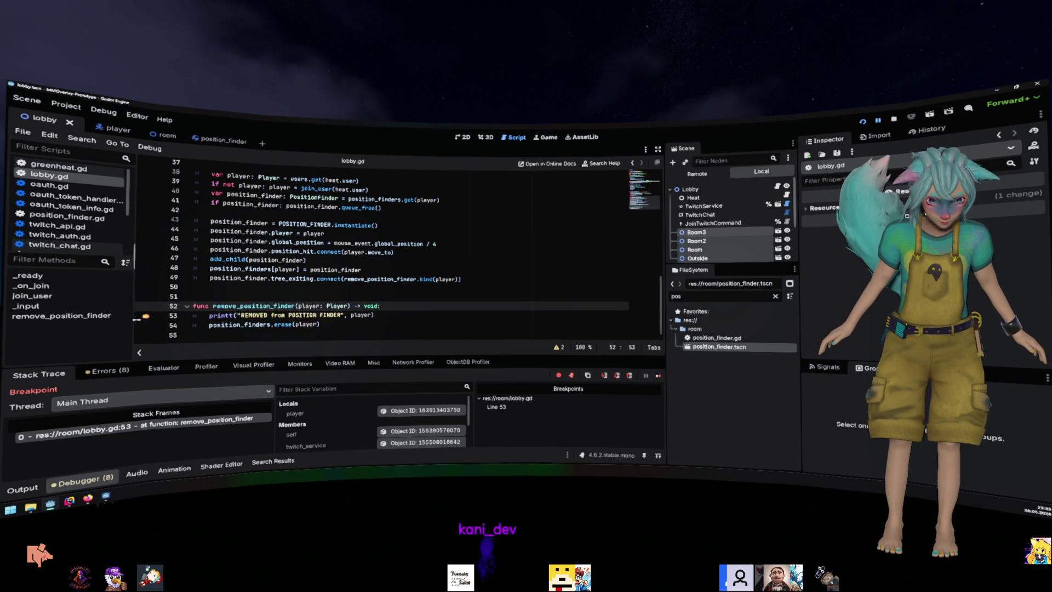
- On line 49, change the connected signal from tree_exiting to position_hit
key("Up")
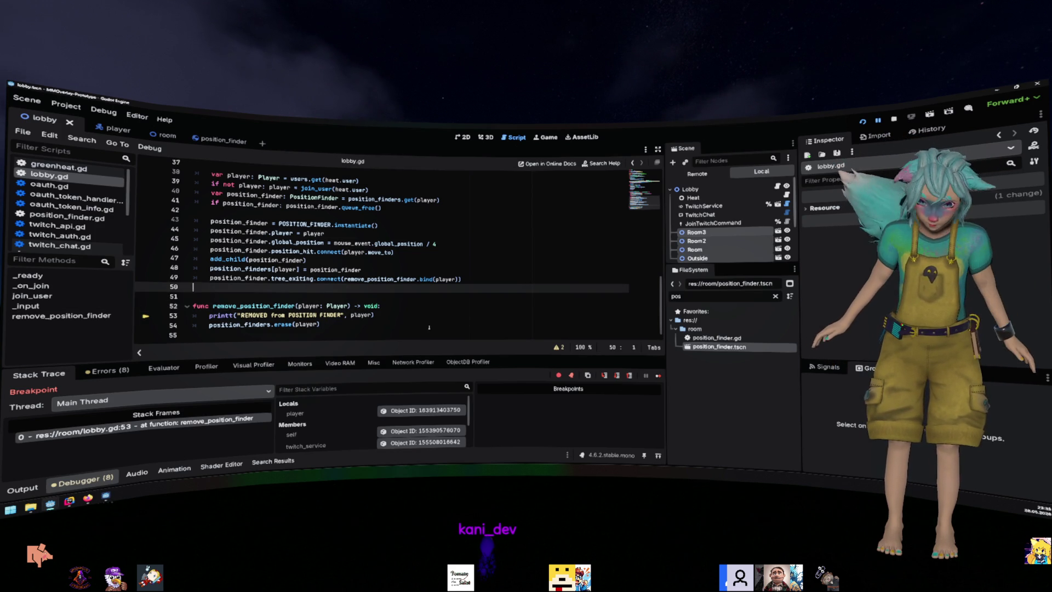
key("Up")
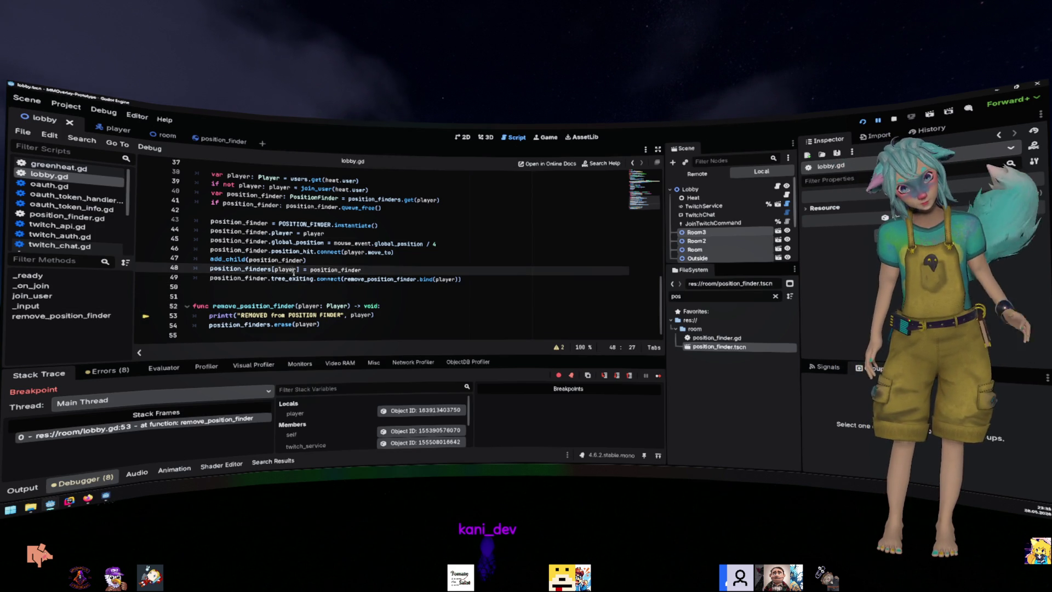
key("ctrl+Right")
key("ctrl+Right")
key("ctrl+shift+Right")
key("Left")
type("position_hit")
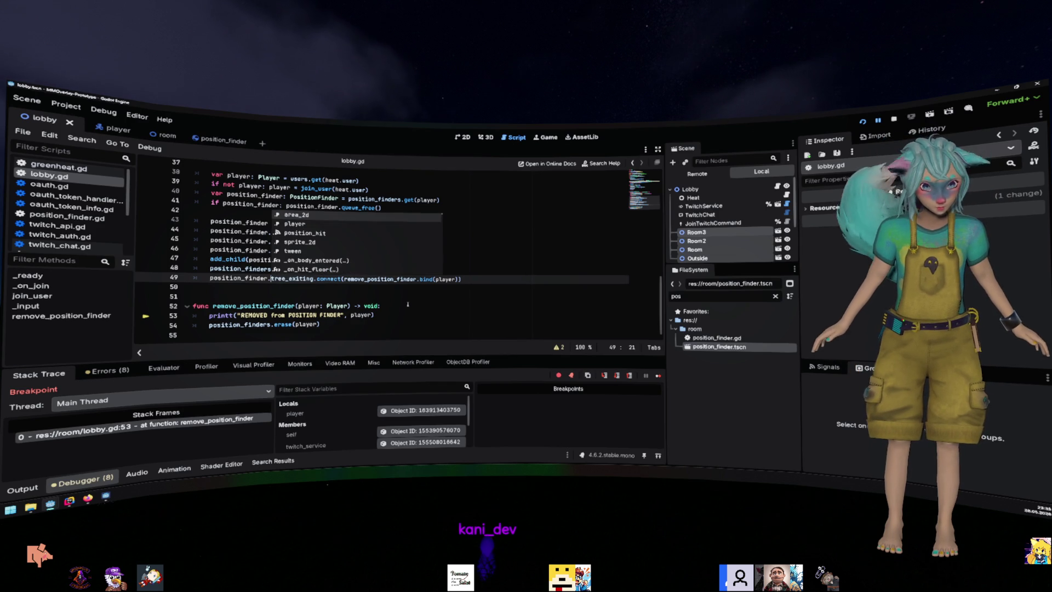
key("ctrl+shift+Right")
key("Delete")
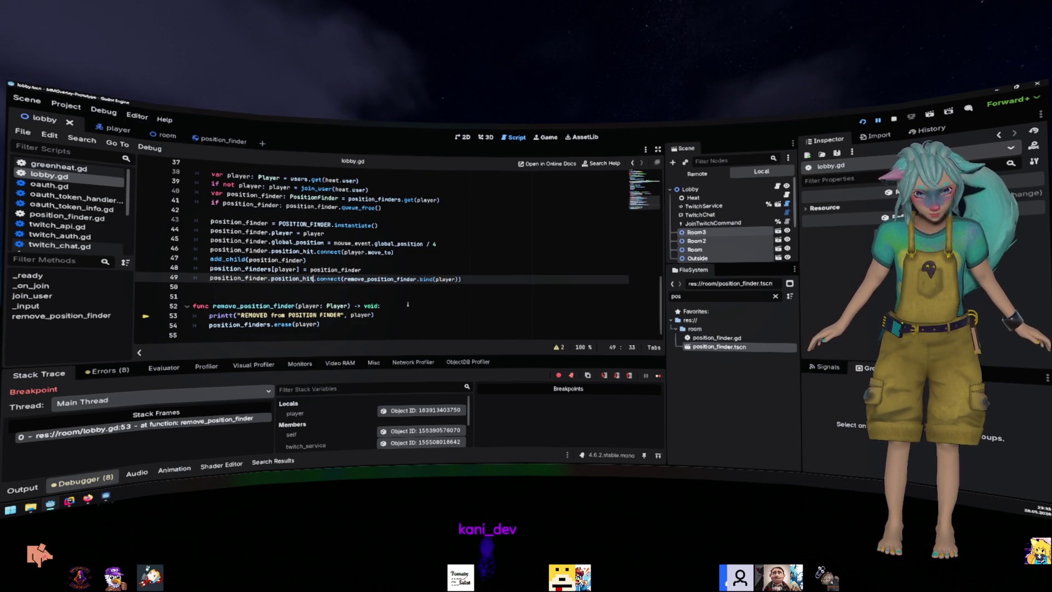
key("ctrl+Right")
key("ctrl+Right")
key("Right")
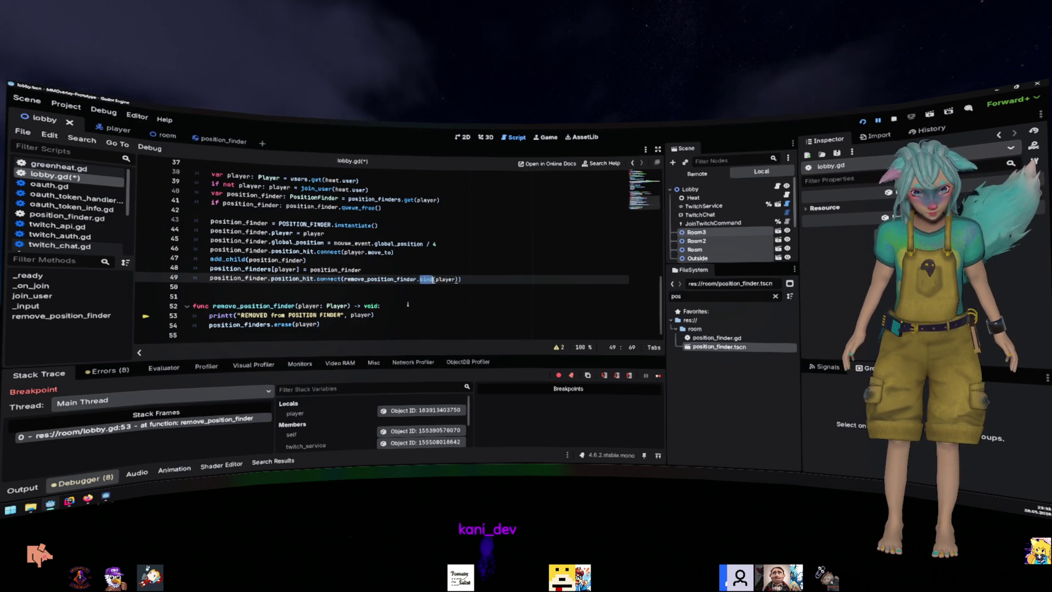
- Insert .unbind(1) before .bind(player) on line 49 and save lobby.gd
type(".un")
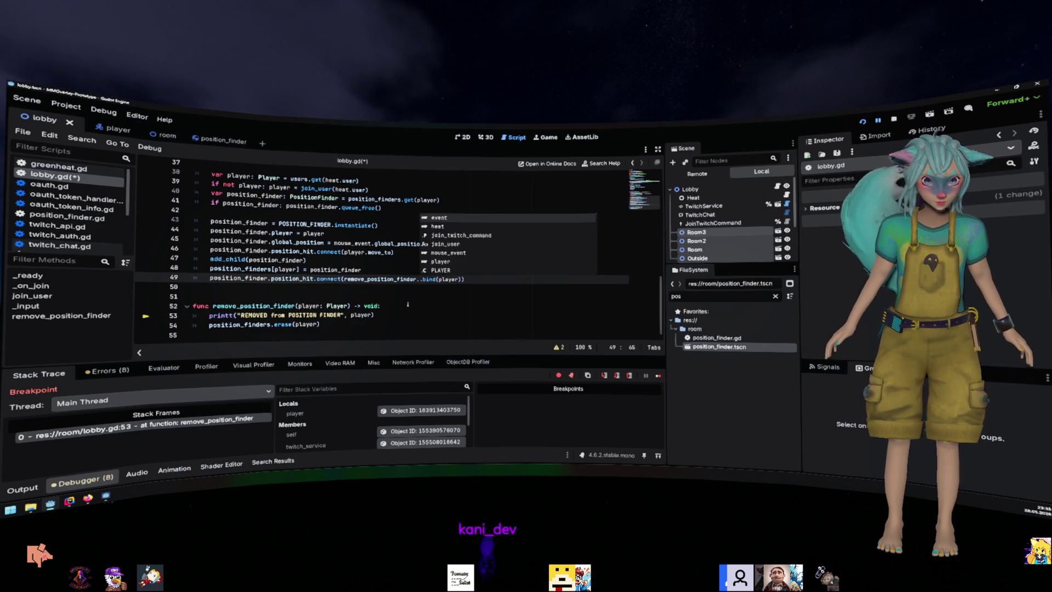
key("Return")
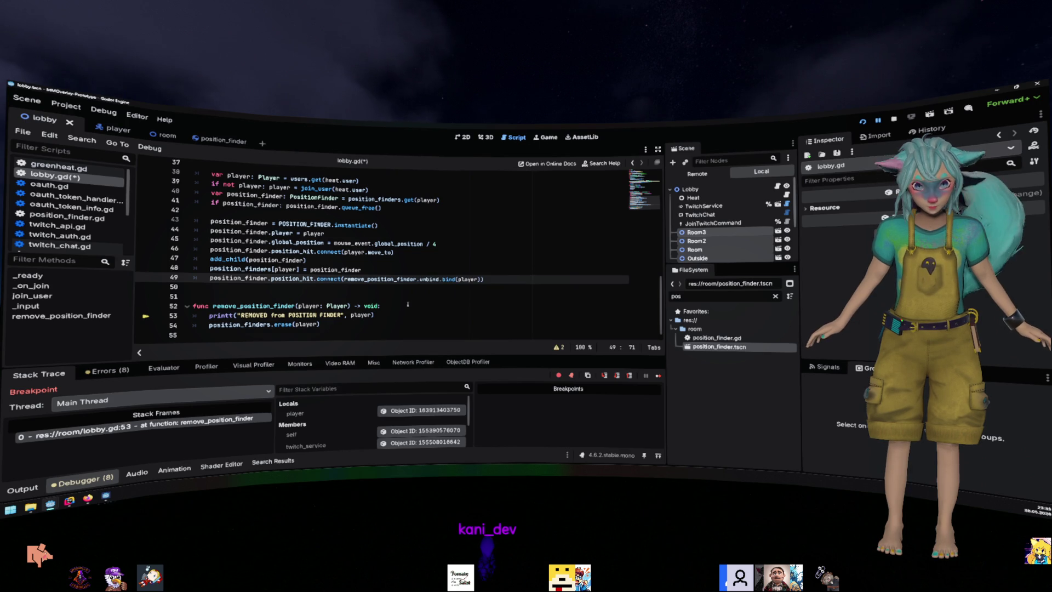
type("1")
key("Up")
key("ctrl+s")
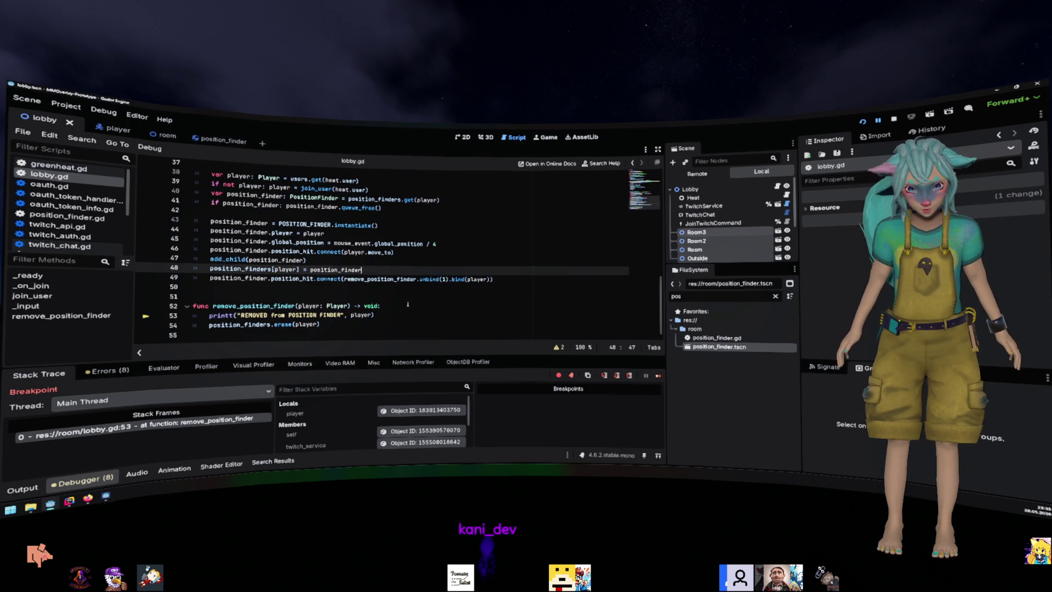
- Undo an accidental overwrite of the printt debug line and rerun the project
left_click(406, 299)
left_click(392, 315)
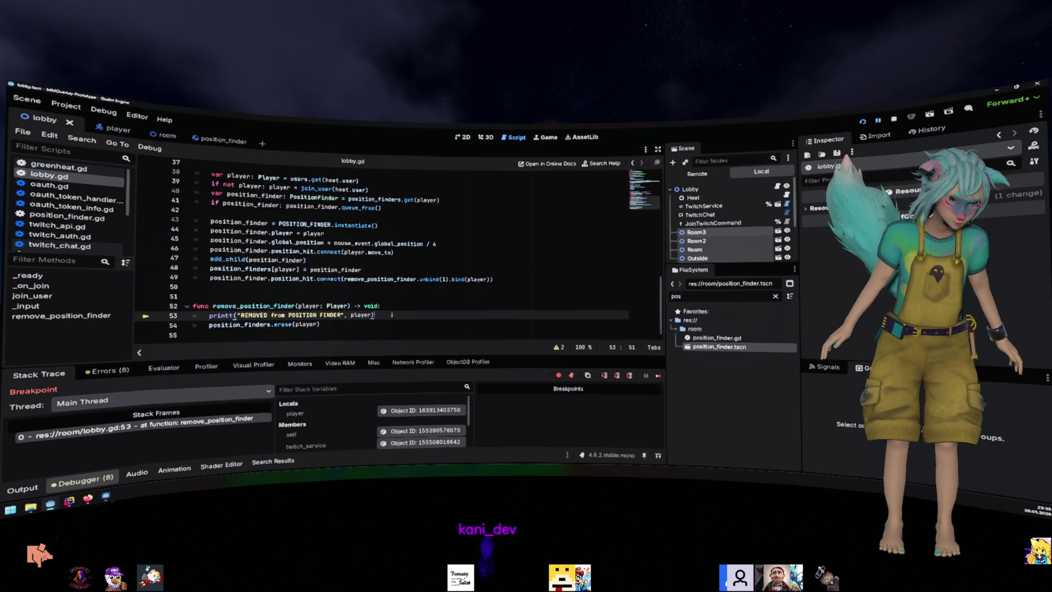
key("shift+Up")
type("s")
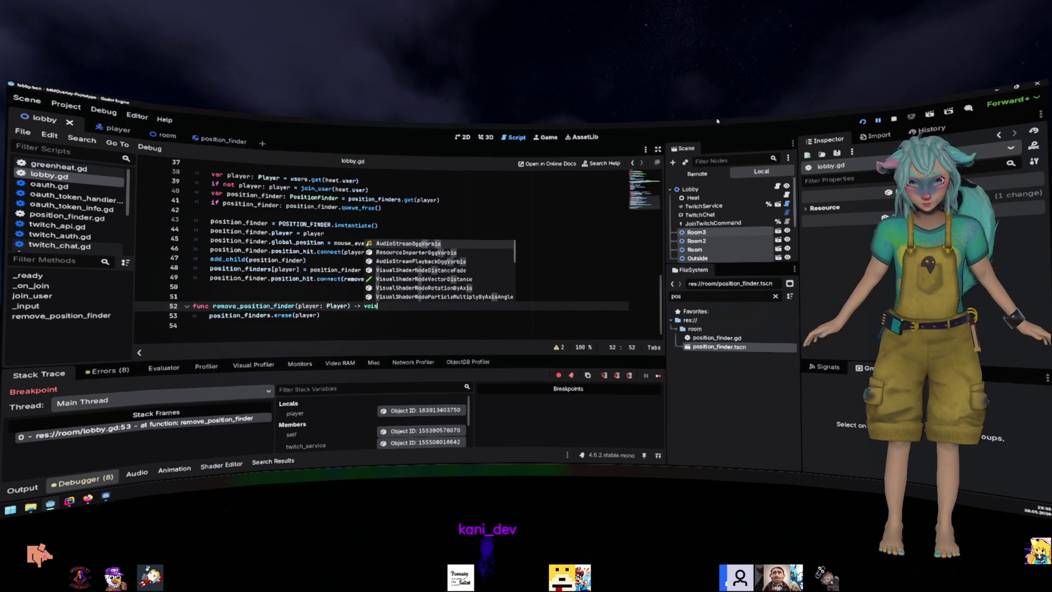
key("ctrl+z")
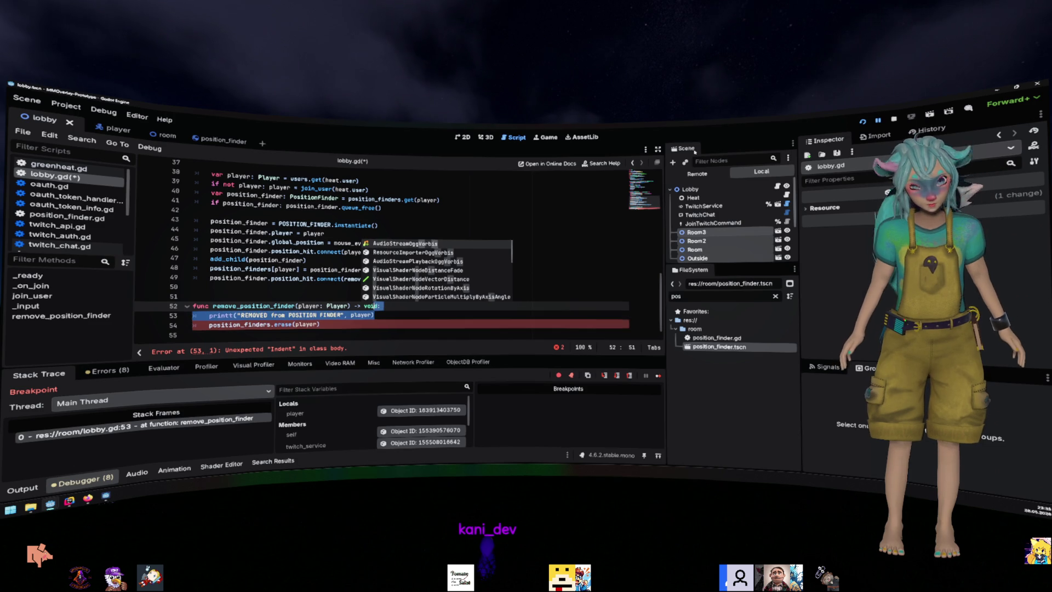
left_click(524, 201)
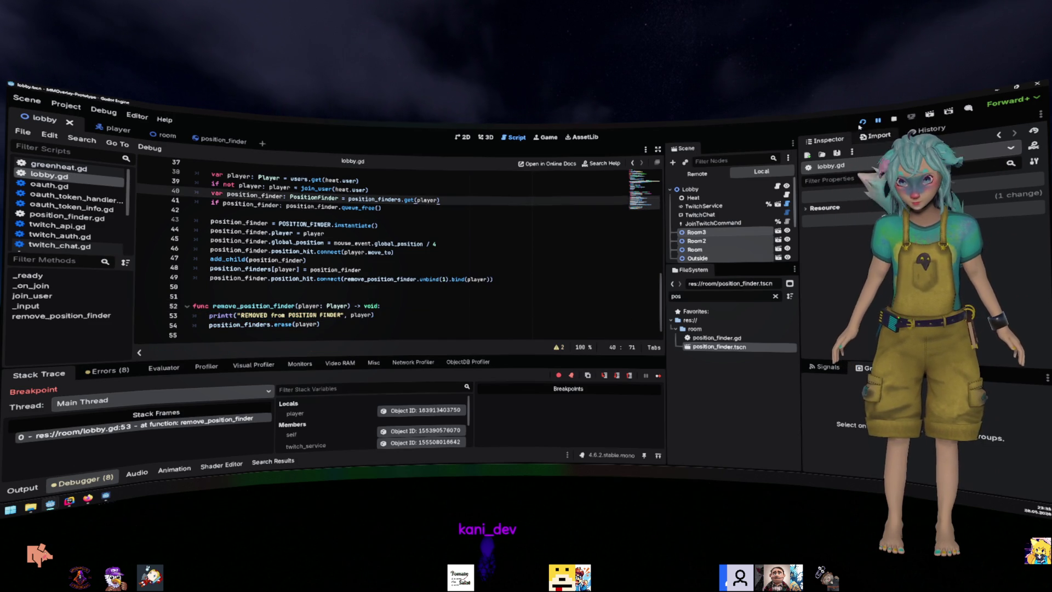
left_click(862, 122)
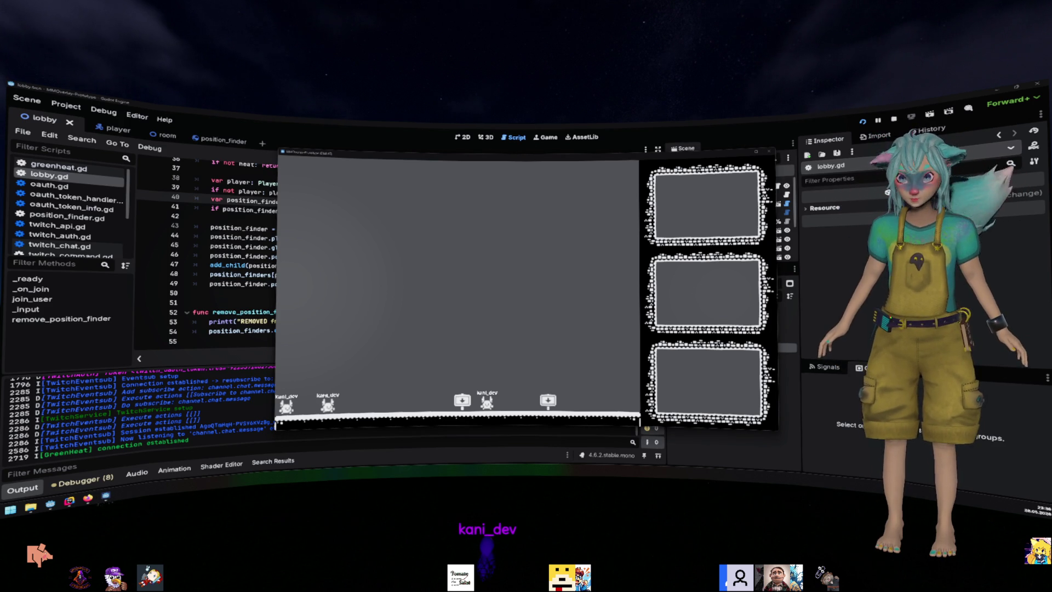
- Drag the character in the running game to trigger the freed-instance error, then stop the game
left_click_drag(547, 383, 466, 282)
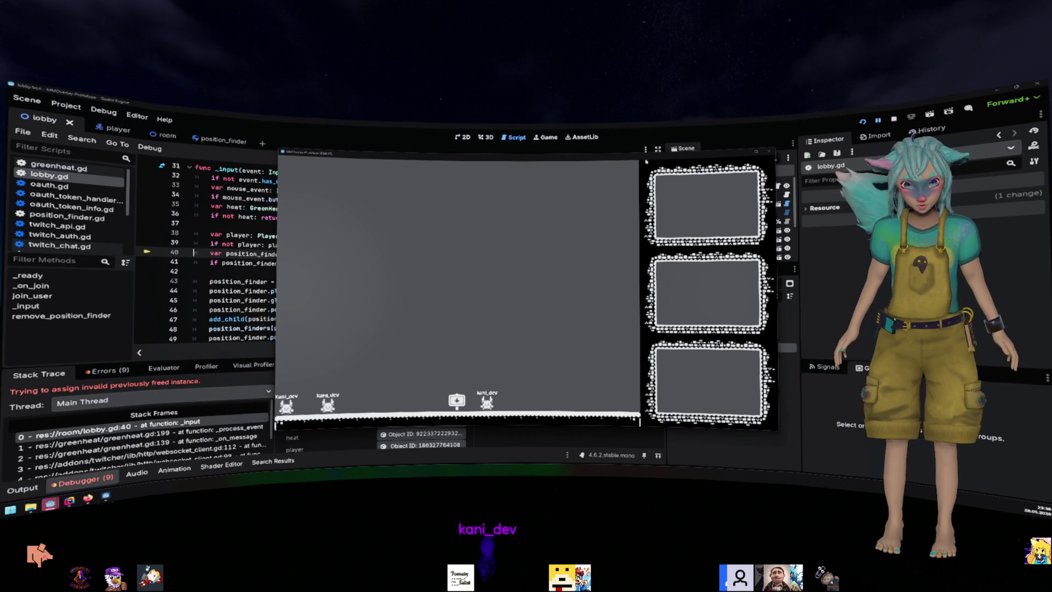
key("F8")
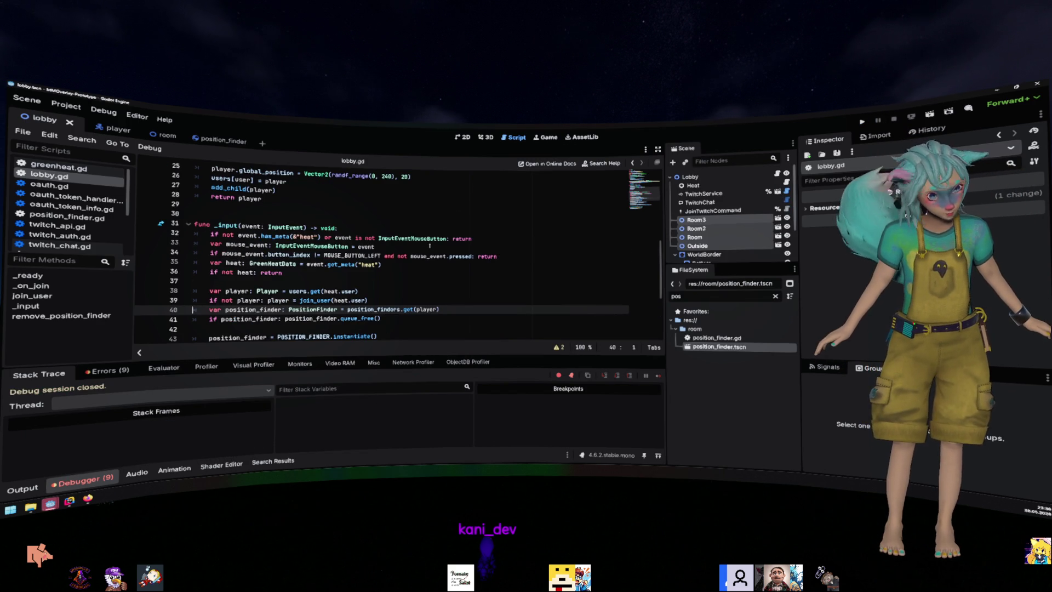
scroll(384, 247, "up", 3)
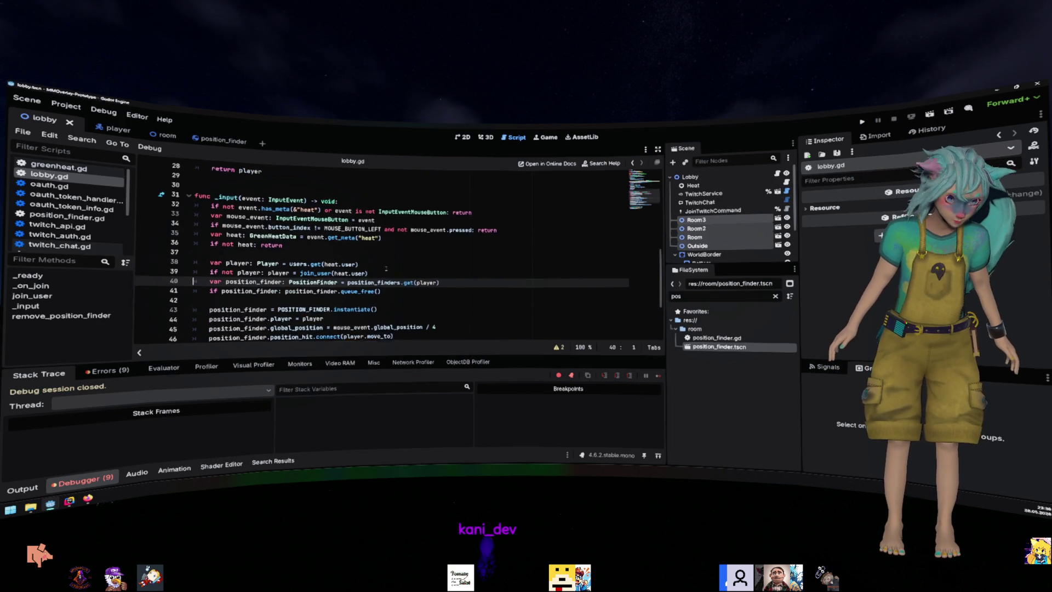
left_click(280, 265)
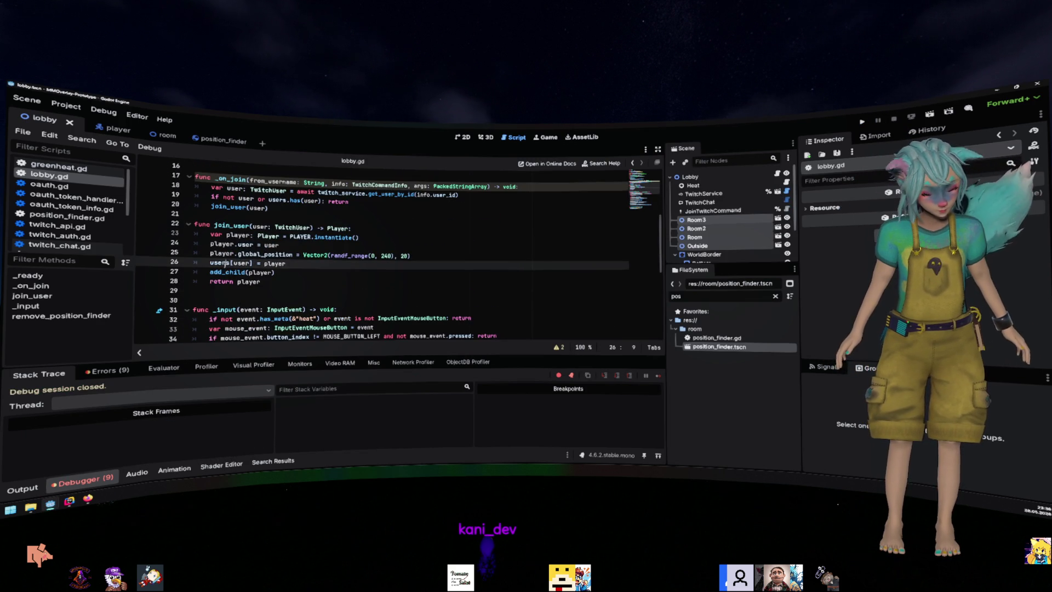
triple_click(224, 263)
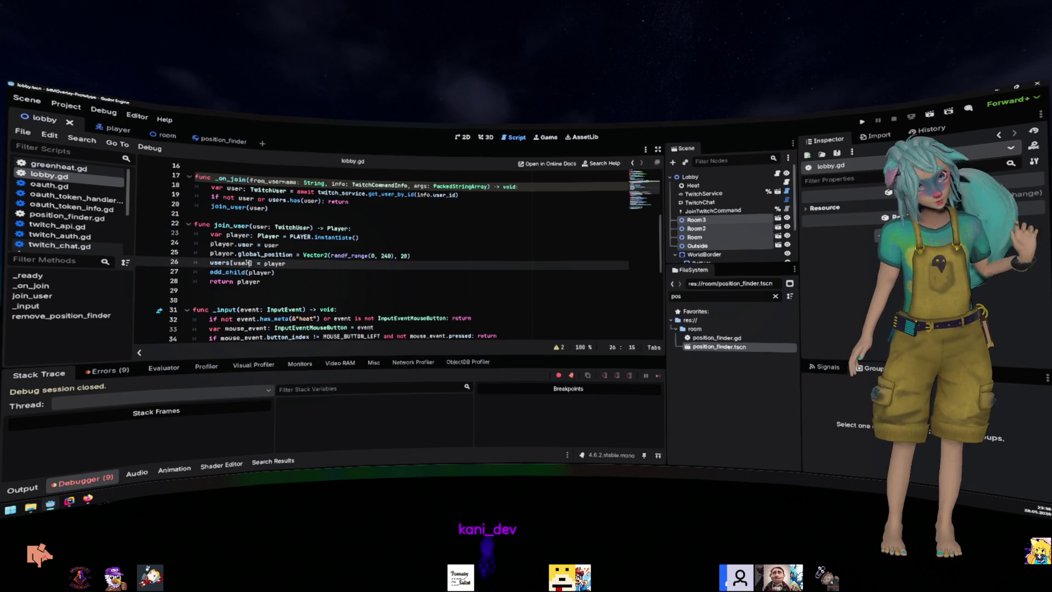
double_click(242, 263)
scroll(372, 273, "up", 2)
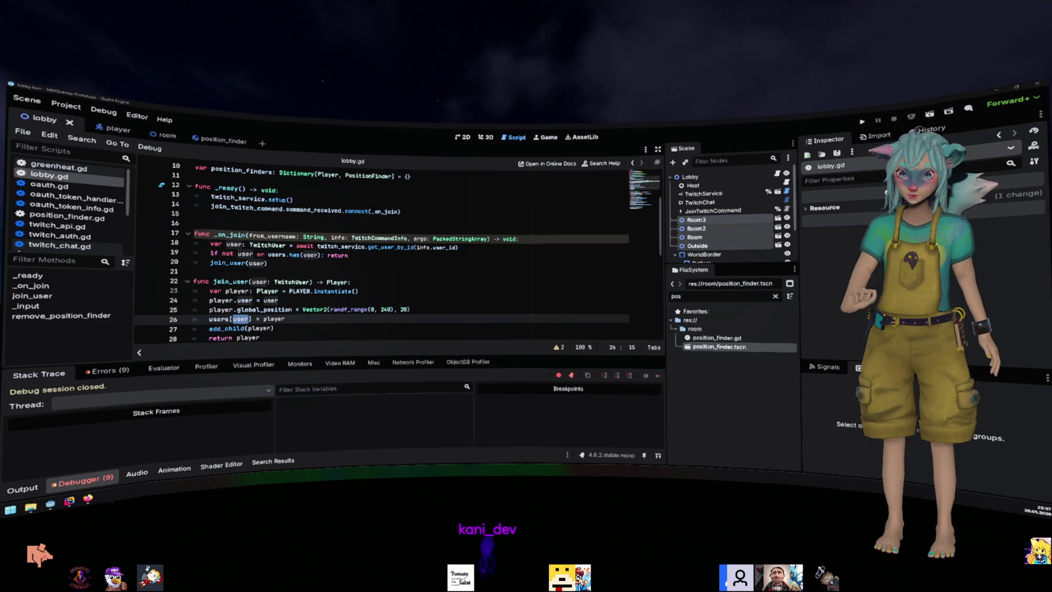
- Add a blank line after the _on_join function in lobby.gd
left_click(479, 257)
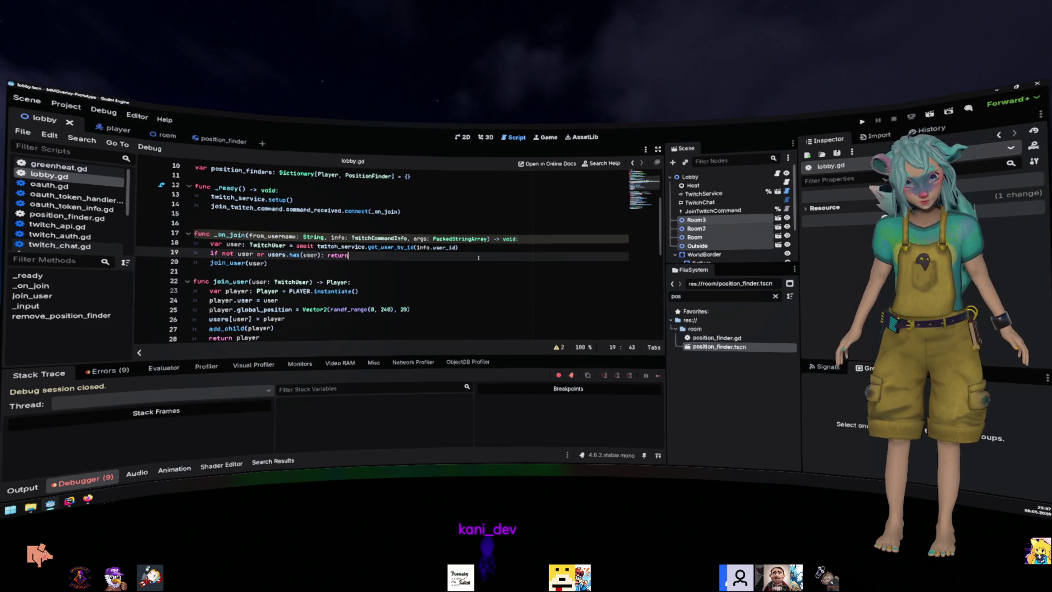
key("Down")
key("Down")
key("Return")
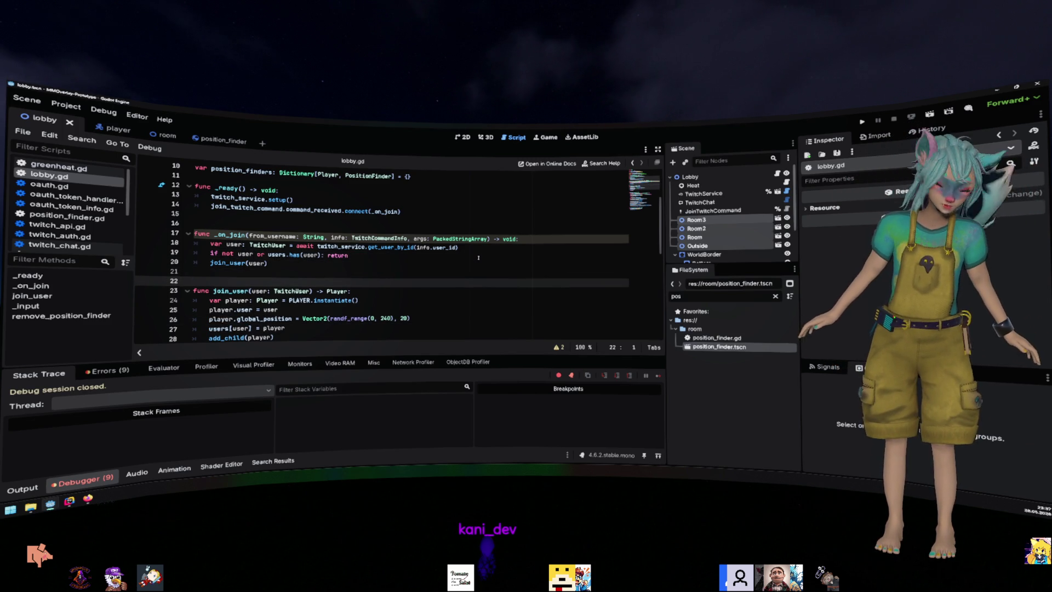
- Review the twitch_service setup code, selecting the twitch_service call on line 18
left_click(480, 208)
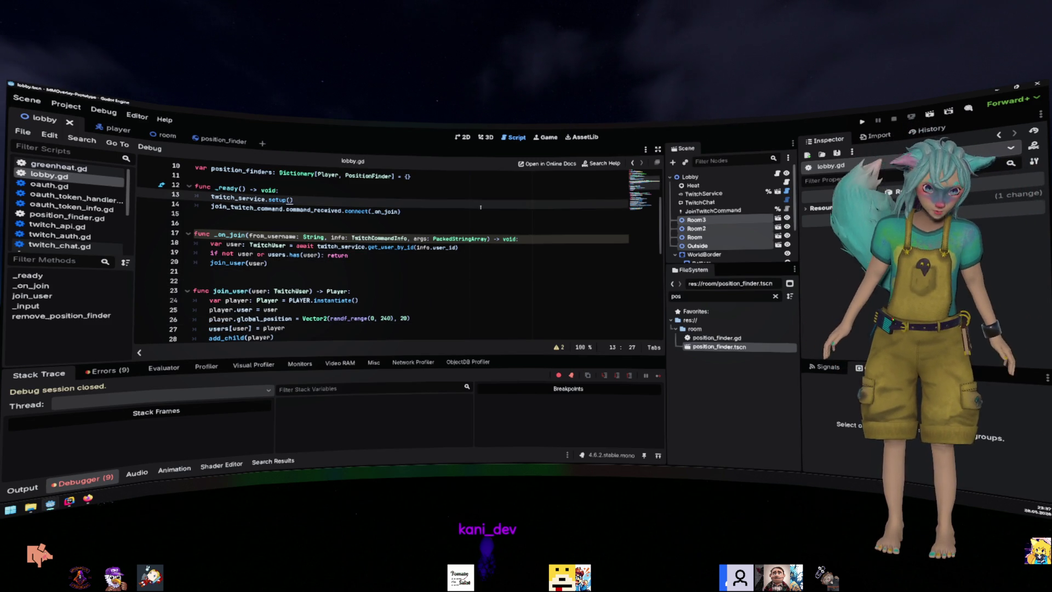
scroll(321, 218, "down", 3)
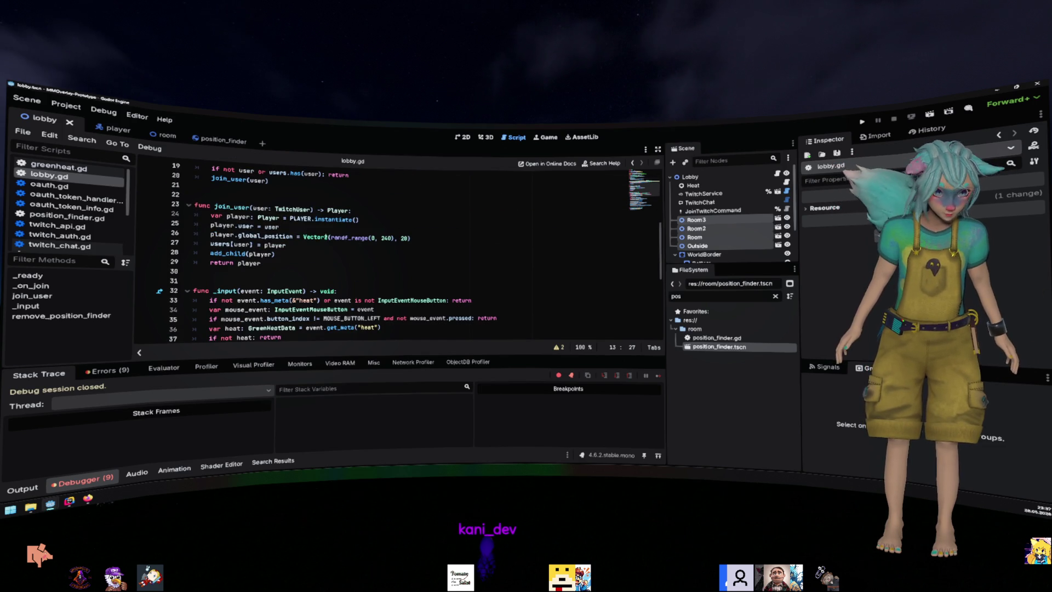
mouse_move(200, 205)
left_mouse_down()
mouse_move(384, 231)
mouse_move(457, 274)
left_mouse_up()
left_click(457, 269)
scroll(457, 265, "down", 5)
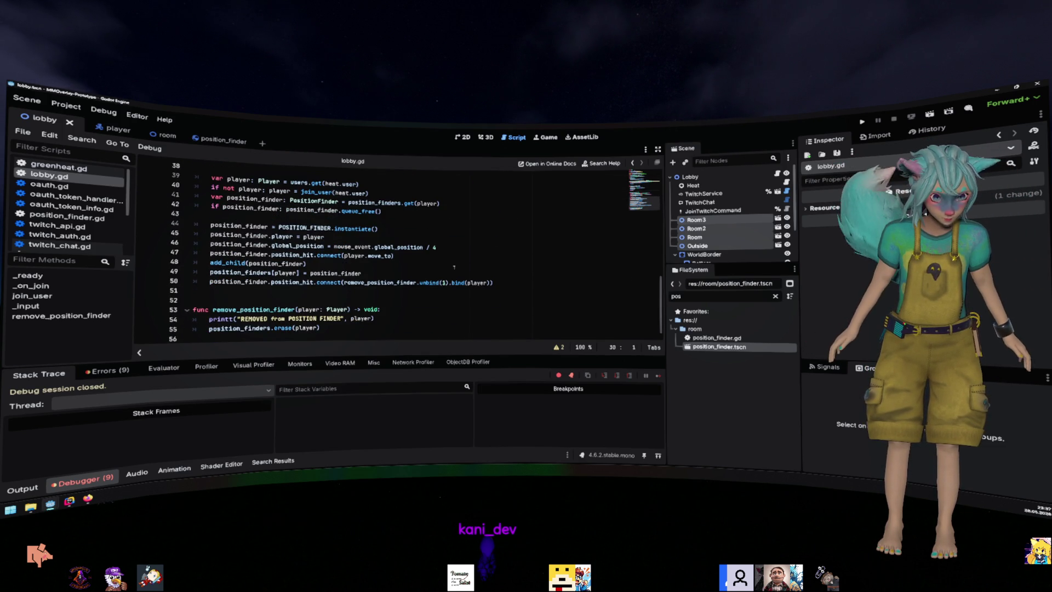
scroll(454, 267, "up", 8)
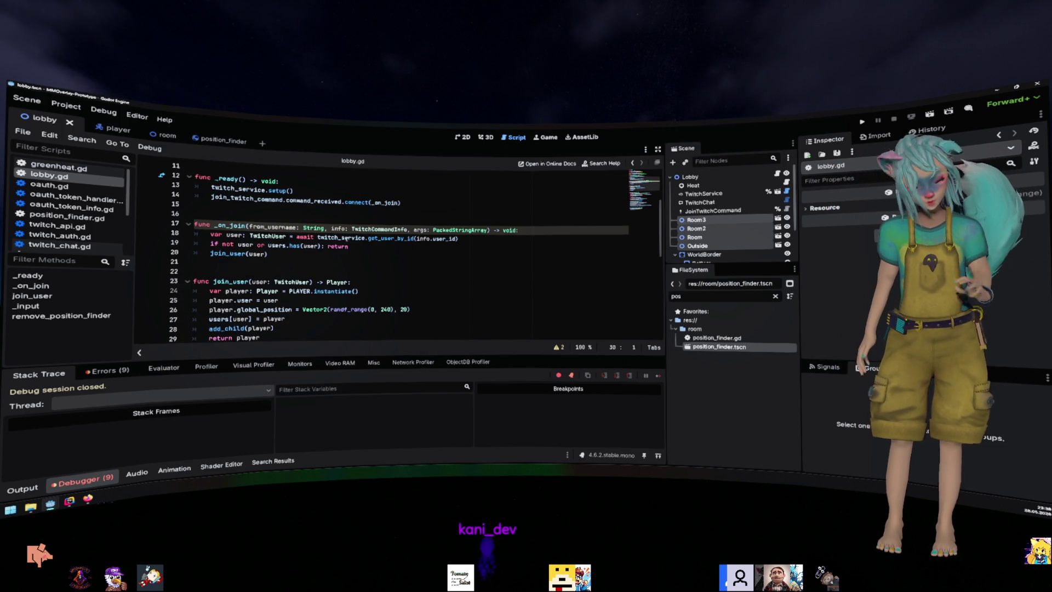
double_click(347, 239)
left_click_drag(455, 240, 143, 233)
- Jump to get_user_by_id in twitch_service.gd, inspect UserCacheEntry, return, and rerun the game
left_click(383, 239, "ctrl")
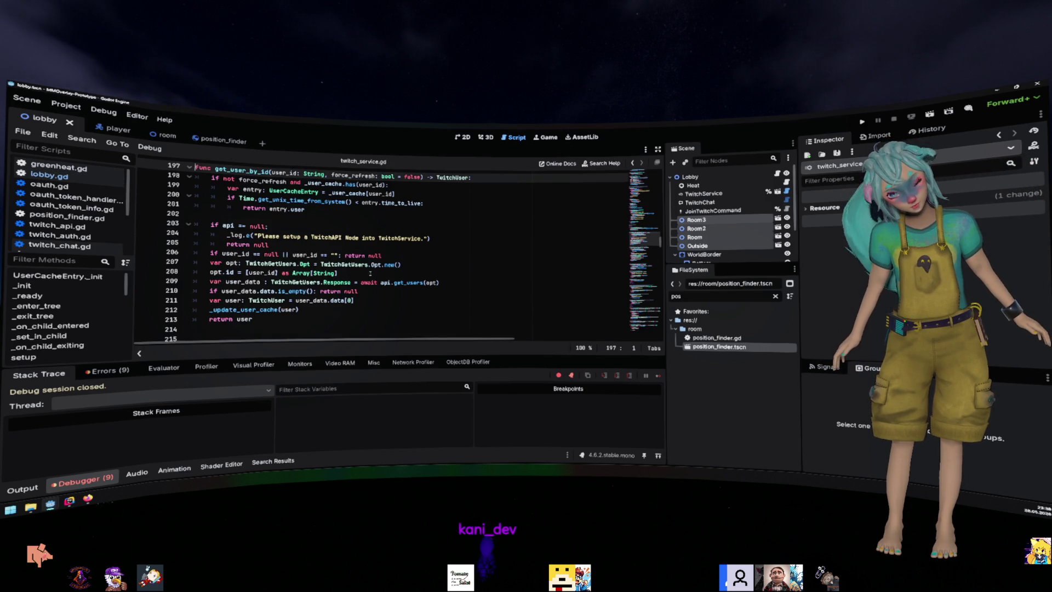
double_click(293, 191)
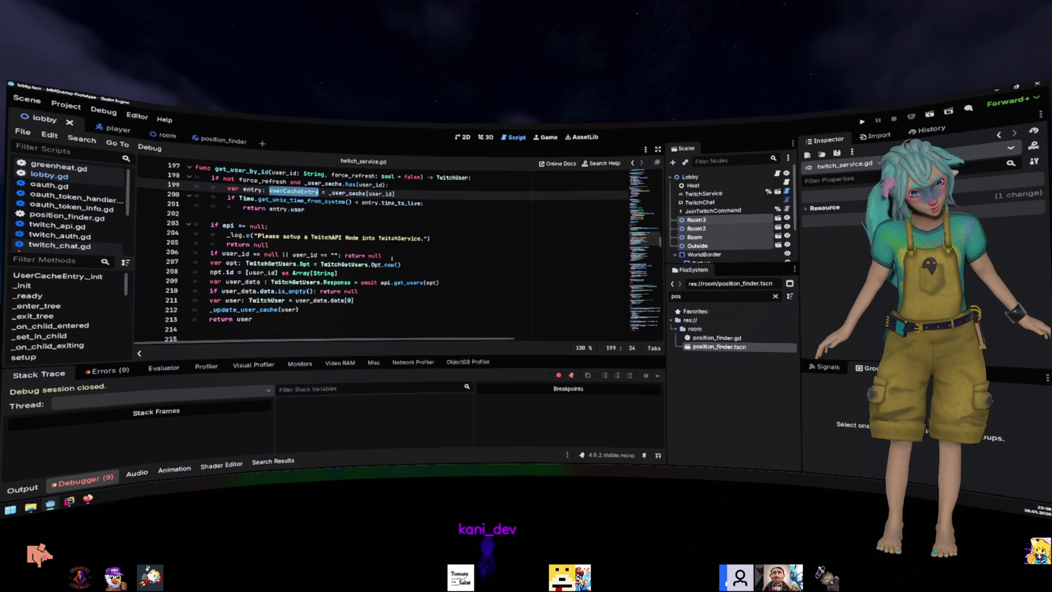
key("alt+Left")
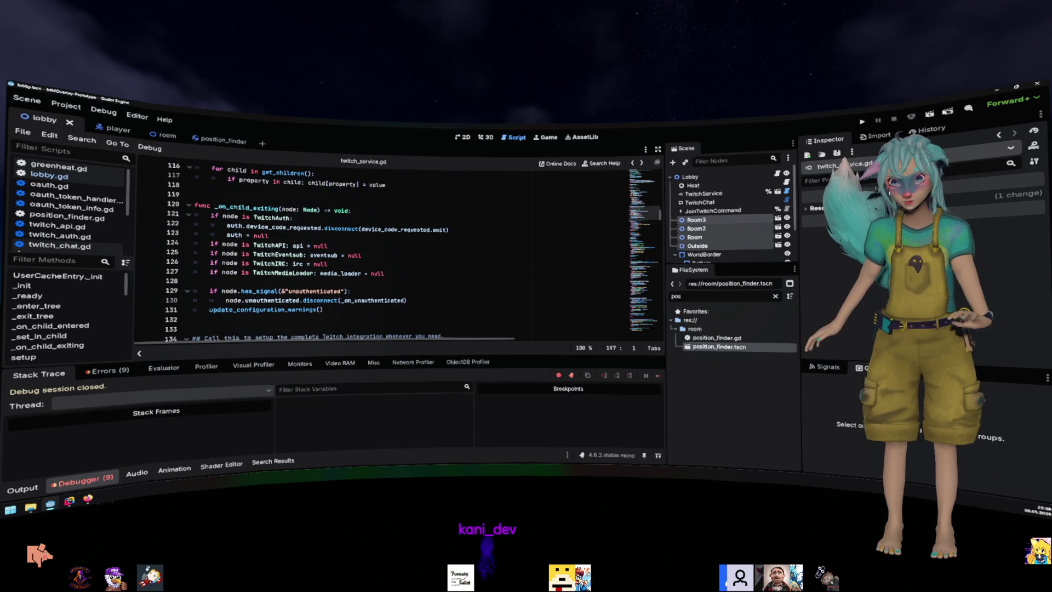
left_click(862, 123)
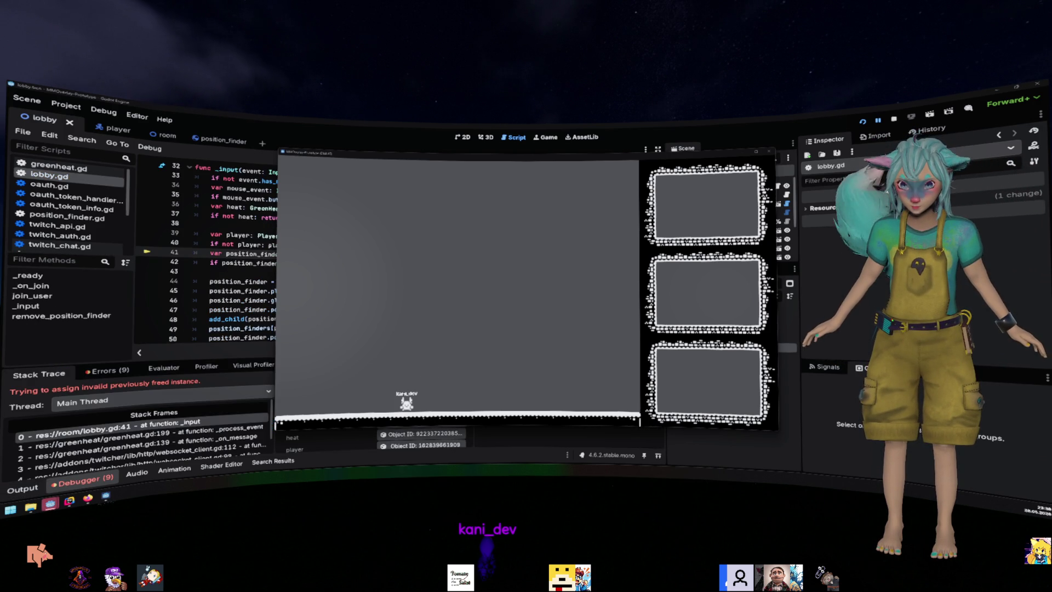
- Go to the error at lobby.gd line 41 and inspect the value of position_finders
left_click(336, 271)
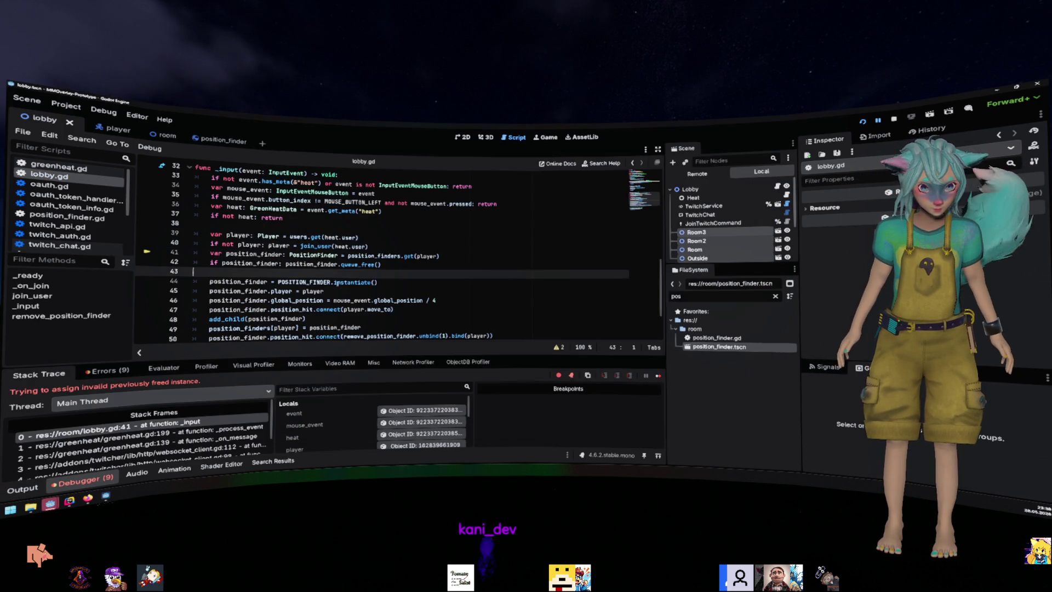
mouse_move(383, 255)
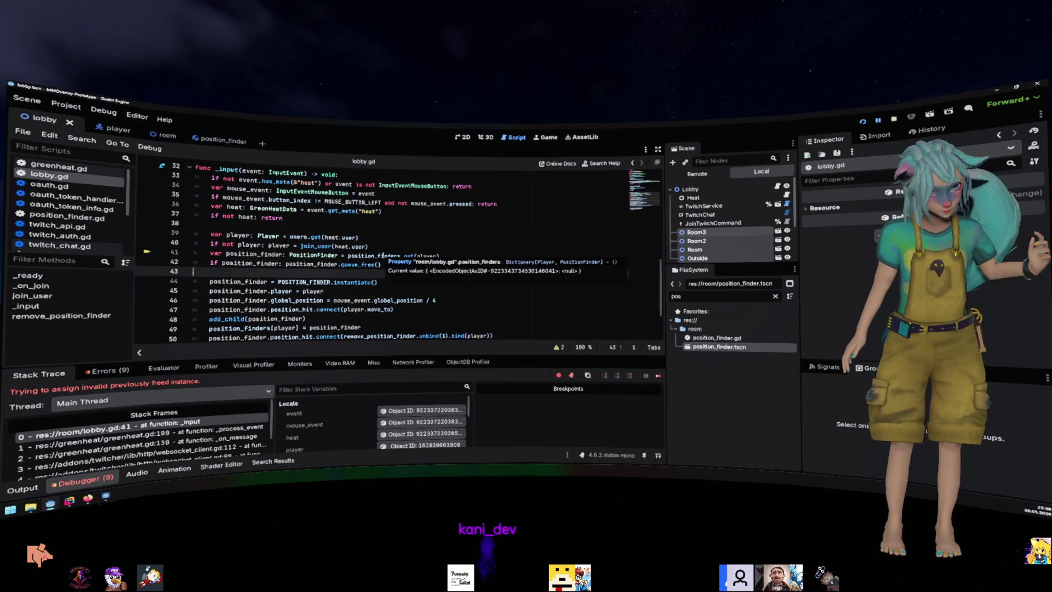
double_click(383, 255)
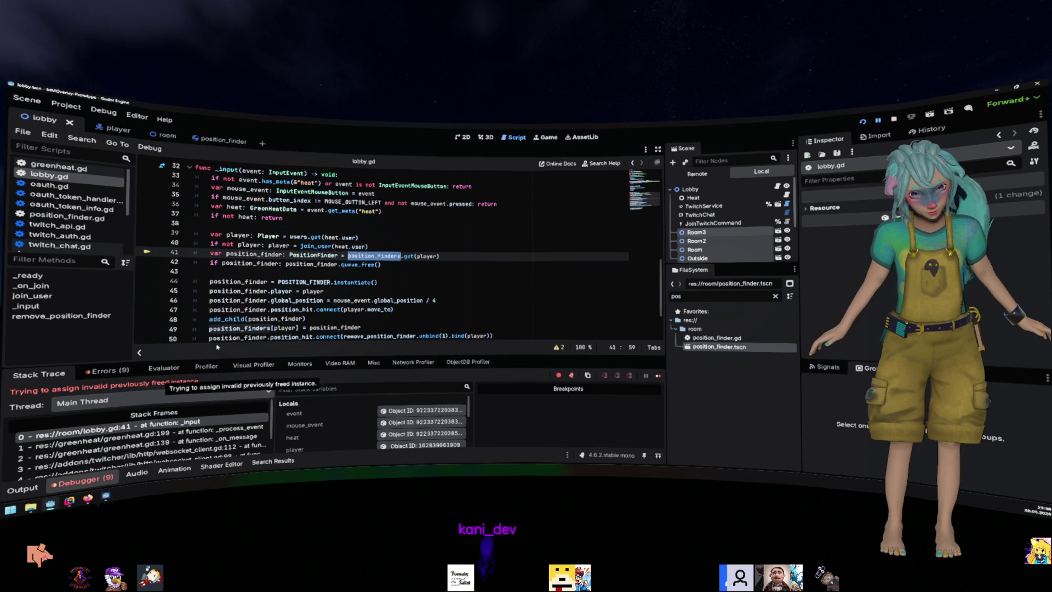
mouse_move(365, 256)
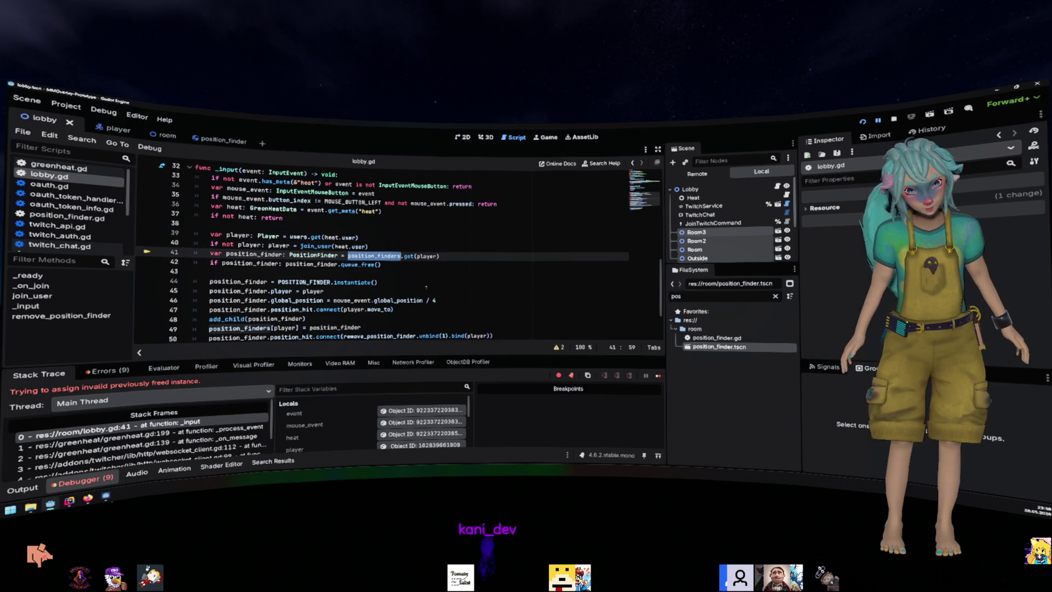
mouse_move(247, 264)
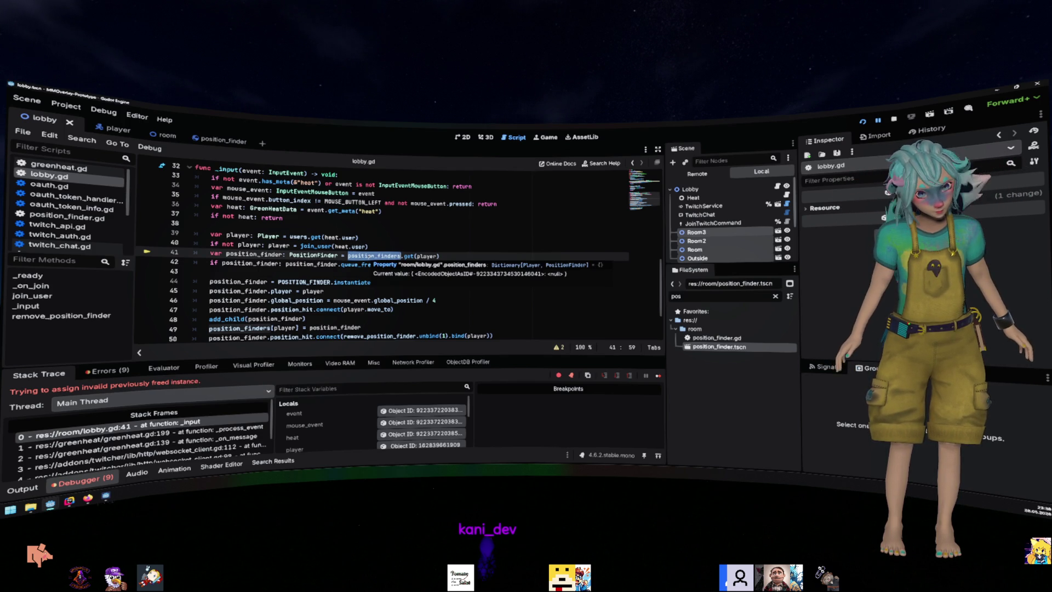
- Move the caret to the end of line 55 and show the Output log
key("Up")
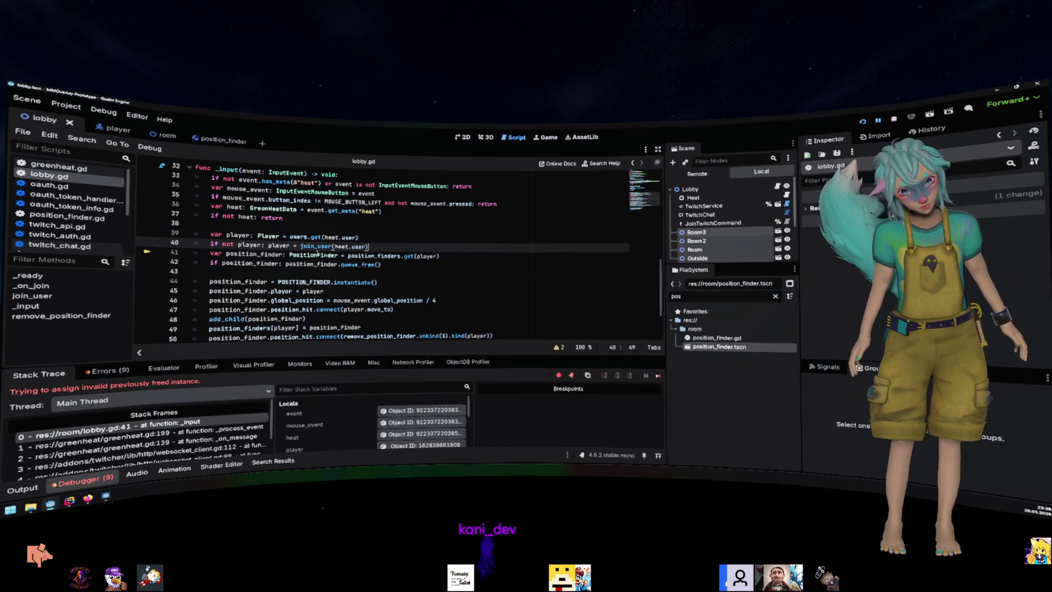
scroll(478, 227, "down", 2)
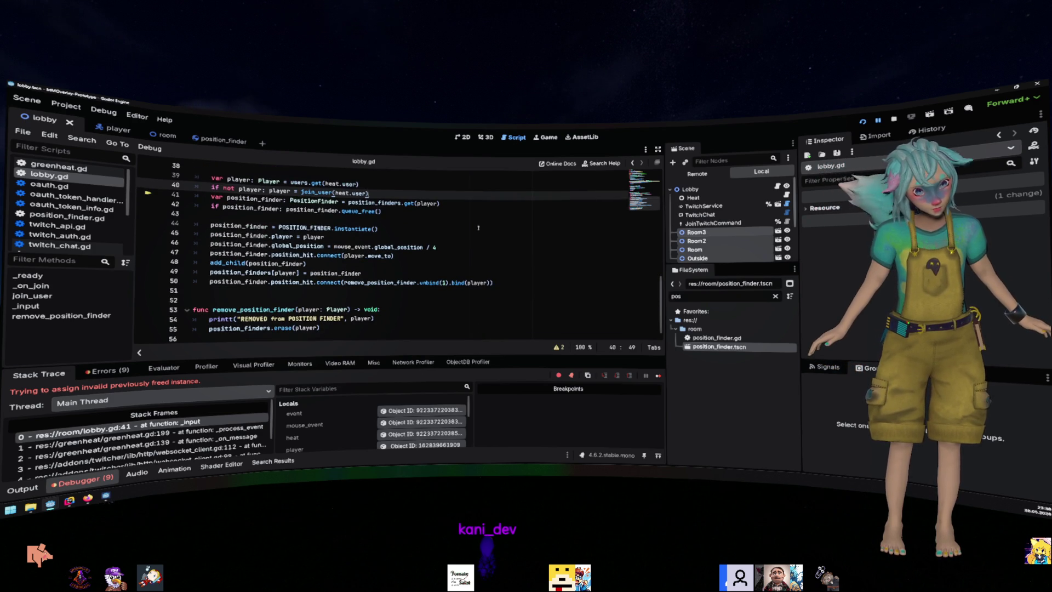
left_click(338, 325)
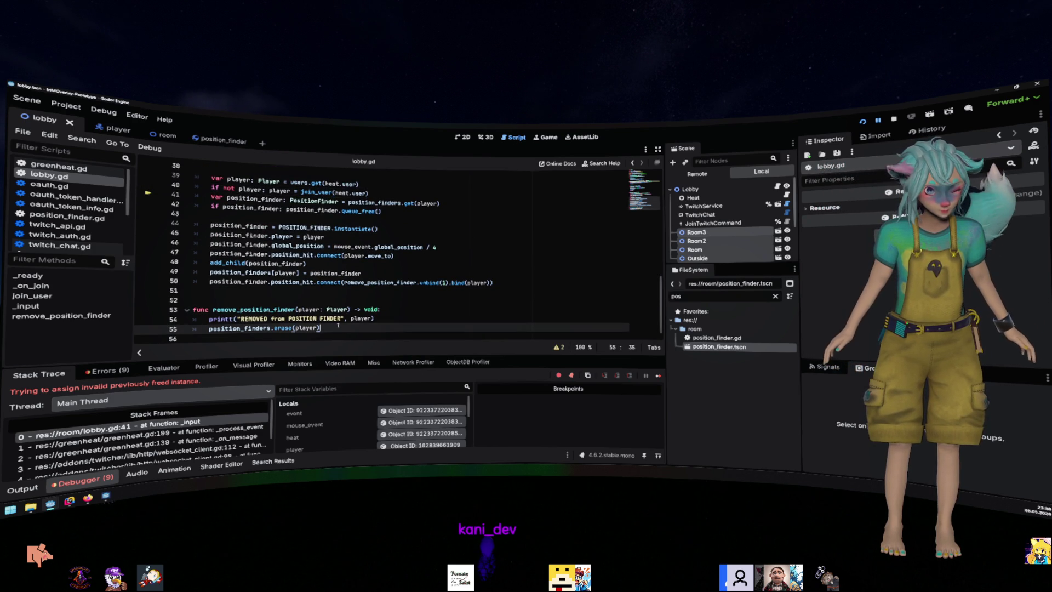
left_click(33, 487)
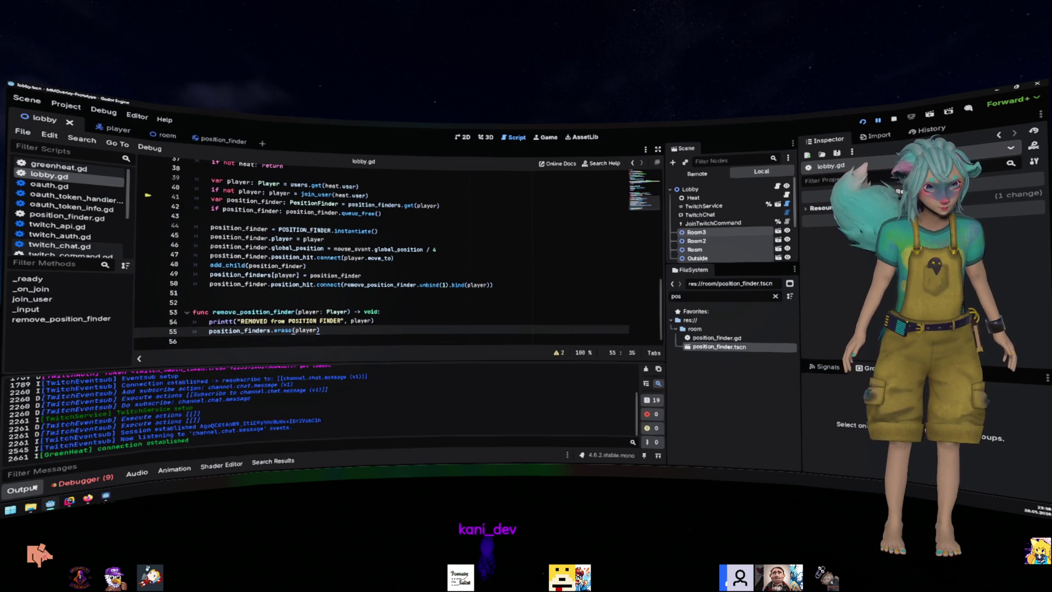
left_click(534, 286)
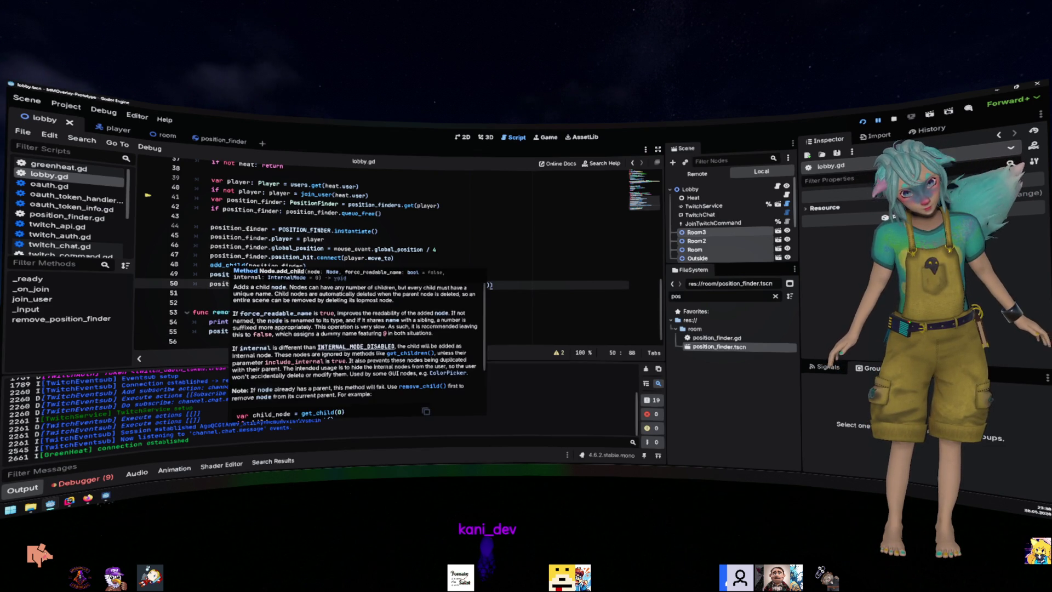
double_click(239, 229)
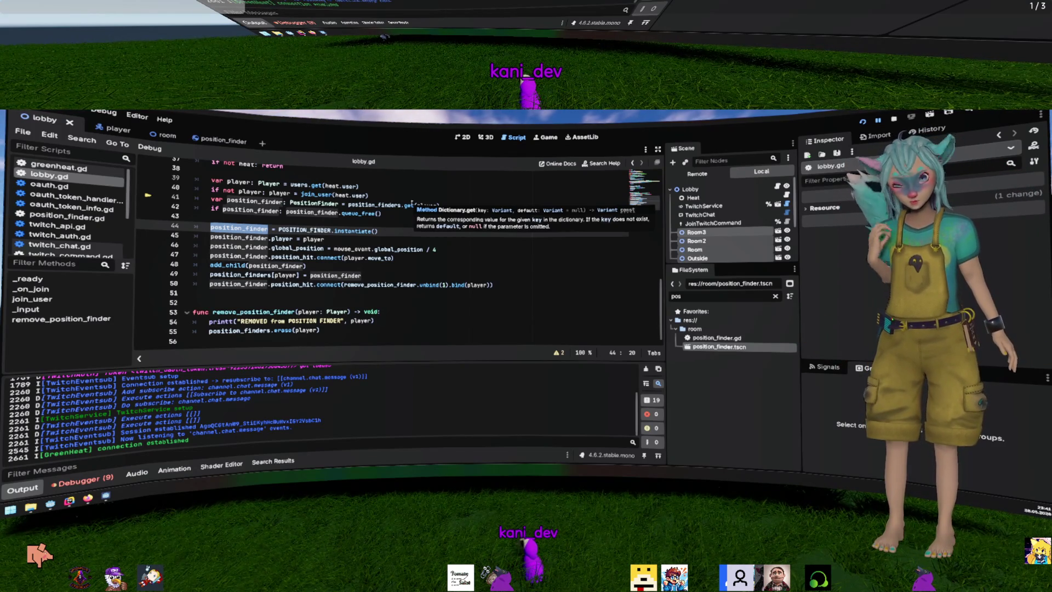
mouse_move(412, 203)
left_mouse_down()
mouse_move(384, 285)
mouse_move(212, 200)
left_mouse_up()
left_click(517, 275)
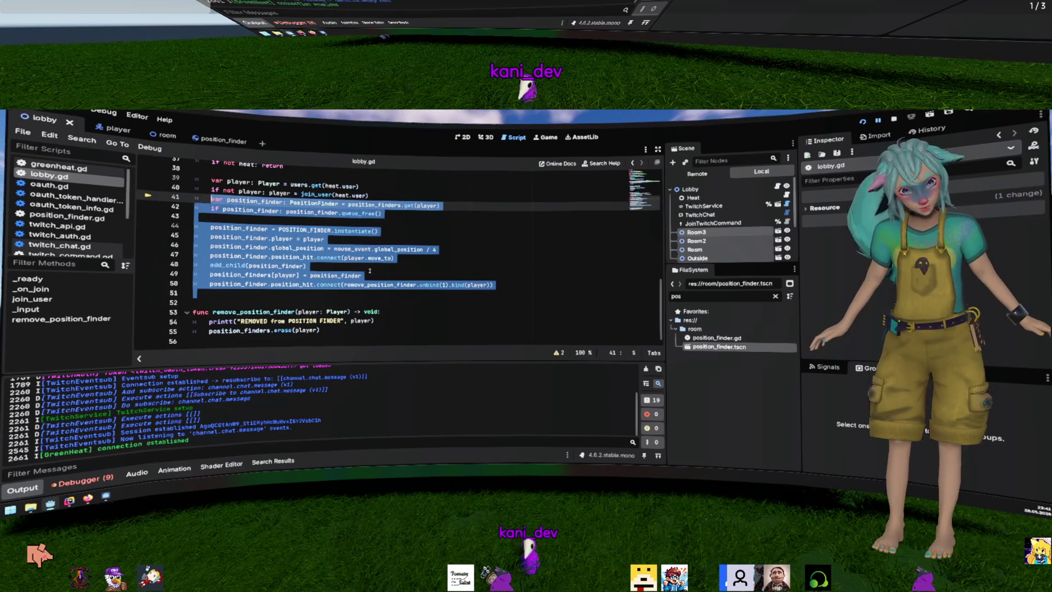
left_click(433, 241)
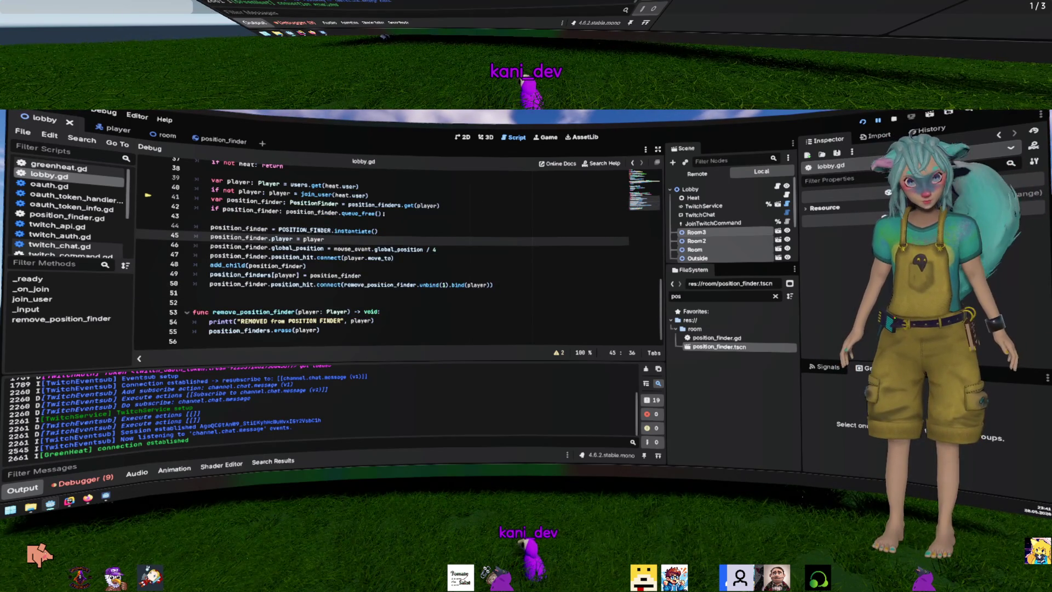